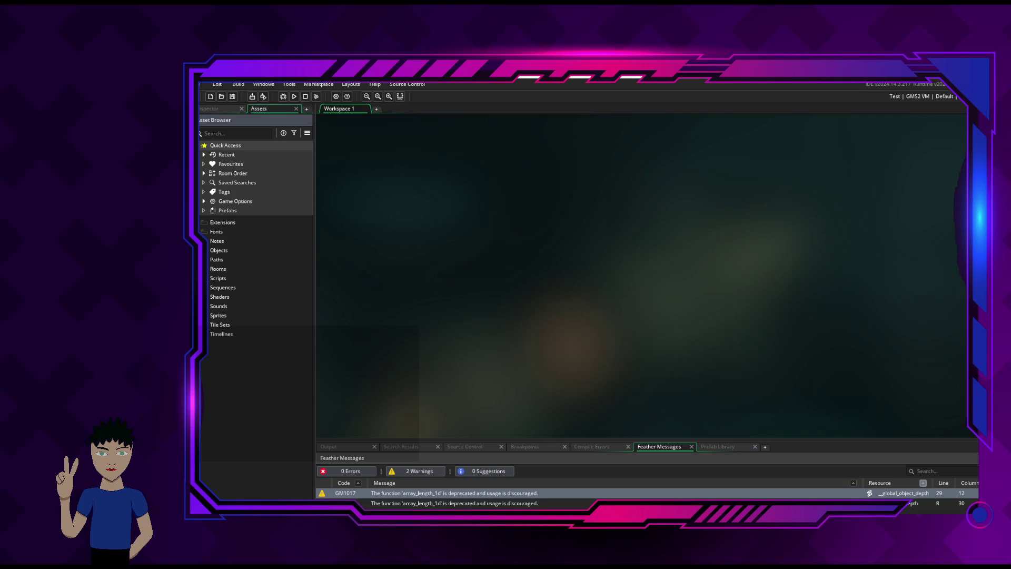
# Review the battle procedure notes and The Agenda task list, then put Notepad away
pyautogui.moveTo(224, 360)
pyautogui.click(220, 339)
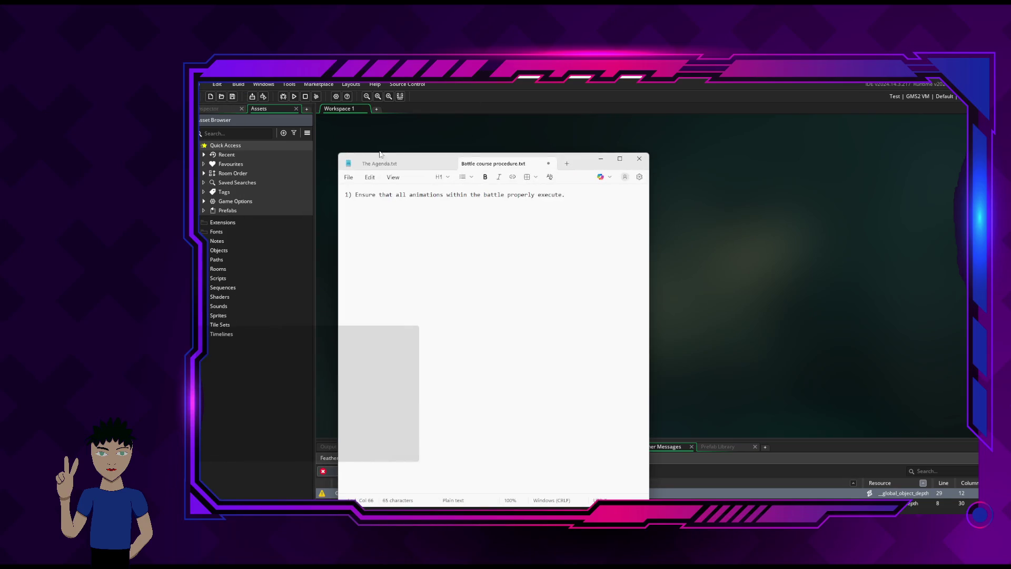
pyautogui.click(380, 164)
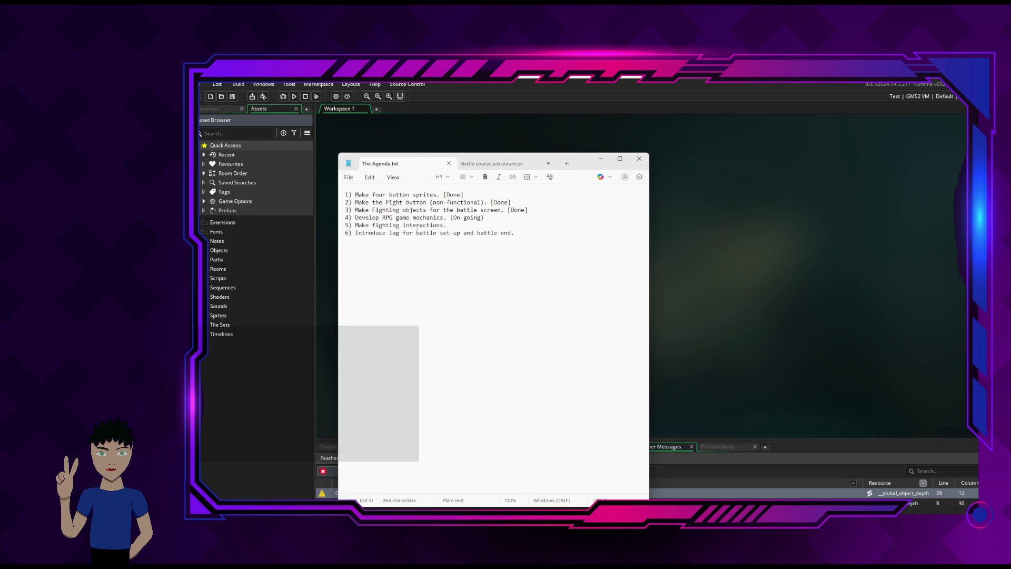
pyautogui.click(451, 225)
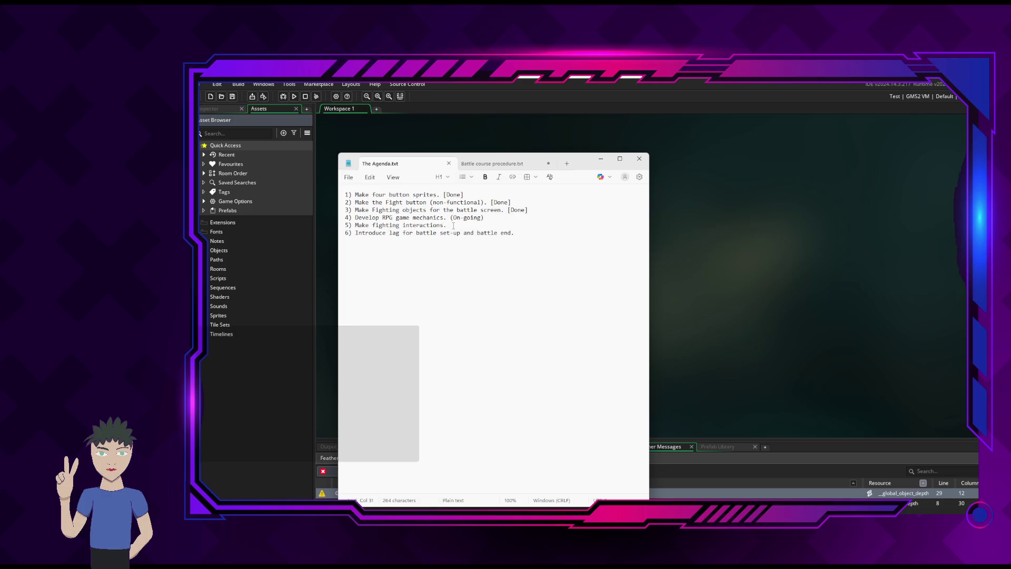
pyautogui.click(493, 163)
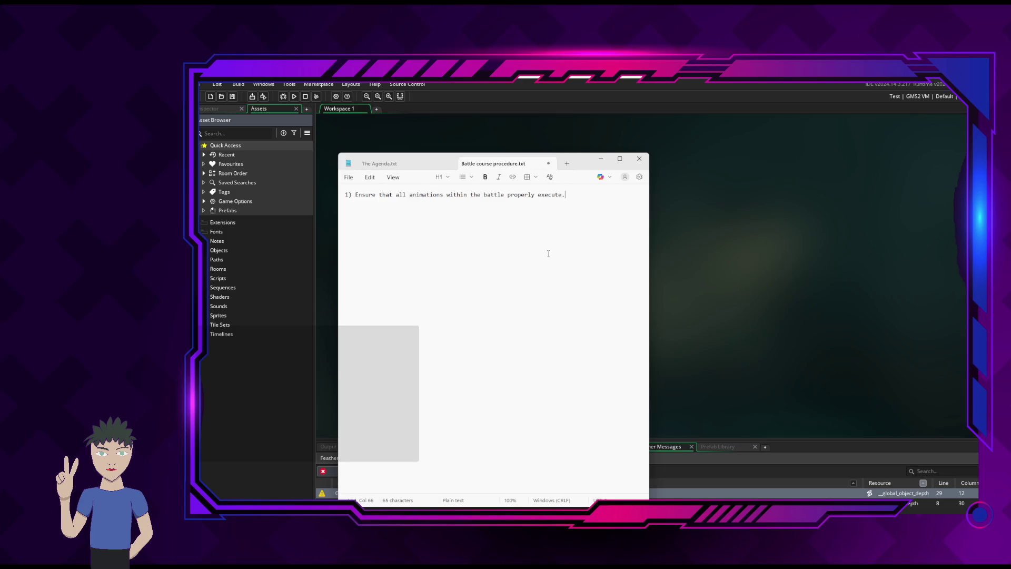
pyautogui.click(601, 158)
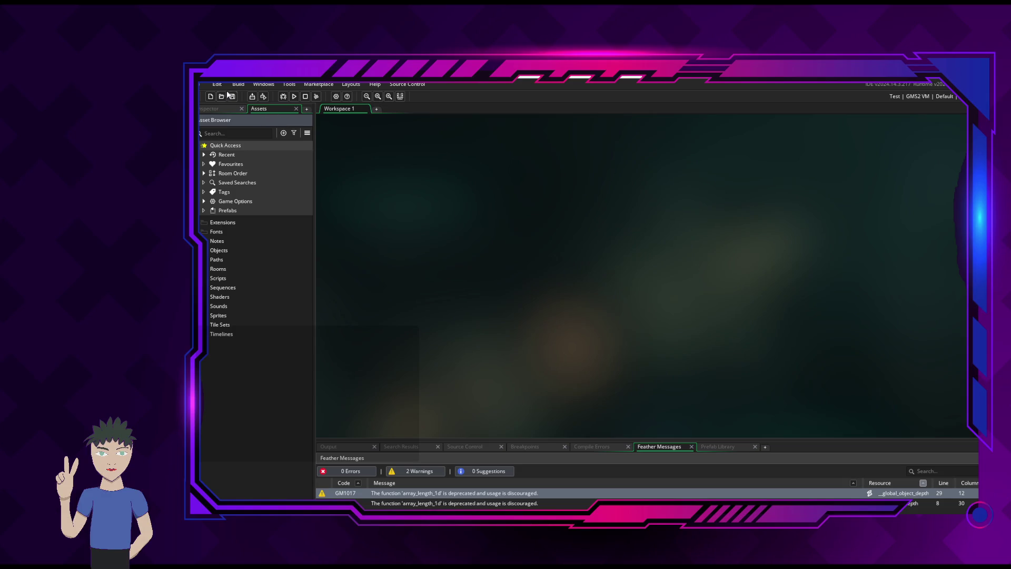
# Run the game, walk the character until the blue slime battle starts, then close it
pyautogui.click(293, 97)
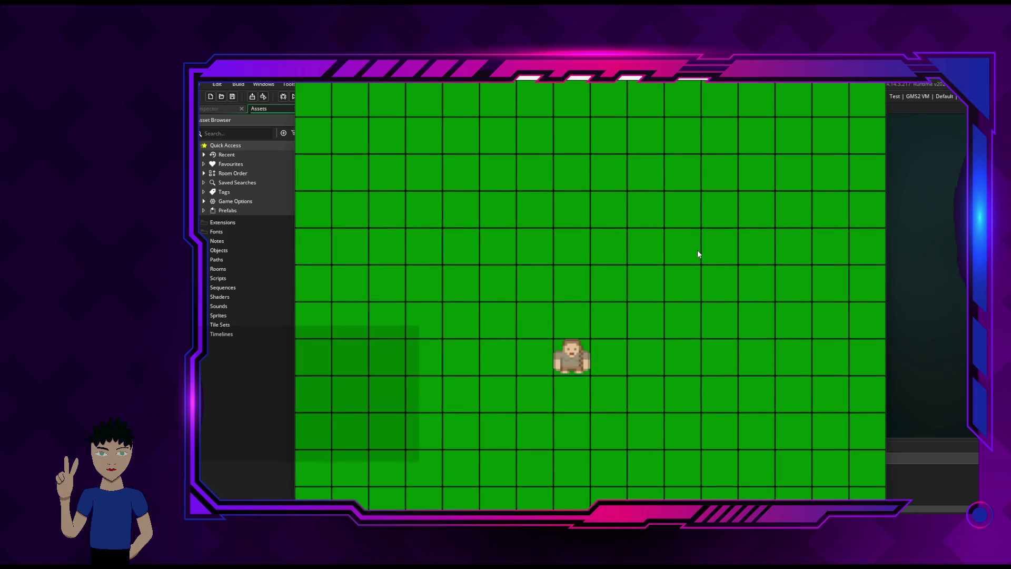
pyautogui.press('Left')
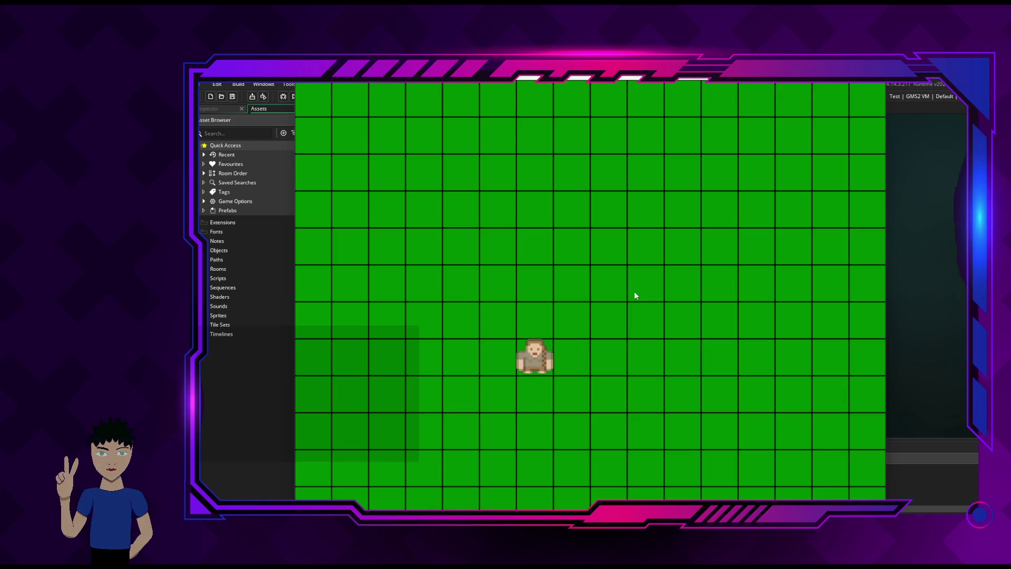
pyautogui.press('Up')
pyautogui.press('Right')
pyautogui.press('Up')
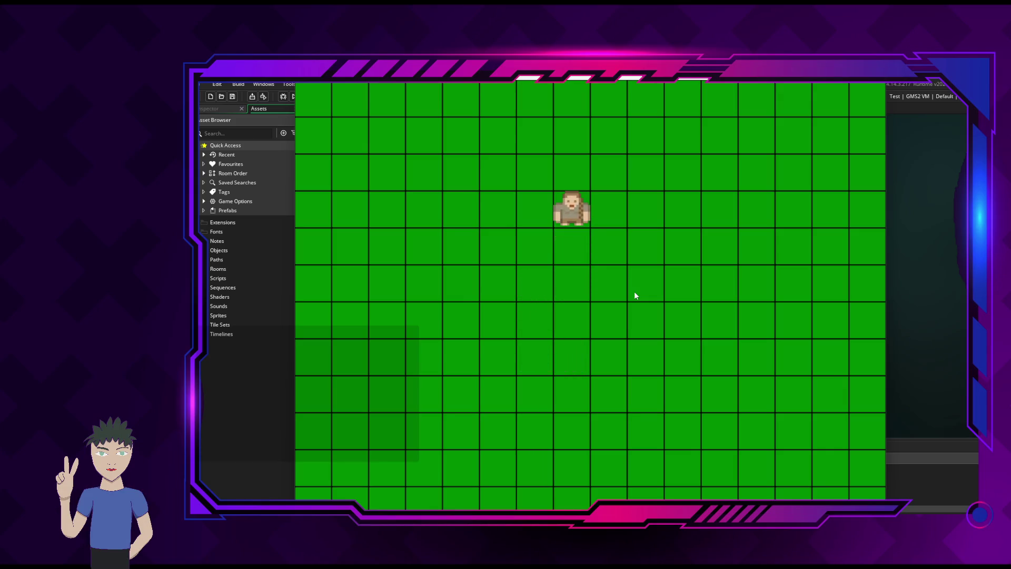
pyautogui.press('Right')
pyautogui.press('Down')
pyautogui.press('Right')
pyautogui.press('Down')
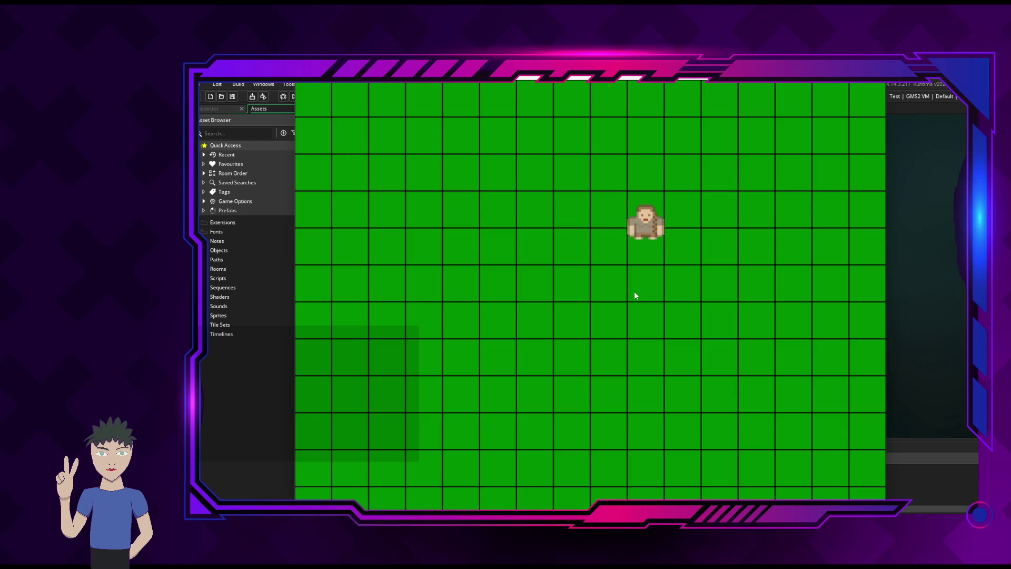
pyautogui.press('Right')
pyautogui.press('Down')
pyautogui.press('Right')
pyautogui.press('Left')
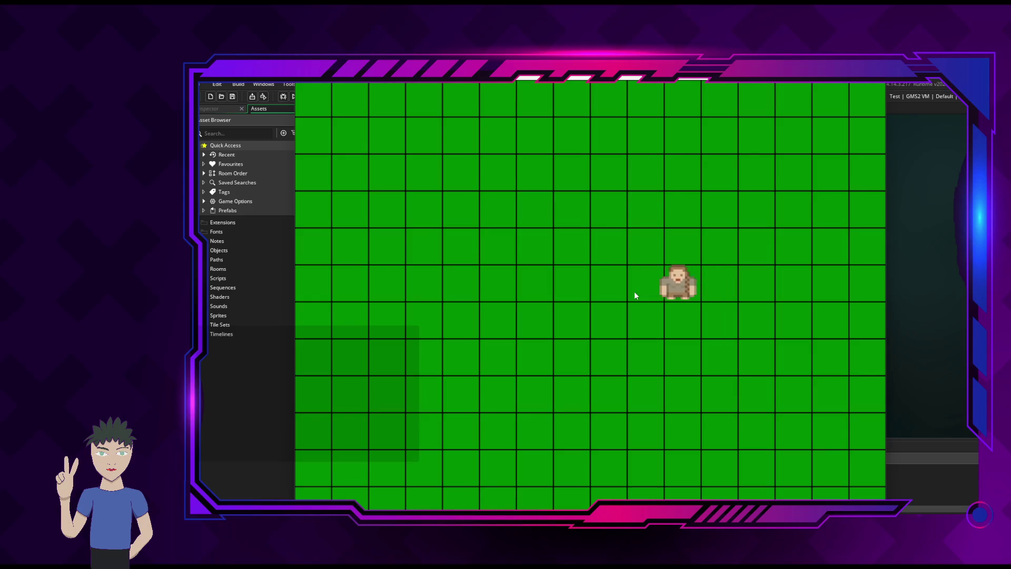
pyautogui.press('Left')
pyautogui.press('Left')
pyautogui.press('Left')
pyautogui.press('Left')
pyautogui.press('Down')
pyautogui.press('Left')
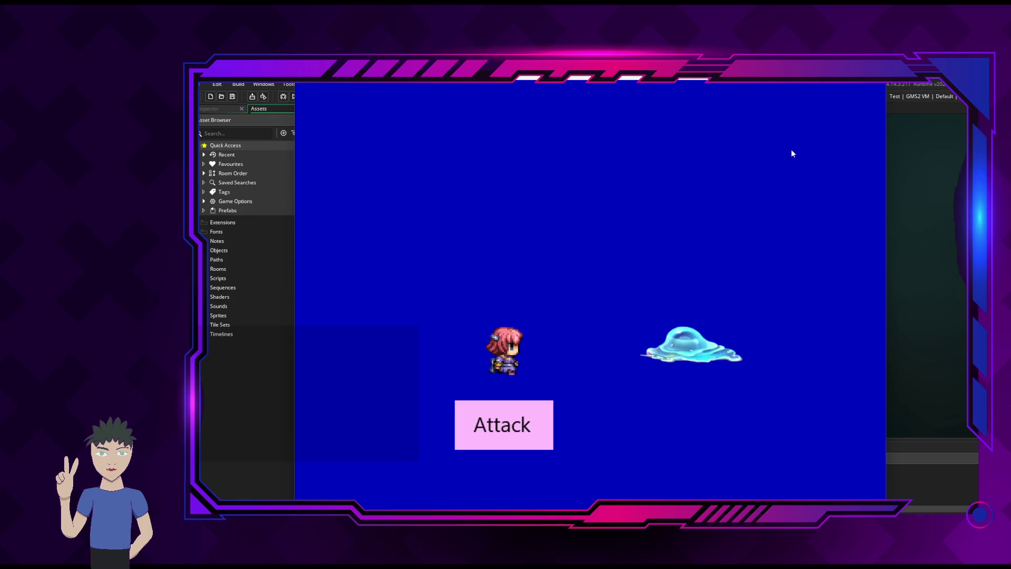
pyautogui.click(864, 83)
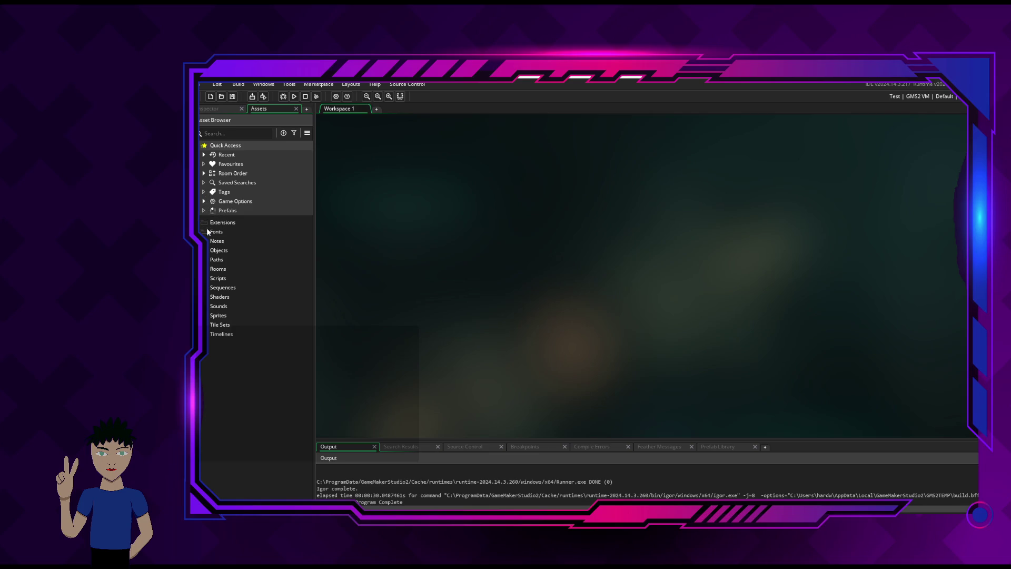
# Collapse Quick Access and expand Objects to show the battle screen, map objects and game_control01 entries
pyautogui.click(225, 145)
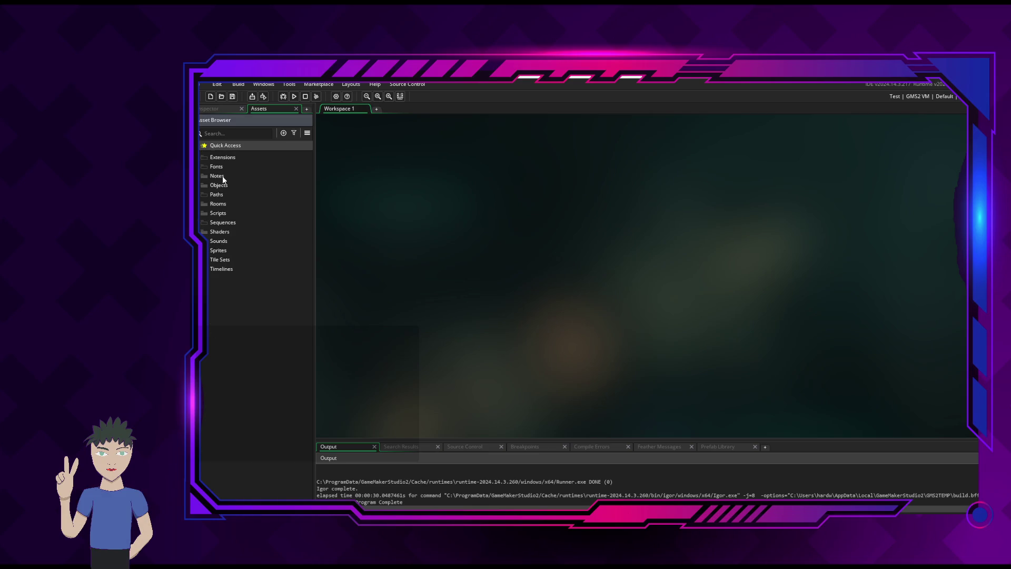
pyautogui.click(219, 185)
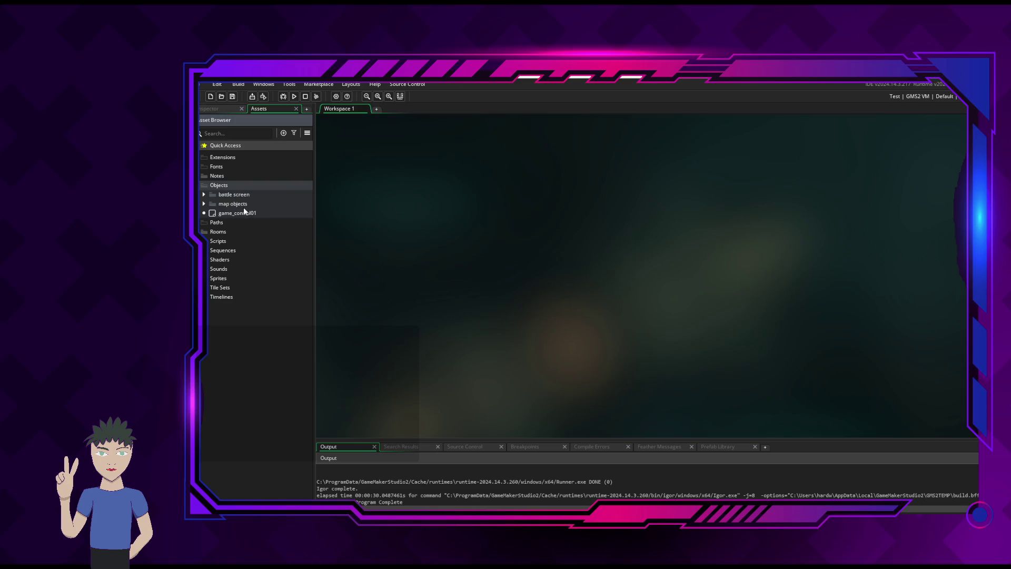
pyautogui.click(232, 195)
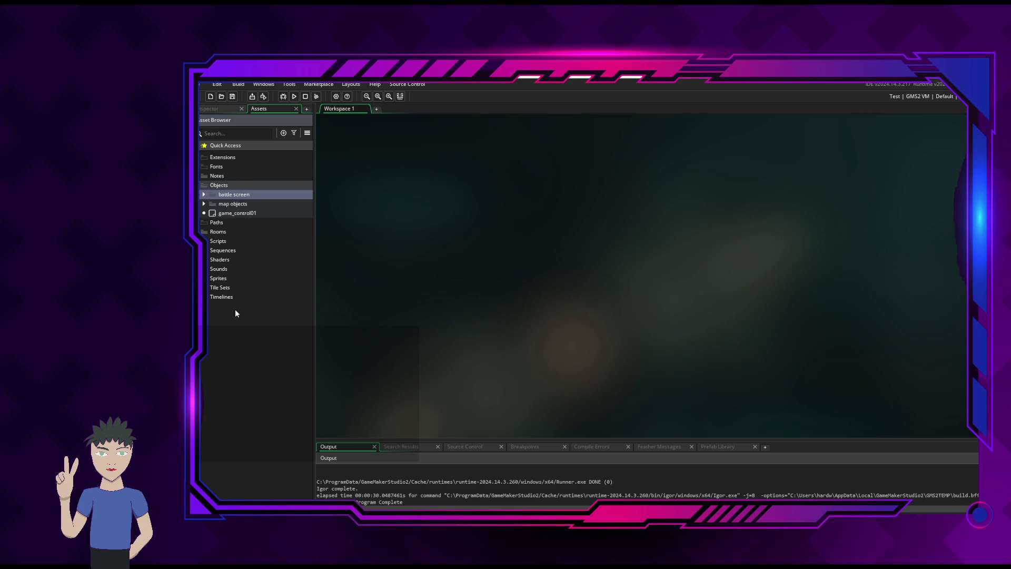
pyautogui.moveTo(200, 315)
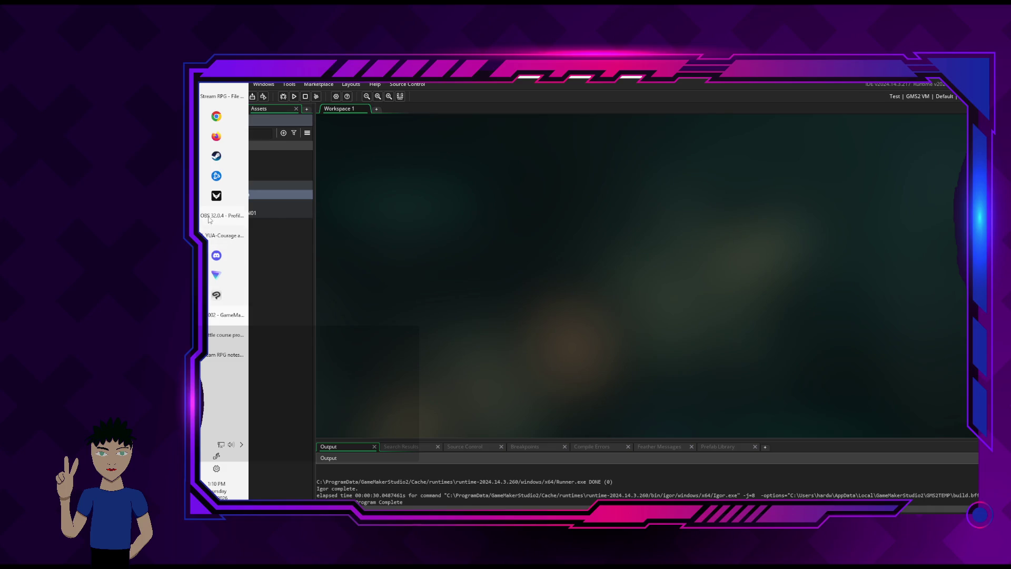
# Add note 1a) under line 1: a "turn clock" tracks whose turn it is to act on screen
pyautogui.click(227, 335)
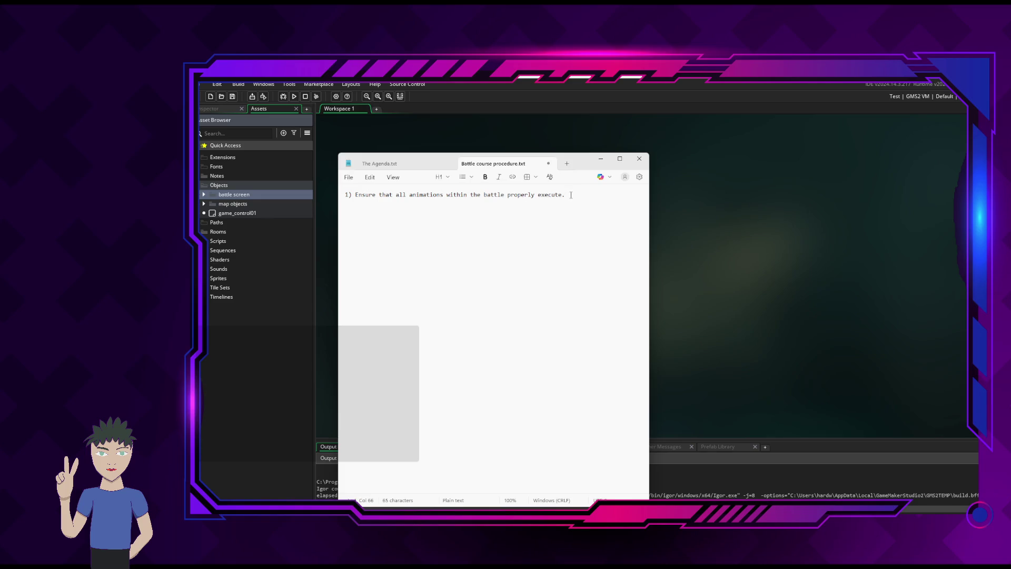
pyautogui.press('Return')
pyautogui.write('1a')
pyautogui.write(') T')
pyautogui.write('here must be a "')
pyautogui.write('clock" that ')
pyautogui.write('keeps time for')
pyautogui.press('BackSpace')
pyautogui.press('BackSpace')
pyautogui.press('BackSpace')
pyautogui.write('time')
pyautogui.press('BackSpace')
pyautogui.press('BackSpace')
pyautogui.press('BackSpace')
pyautogui.press('BackSpace')
pyautogui.press('BackSpace')
pyautogui.press('BackSpace')
pyautogui.write('turn ')
pyautogui.write('clock" that ')
pyautogui.write('keeps tra')
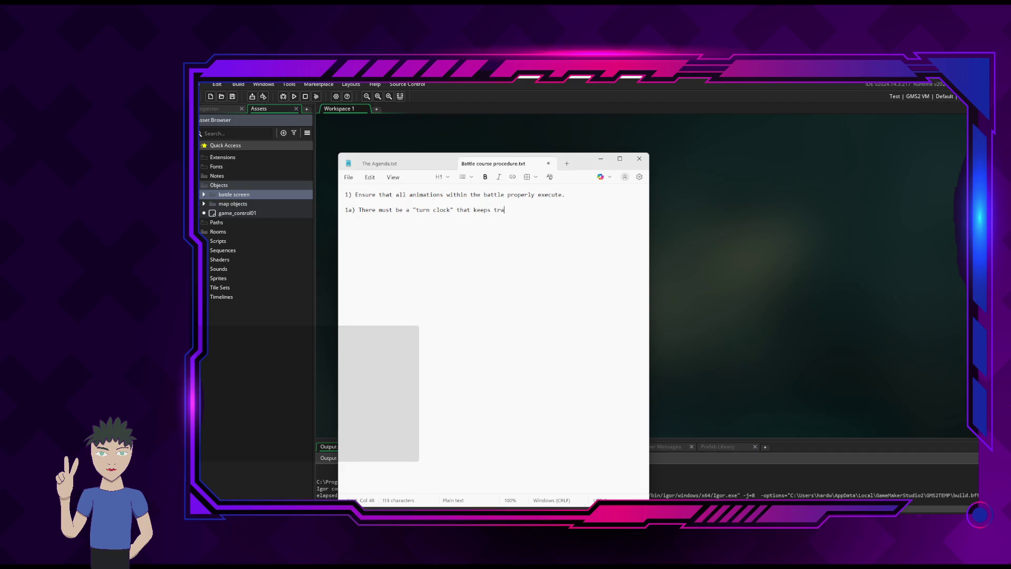
pyautogui.write('ck of all')
pyautogui.press('BackSpace')
pyautogui.press('BackSpace')
pyautogui.press('BackSpace')
pyautogui.write('whose turn it is to a')
pyautogui.write('ct.')
pyautogui.write(' on screen.')
# Expand the battle screen folder and open temp01_obj_battleobj_parent01 with its Create event code
pyautogui.click(203, 194)
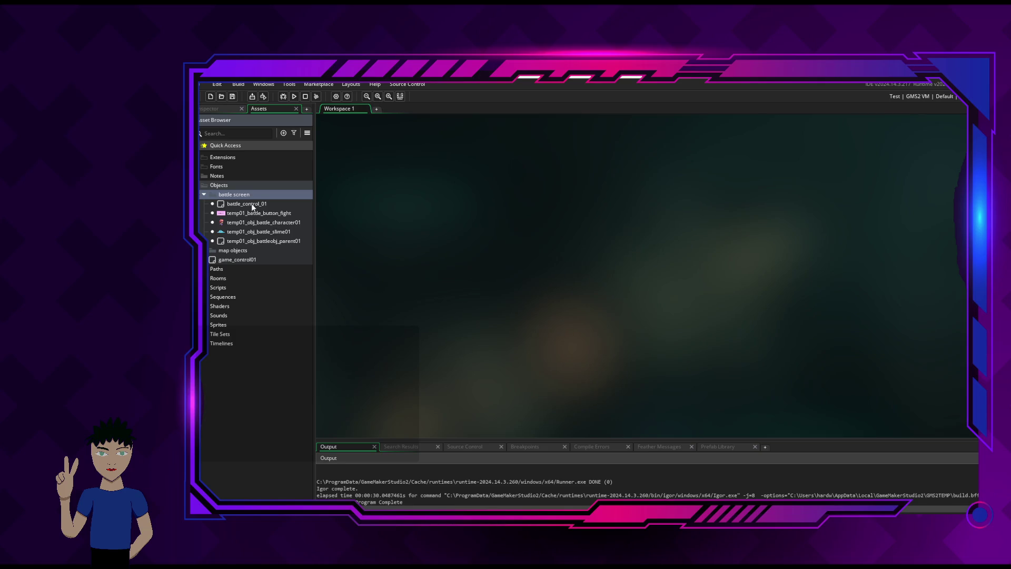
pyautogui.click(246, 213)
pyautogui.click(274, 204)
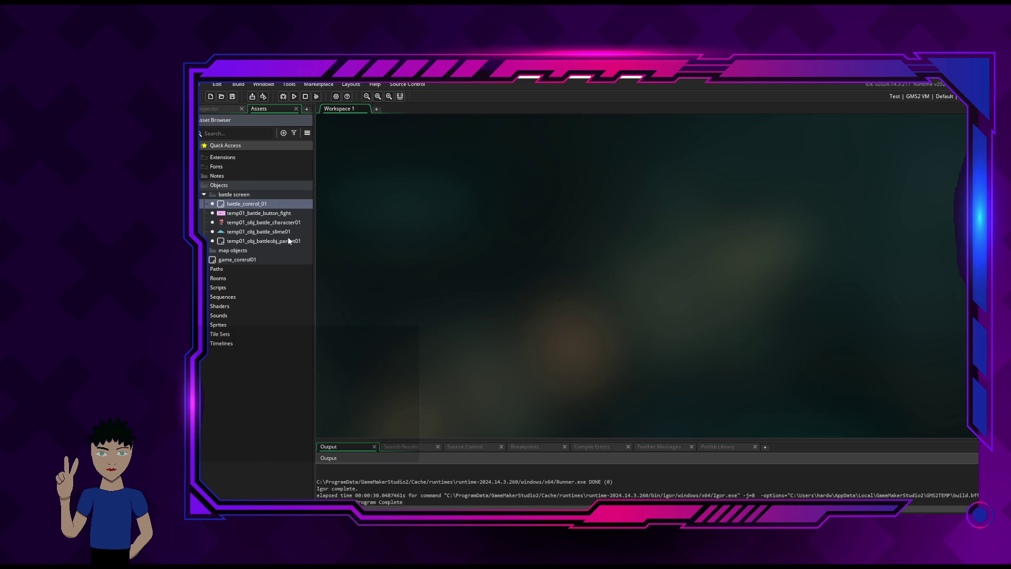
pyautogui.click(282, 212)
pyautogui.click(280, 232)
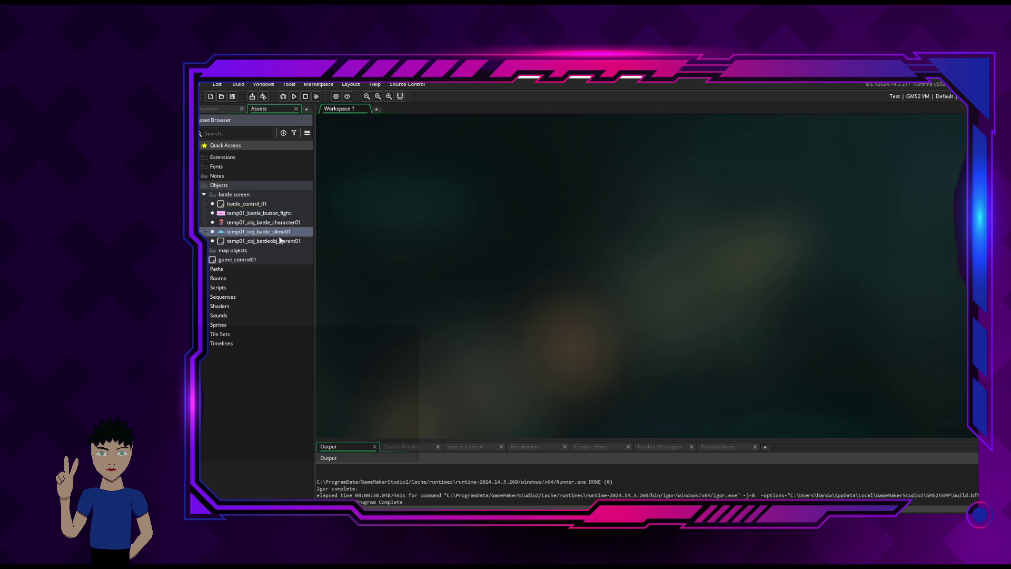
pyautogui.click(278, 241)
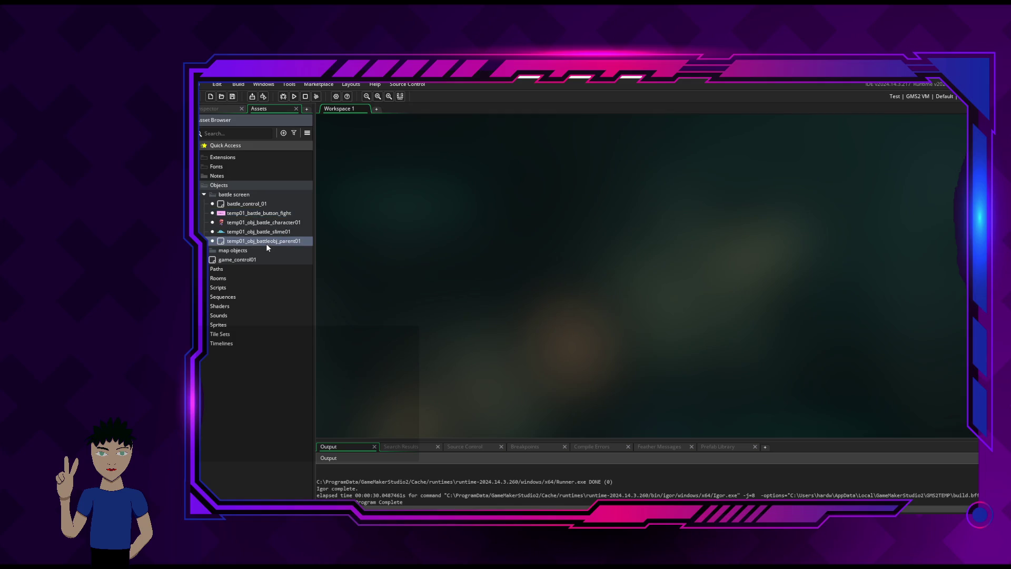
pyautogui.doubleClick(239, 242)
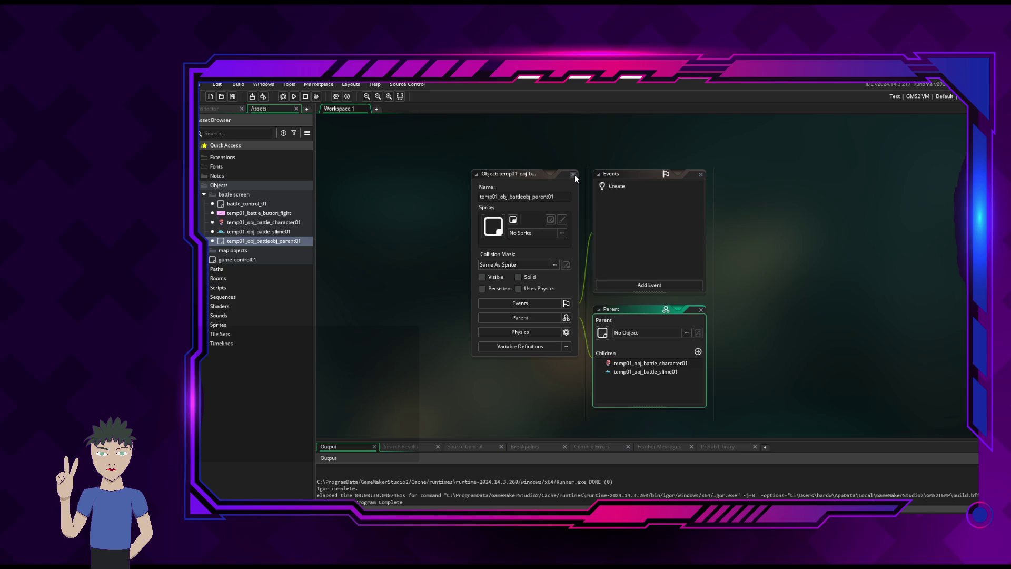
pyautogui.click(621, 185)
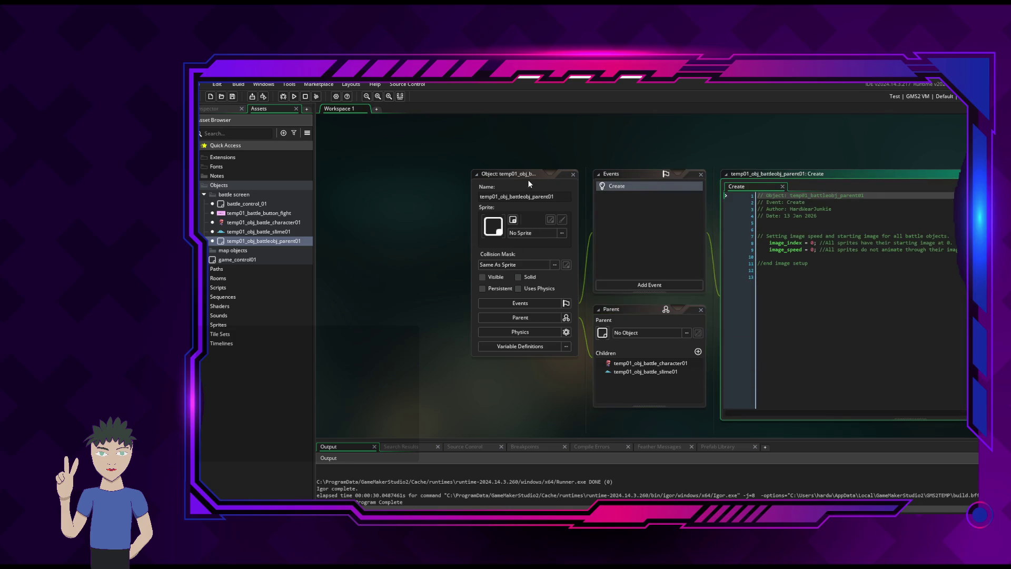
# Shift the object editors left and restore the blank line under the Create header comment
pyautogui.moveTo(513, 176); pyautogui.dragTo(438, 167)
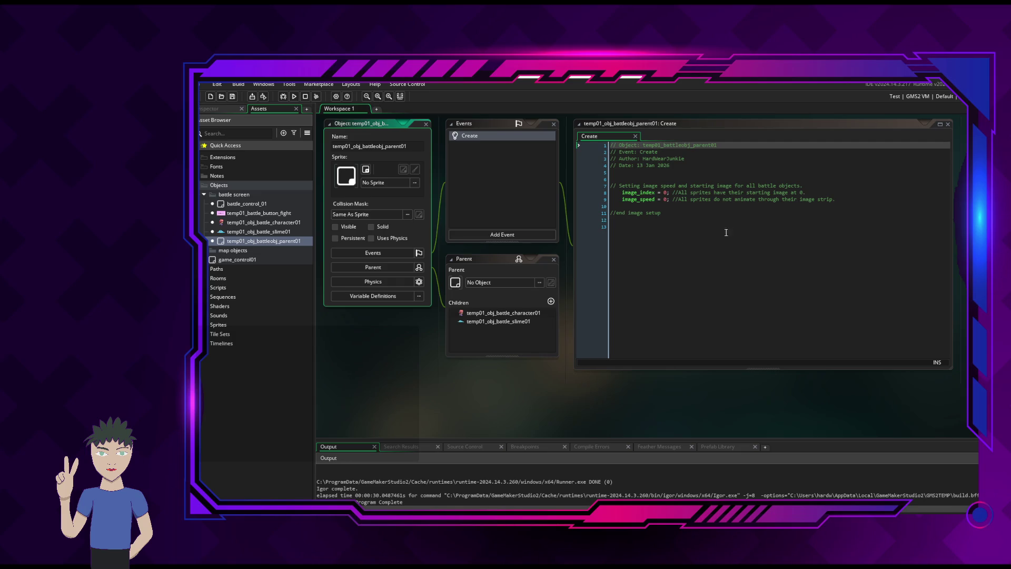
pyautogui.click(678, 174)
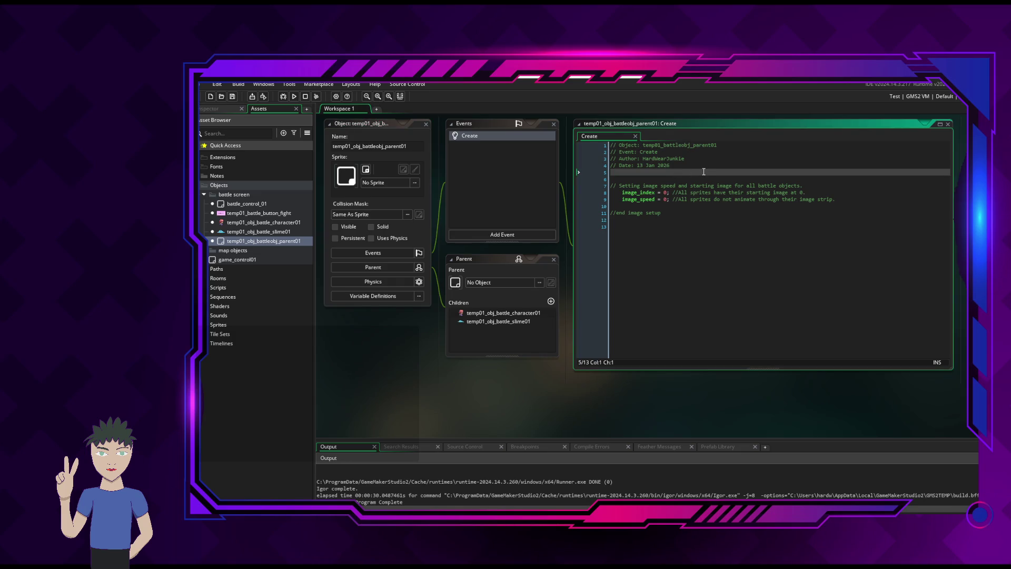
pyautogui.moveTo(200, 231)
pyautogui.write('/')
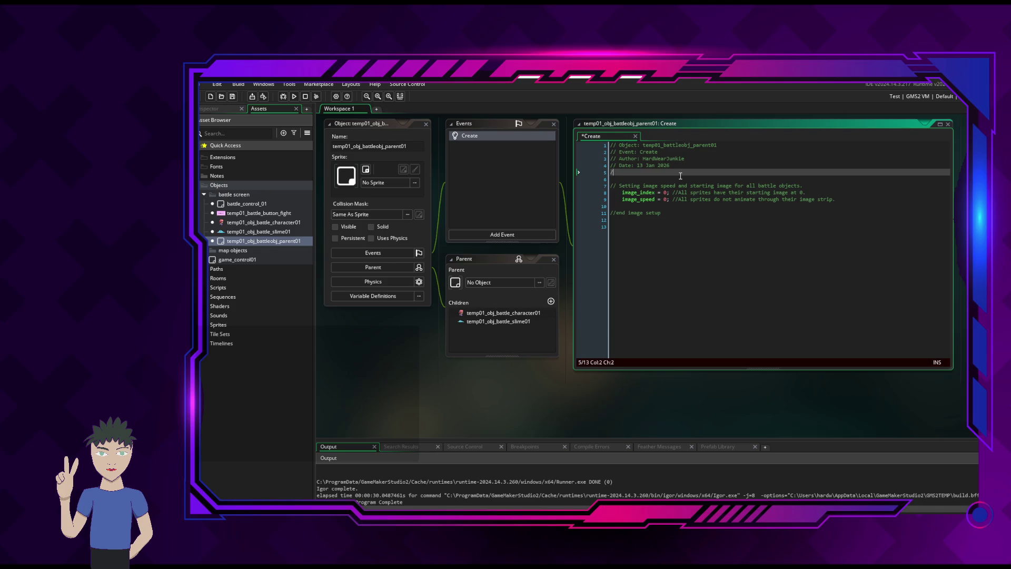
pyautogui.write('/ Date')
pyautogui.press('BackSpace')
pyautogui.press('BackSpace')
pyautogui.press('BackSpace')
pyautogui.write('6')
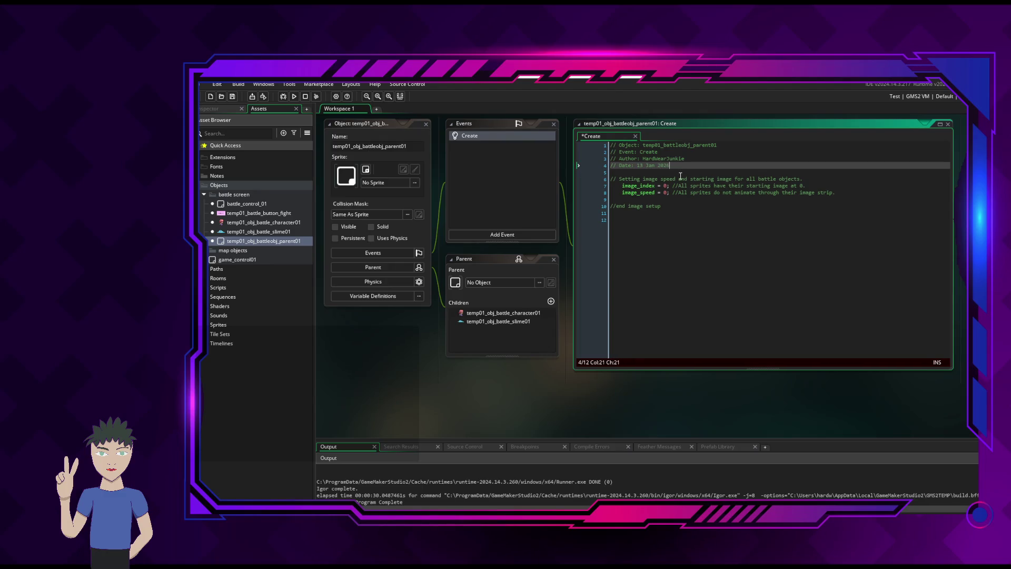
pyautogui.press('Return')
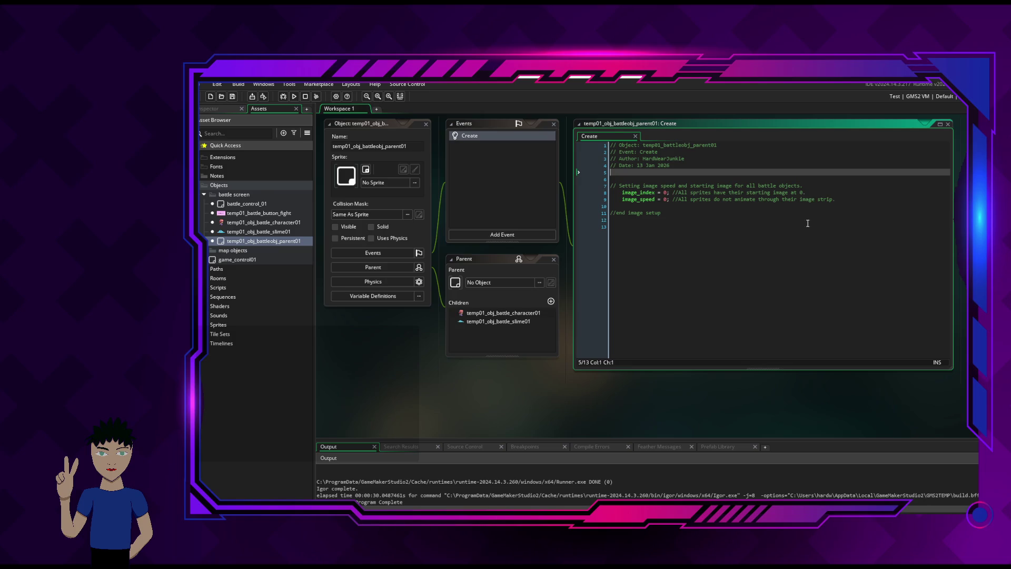
# Check the //end image setup line and bring up the add-event type list
pyautogui.click(777, 215)
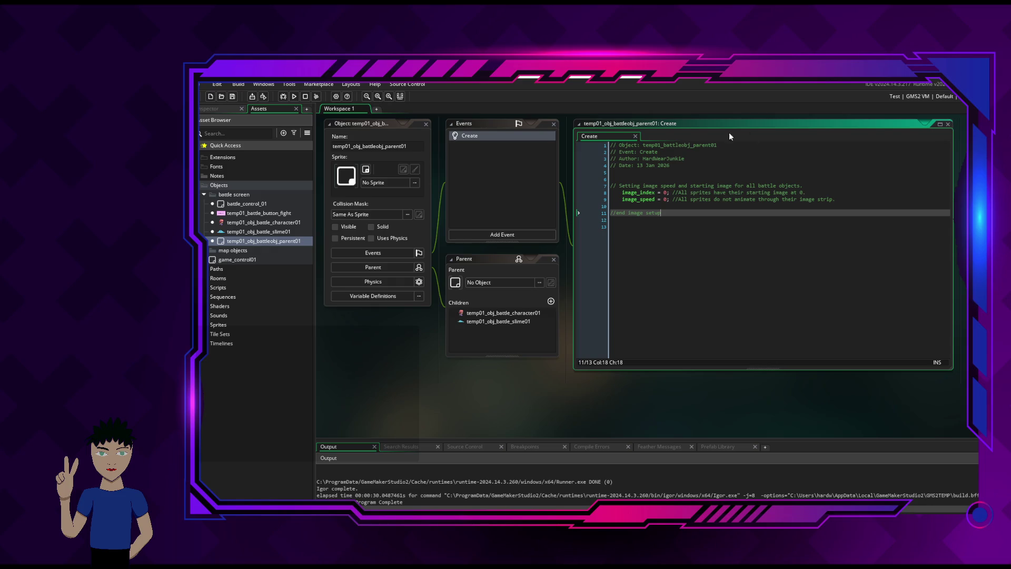
pyautogui.click(506, 182)
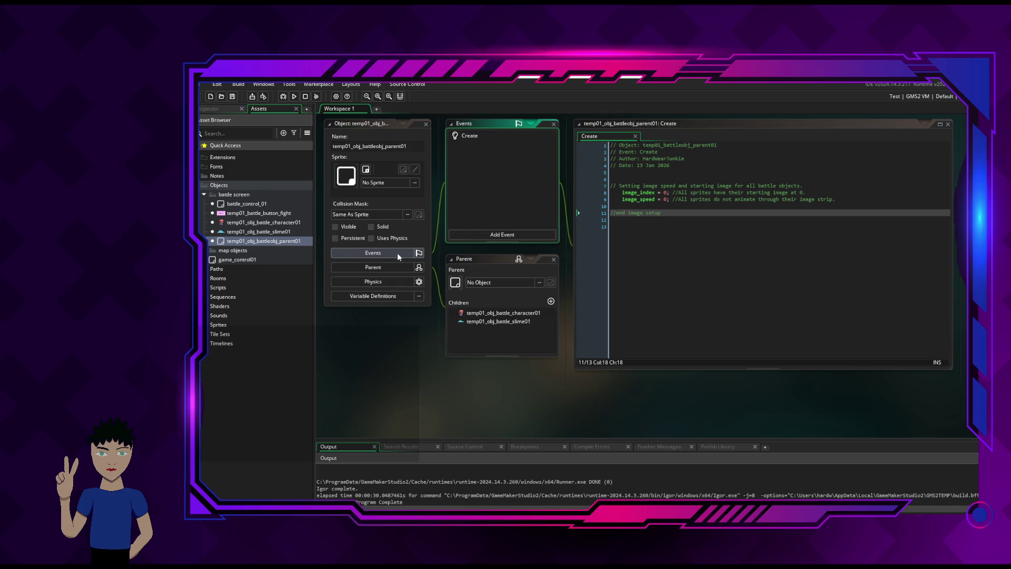
pyautogui.click(498, 235)
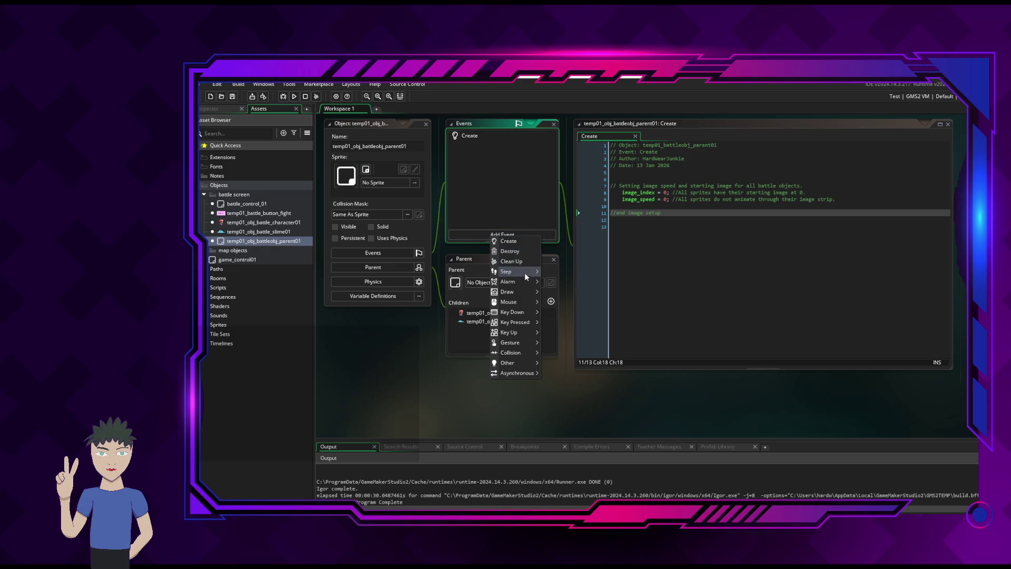
# Add a Begin Step event to temp01_obj_battleobj_parent01 and open its empty code
pyautogui.moveTo(520, 273)
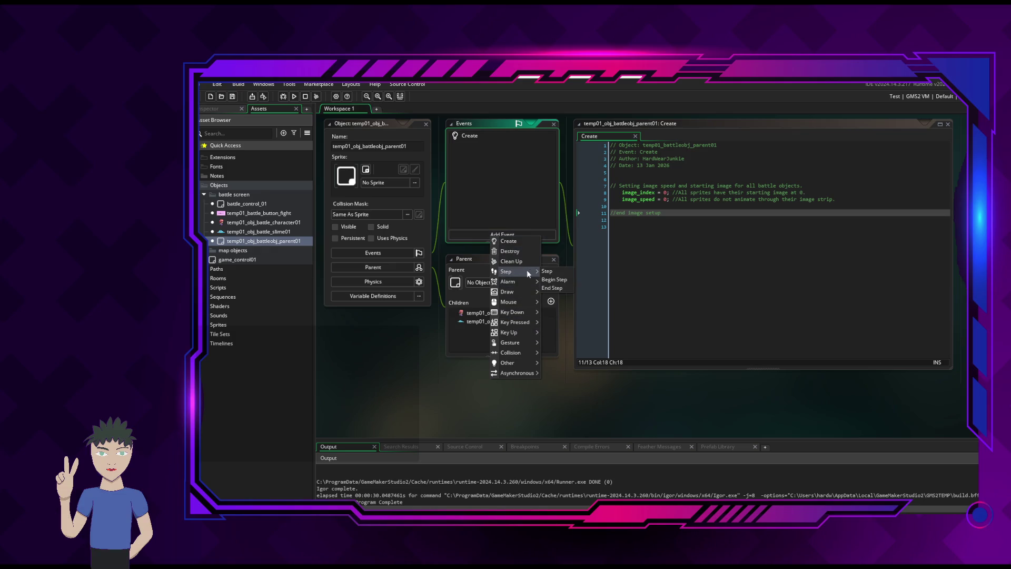
pyautogui.click(555, 279)
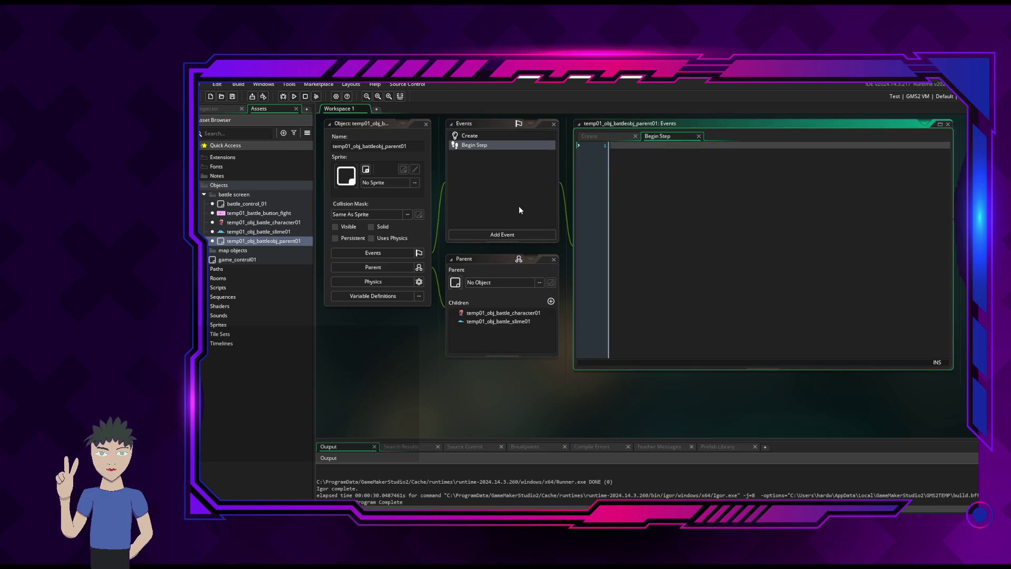
pyautogui.click(472, 161)
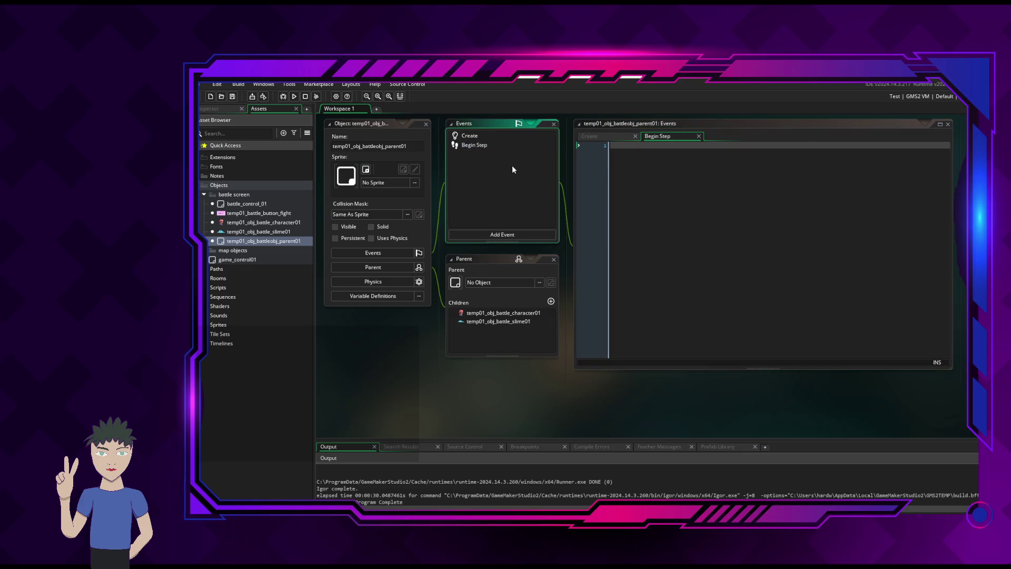
pyautogui.click(494, 146)
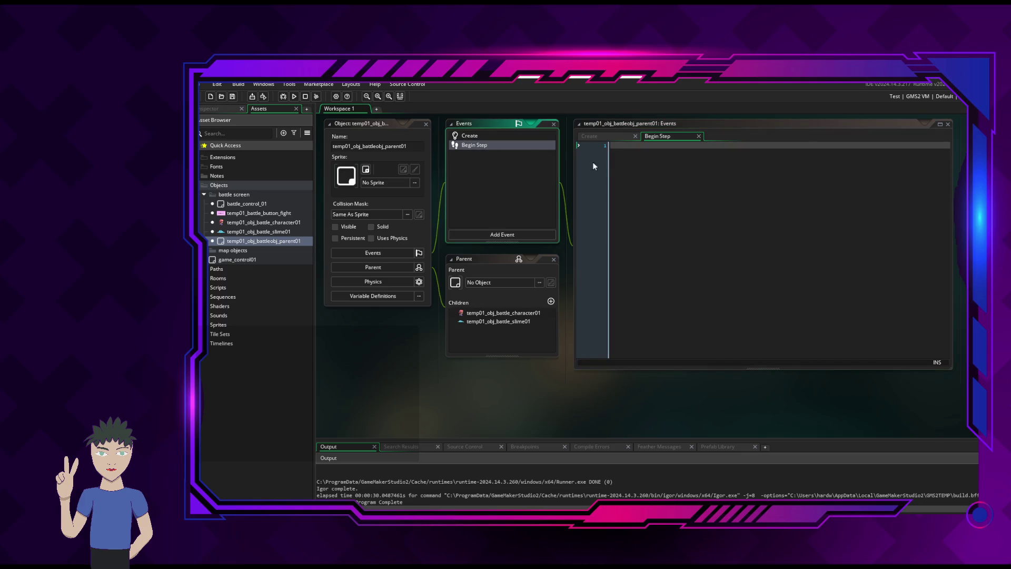
pyautogui.click(662, 149)
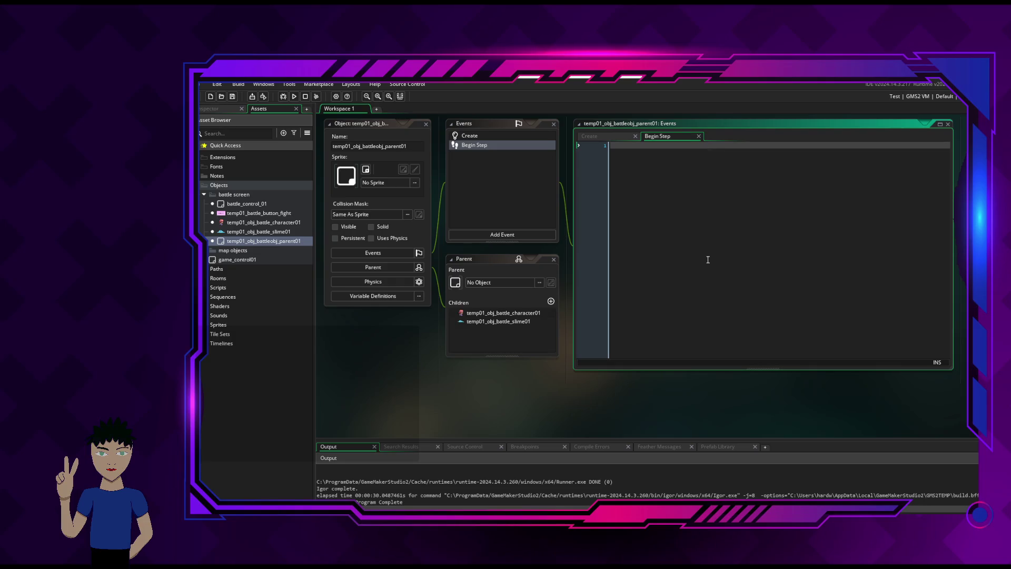
pyautogui.click(607, 136)
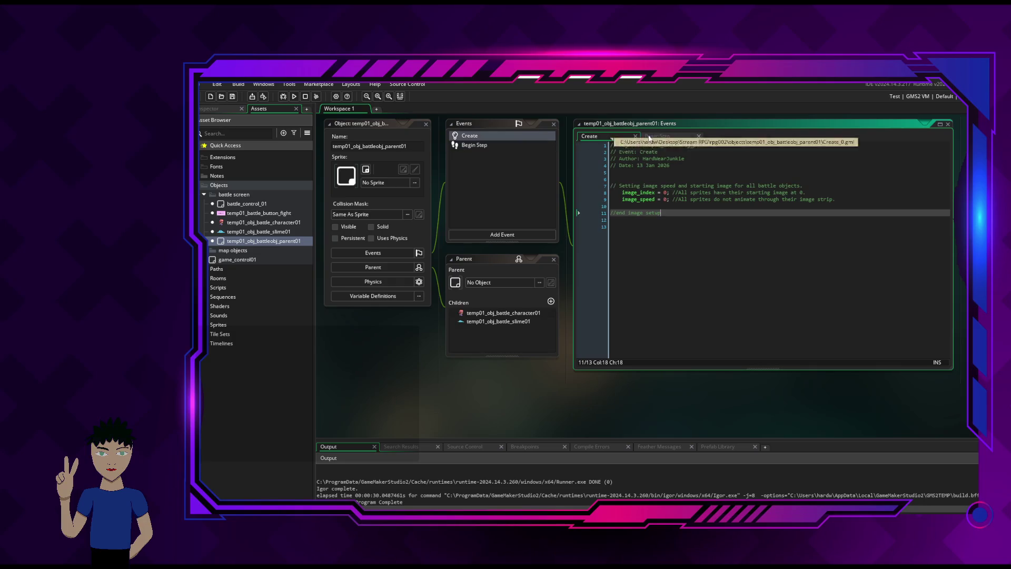
# Copy the four-line header comment from Create and paste it into the Begin Step code
pyautogui.click(665, 136)
pyautogui.click(605, 136)
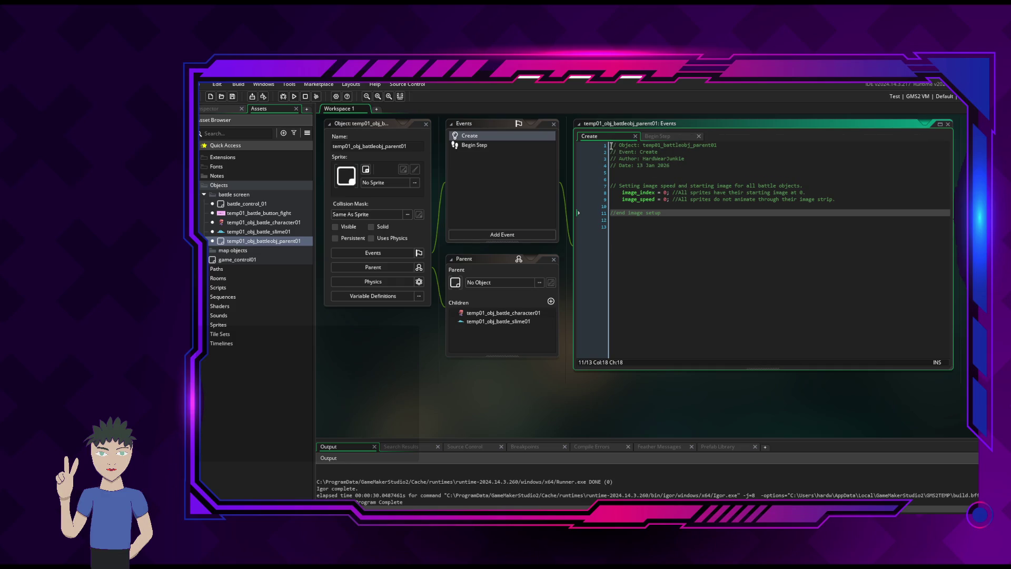
pyautogui.moveTo(610, 145)
pyautogui.mouseDown()
pyautogui.moveTo(684, 147)
pyautogui.moveTo(725, 164)
pyautogui.mouseUp()
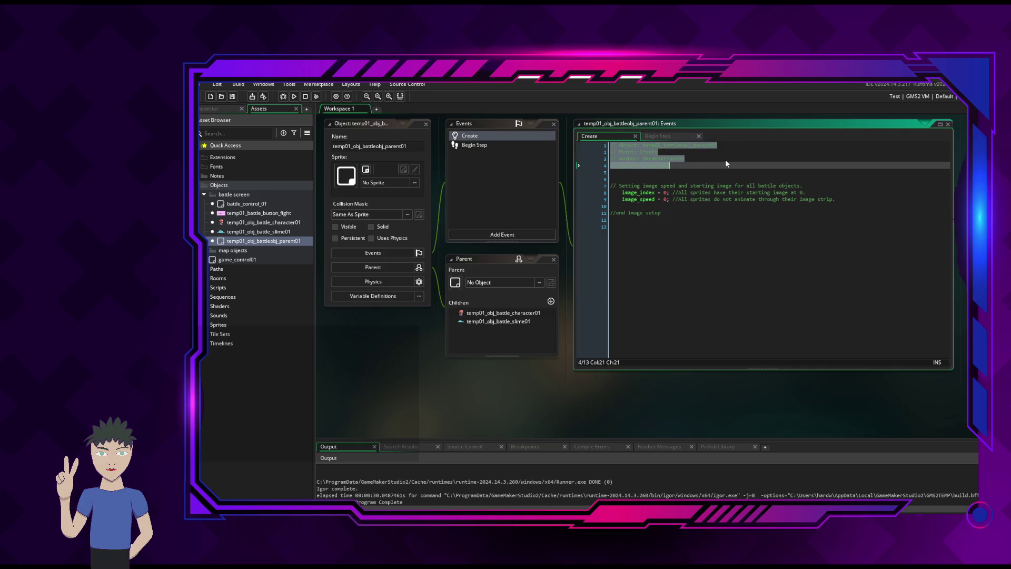
pyautogui.click(680, 134)
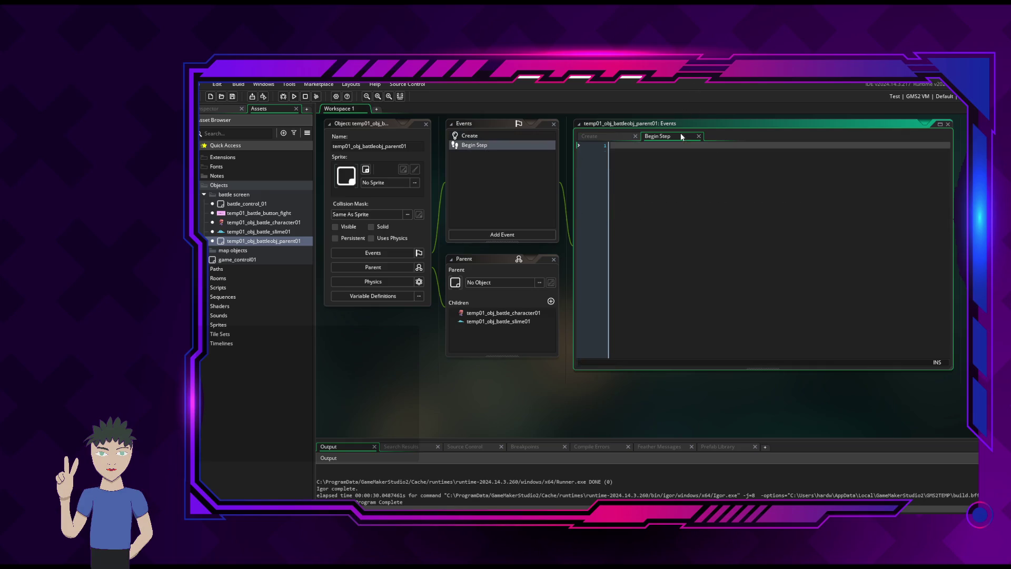
pyautogui.write('// Object: temp01_battleobj_parent01 // Event: Create // Author: HardWearJunkie // Date: 13 Jan 2026')
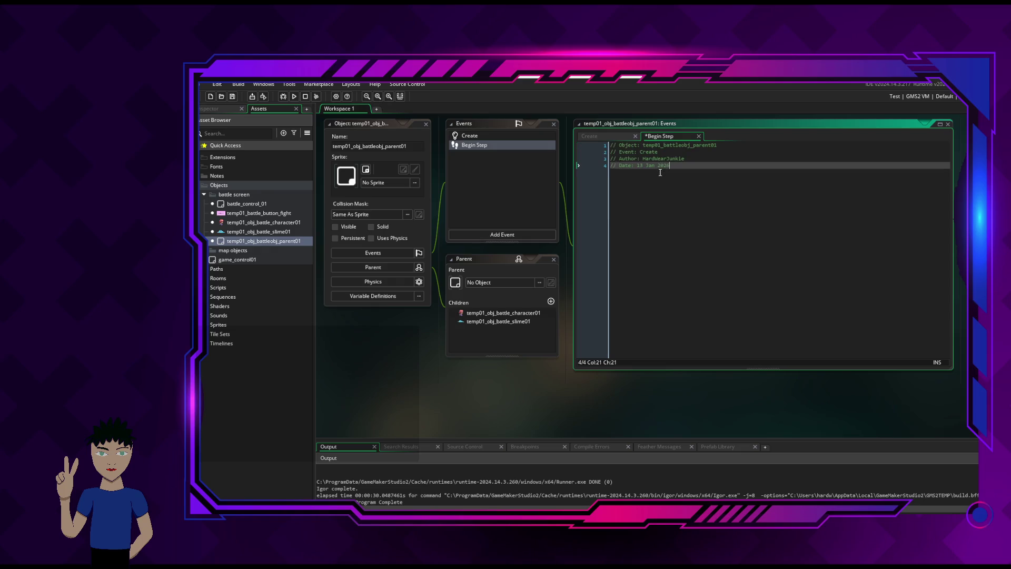
# Change the pasted header to Event: Begin Step and Date: 19 Feb 2026
pyautogui.doubleClick(649, 152)
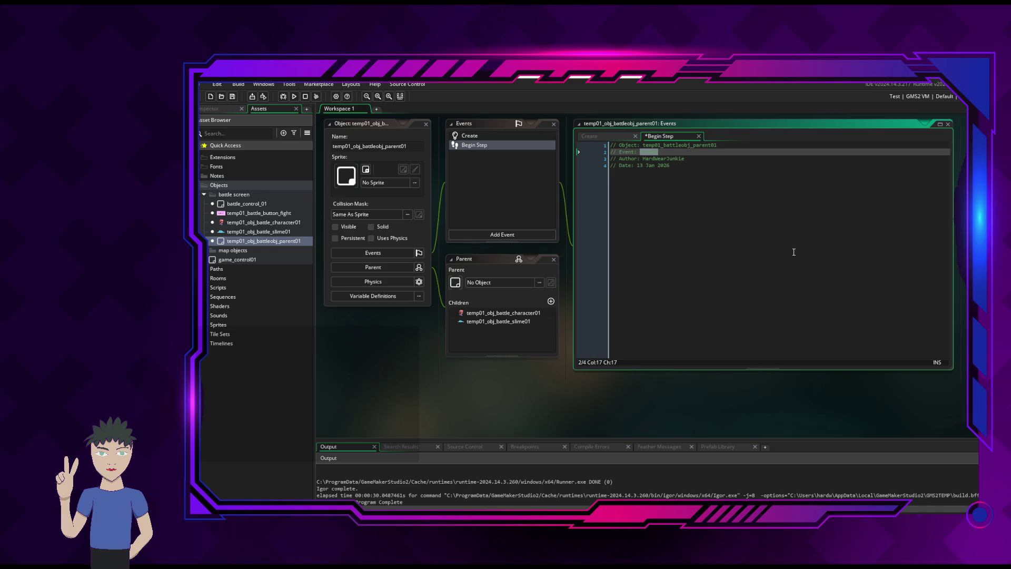
pyautogui.write('Begin Step')
pyautogui.click(685, 165)
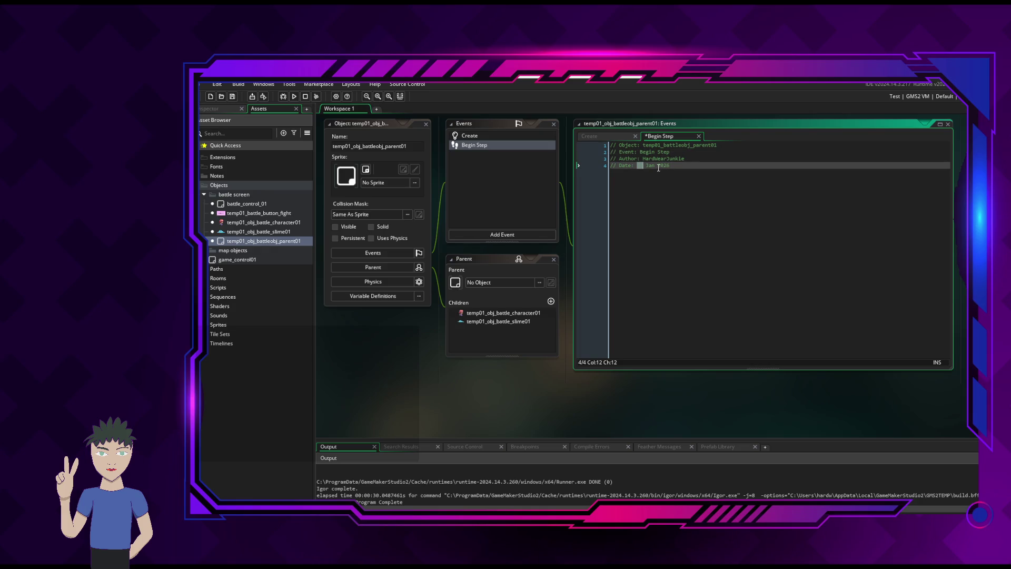
pyautogui.press('Delete')
pyautogui.press('Delete')
pyautogui.press('Delete')
pyautogui.write('13')
pyautogui.press('BackSpace')
pyautogui.press('BackSpace')
pyautogui.press('BackSpace')
pyautogui.write('19 ')
pyautogui.write('Feb')
pyautogui.press('Return')
pyautogui.press('Return')
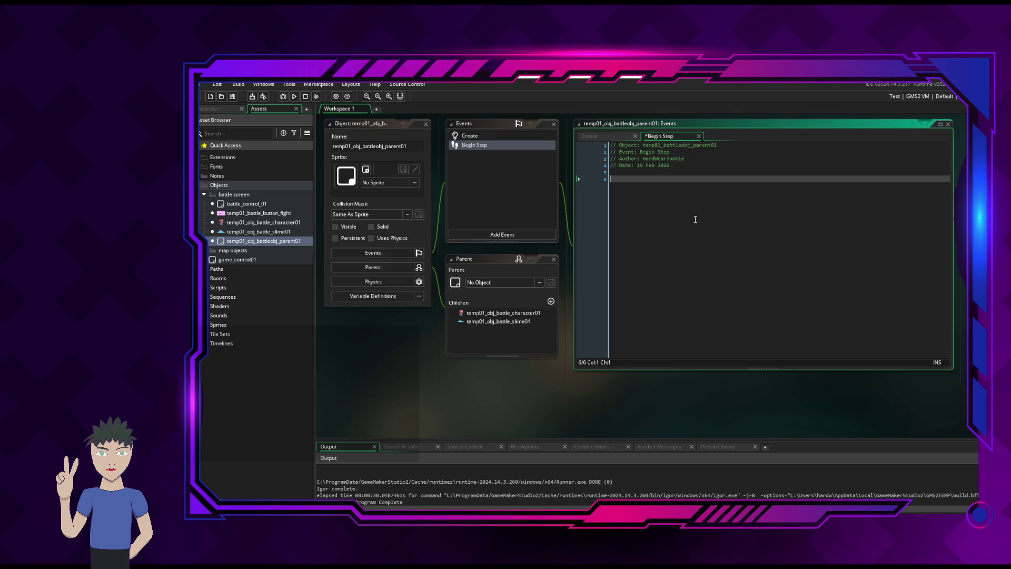
# Close the battle parent's Begin Step code and Events panel, keeping its object settings and children list open
pyautogui.click(698, 136)
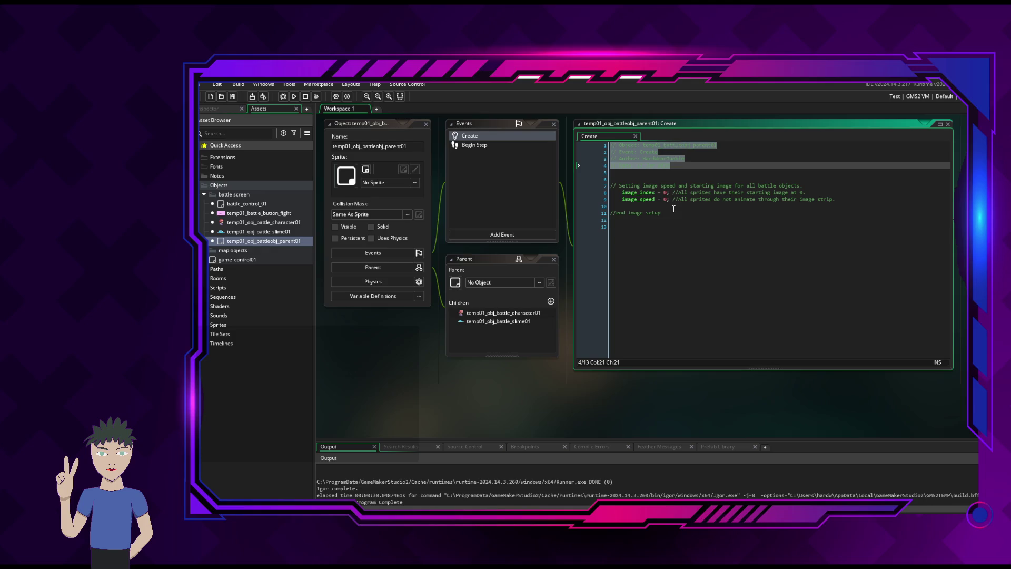
pyautogui.click(644, 271)
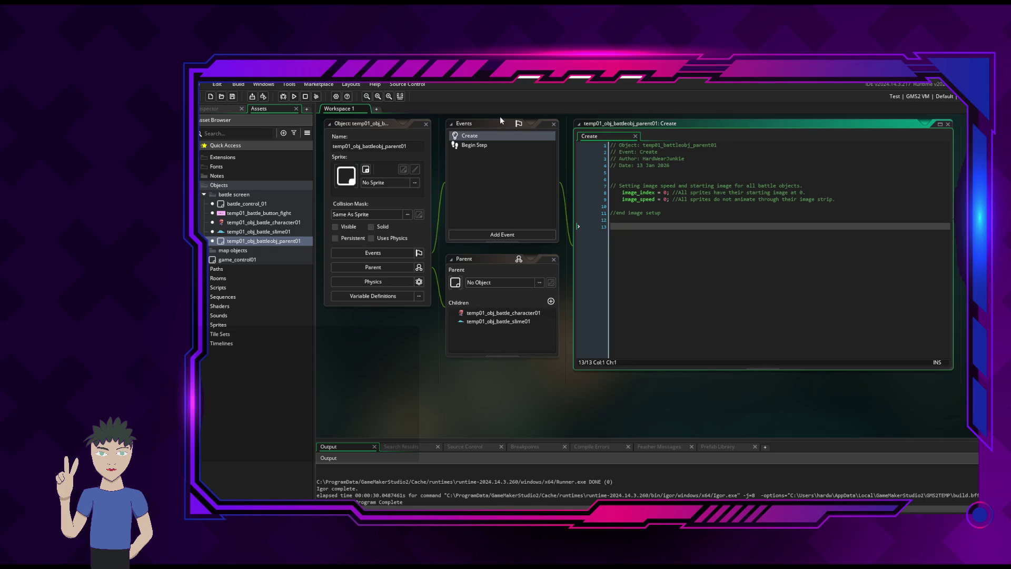
pyautogui.click(553, 125)
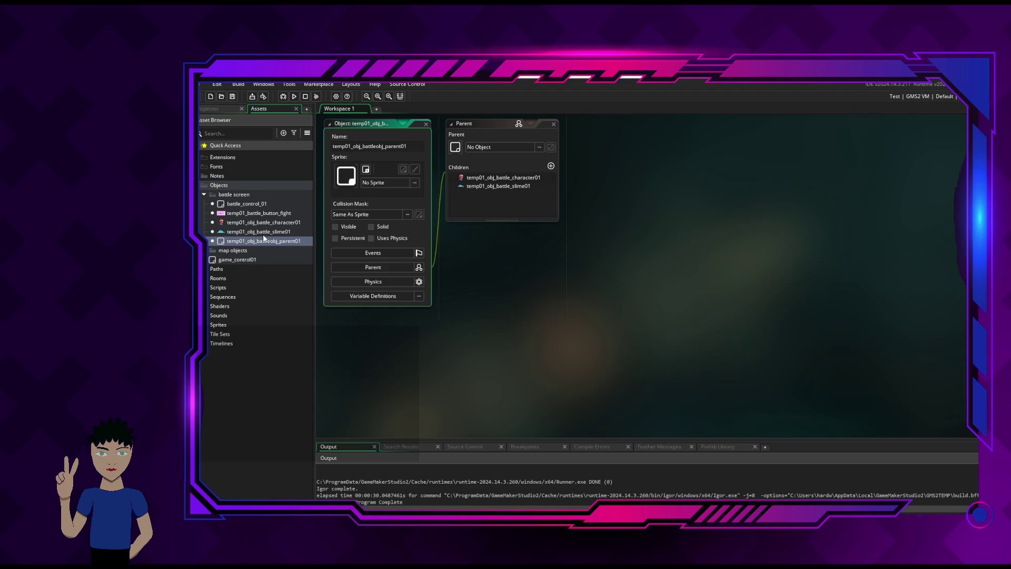
# Open the battle_control_01 object editor from the Asset Browser and open its Create event code
pyautogui.click(256, 206)
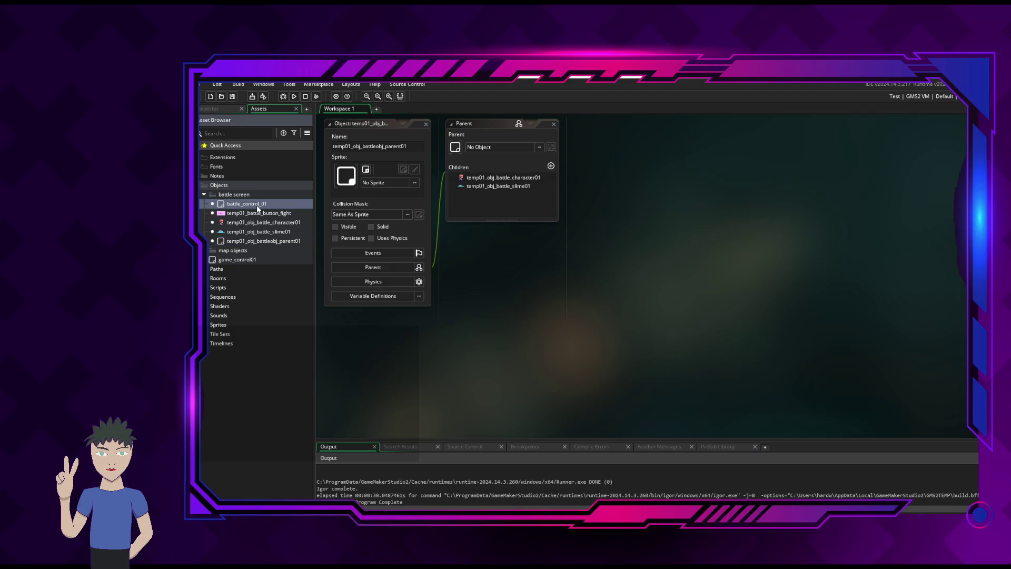
pyautogui.click(426, 124)
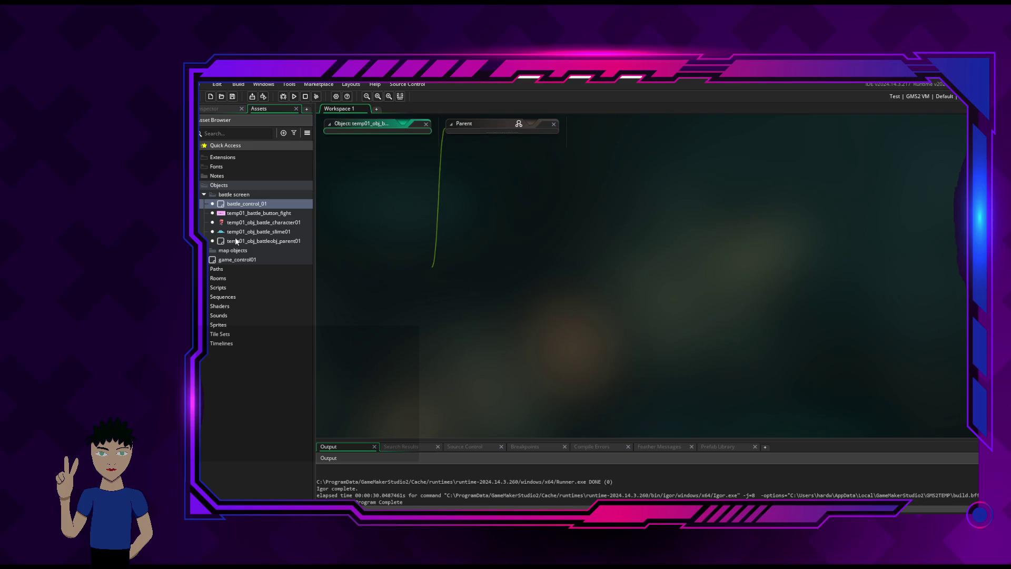
pyautogui.doubleClick(247, 204)
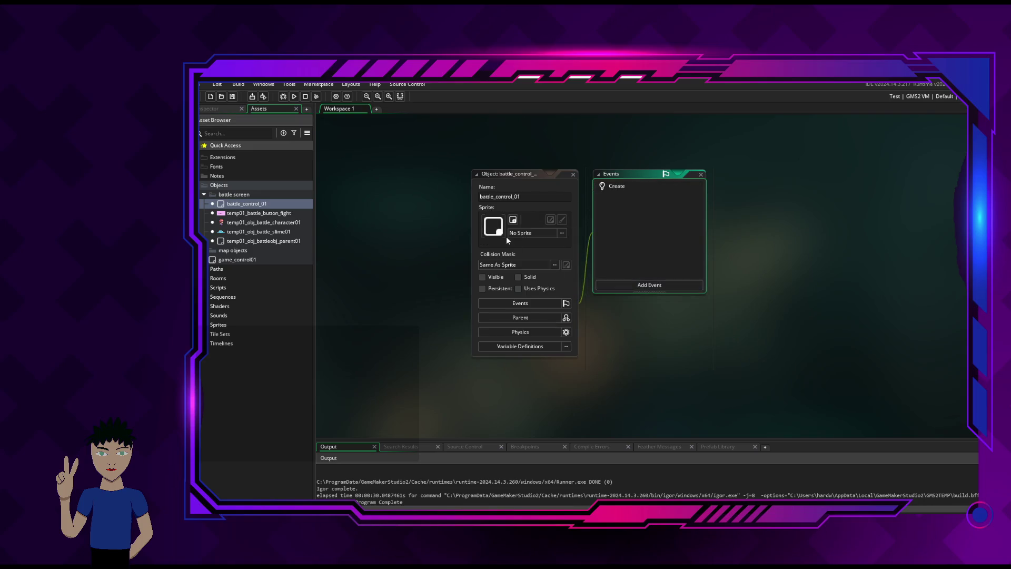
pyautogui.click(495, 175)
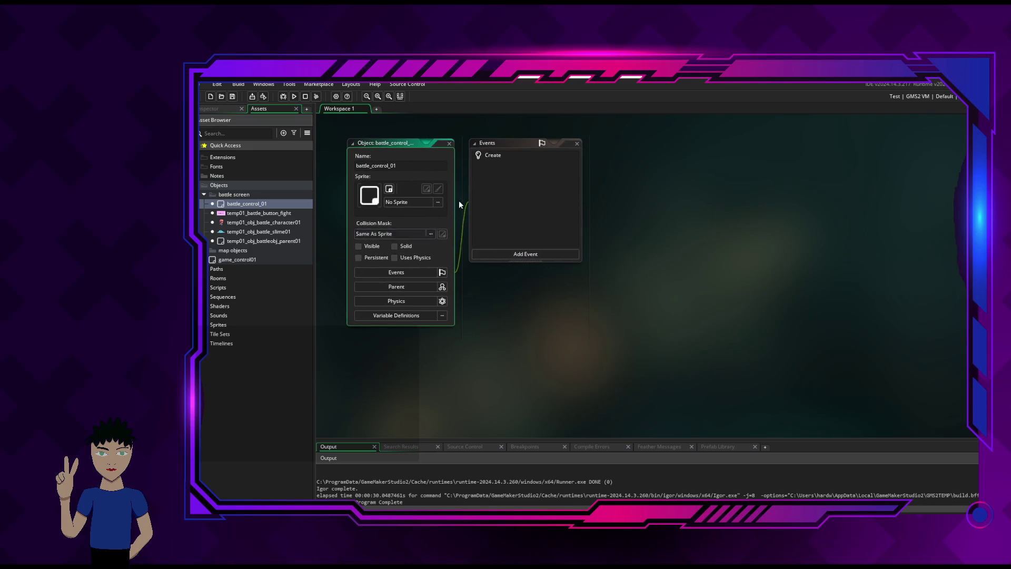
pyautogui.click(493, 155)
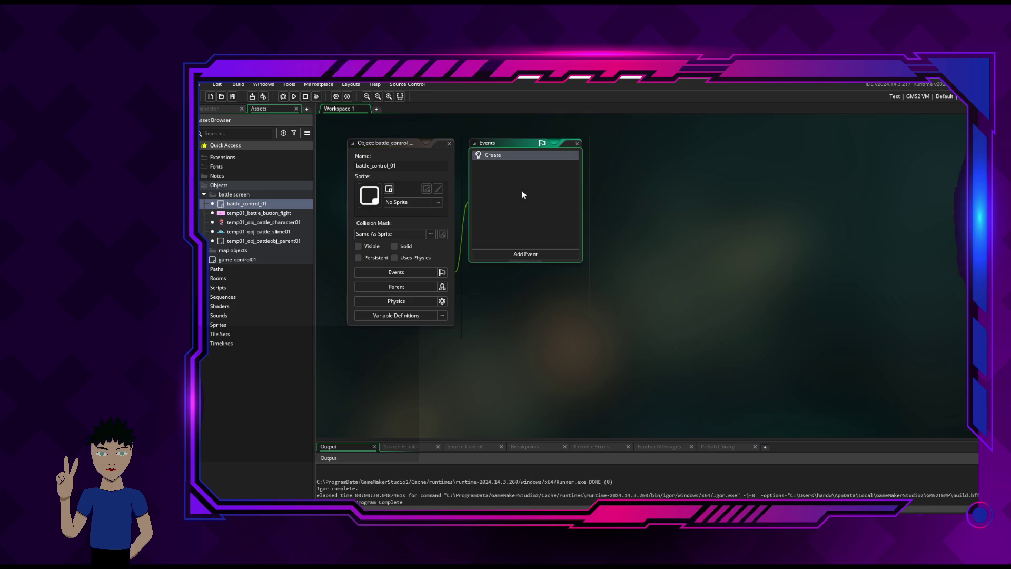
pyautogui.doubleClick(502, 153)
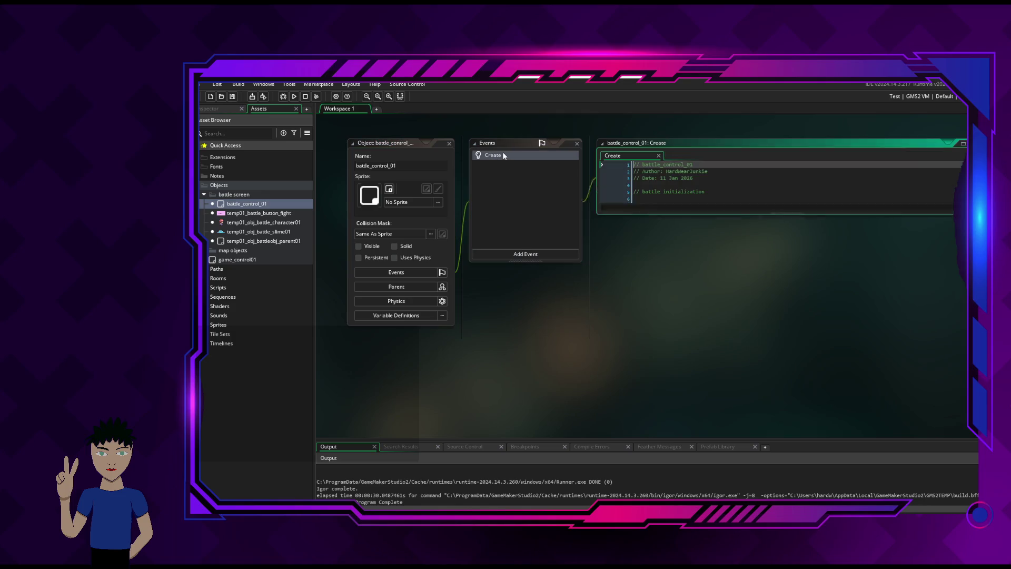
pyautogui.click(710, 202)
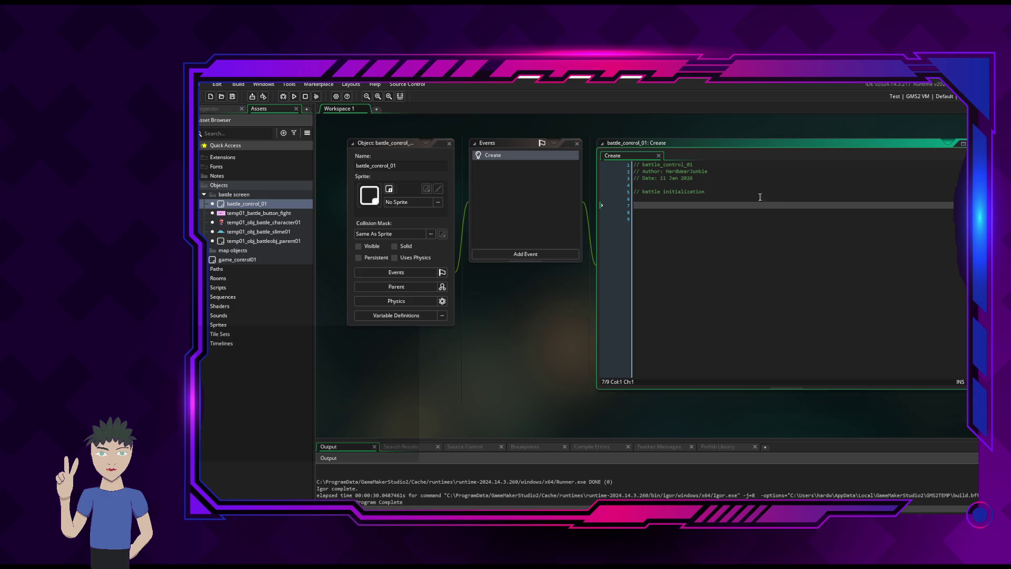
pyautogui.click(695, 199)
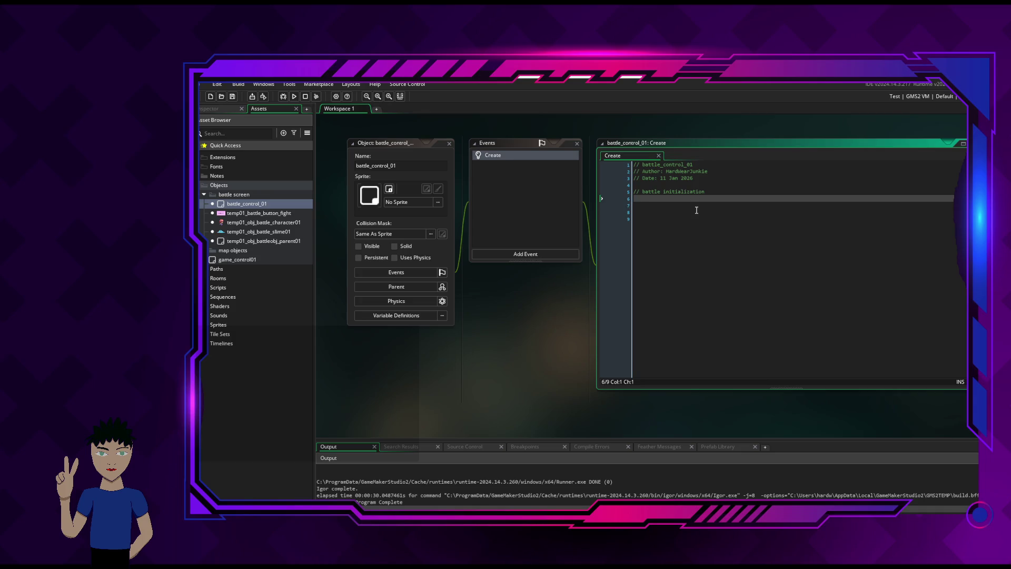
pyautogui.click(696, 210)
pyautogui.click(723, 199)
pyautogui.click(687, 212)
pyautogui.click(716, 205)
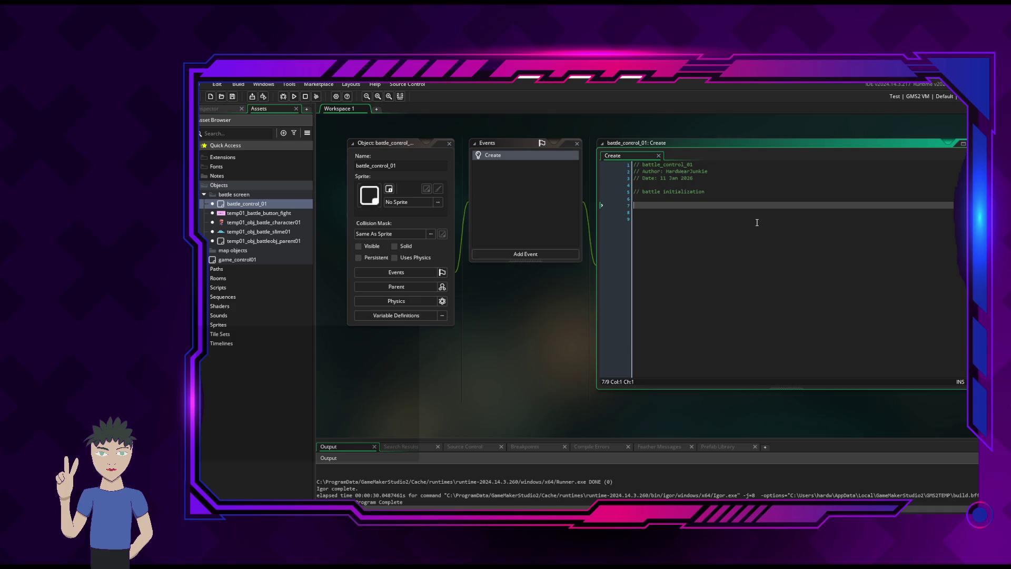
# Place an opening brace { on line 7 and adjust the line break after it
pyautogui.press('Tab')
pyautogui.hotkey('ctrl', 'z')
pyautogui.write('{')
pyautogui.press('Return')
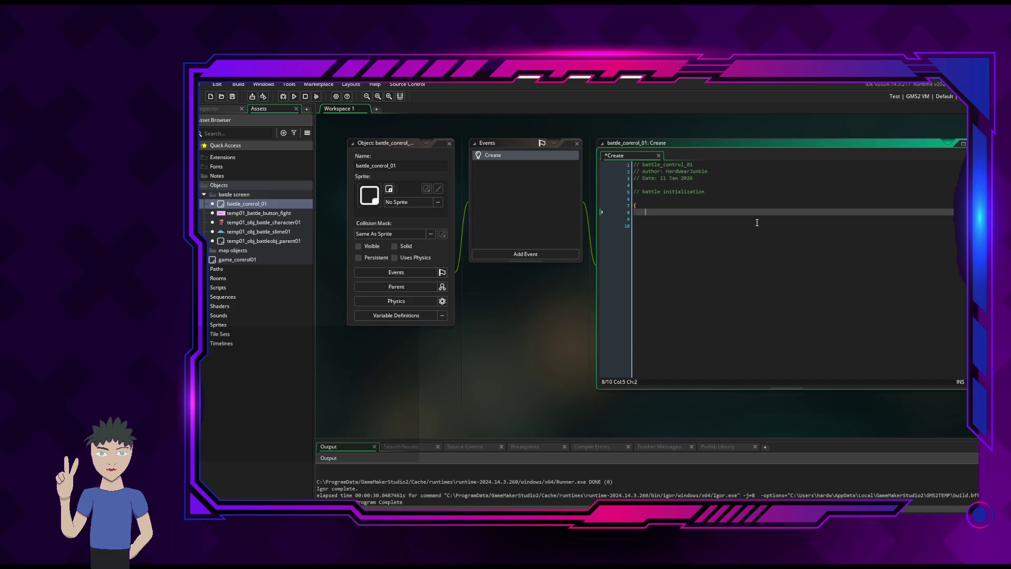
pyautogui.click(652, 206)
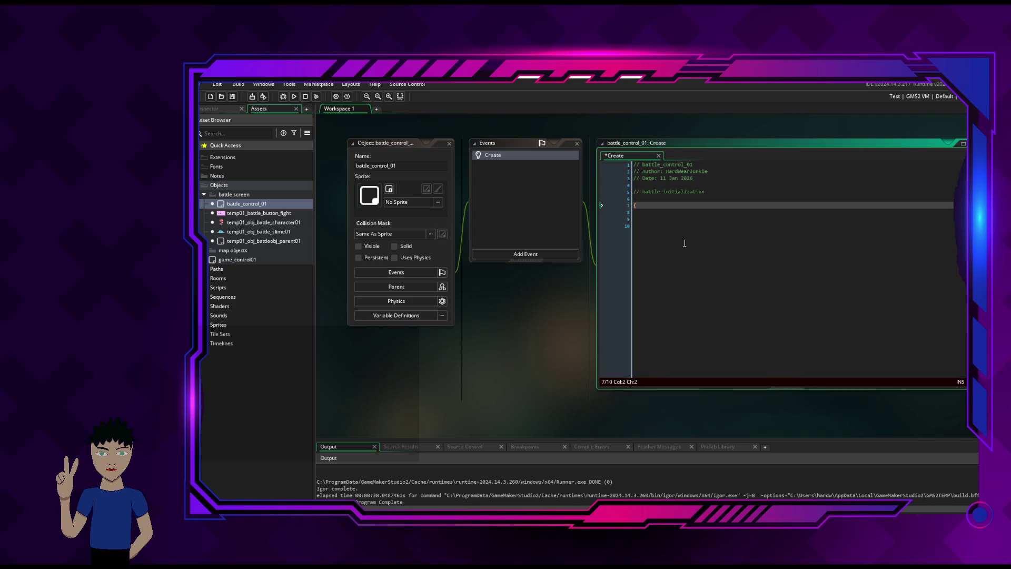
pyautogui.press('BackSpace')
pyautogui.press('BackSpace')
# Insert blank lines above // battle initialization and start a battle_clock line on line 8
pyautogui.press('Up')
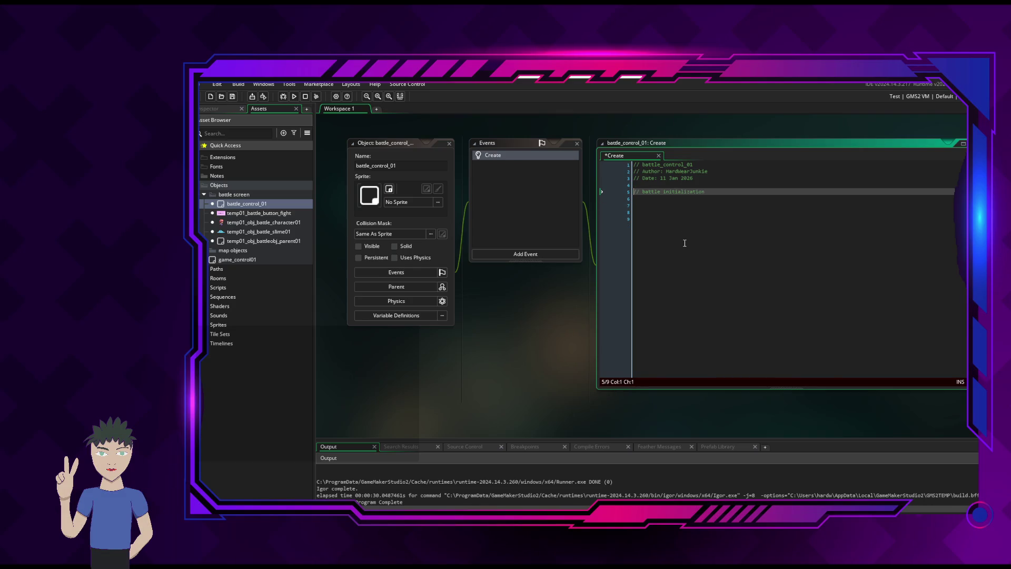
pyautogui.press('Return')
pyautogui.press('Up')
pyautogui.press('Return')
pyautogui.press('Down')
pyautogui.press('Down')
pyautogui.press('Down')
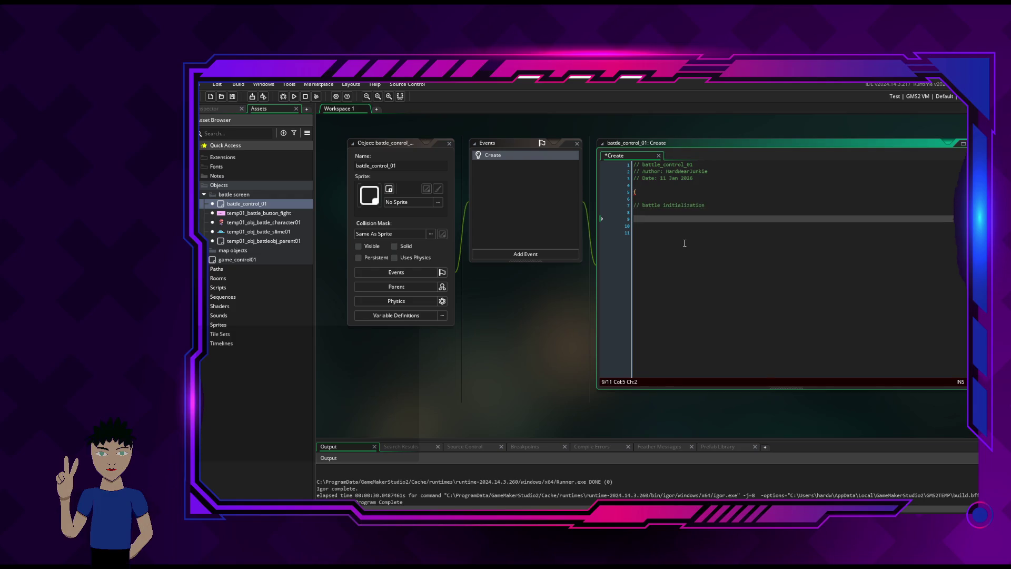
pyautogui.press('BackSpace')
pyautogui.press('BackSpace')
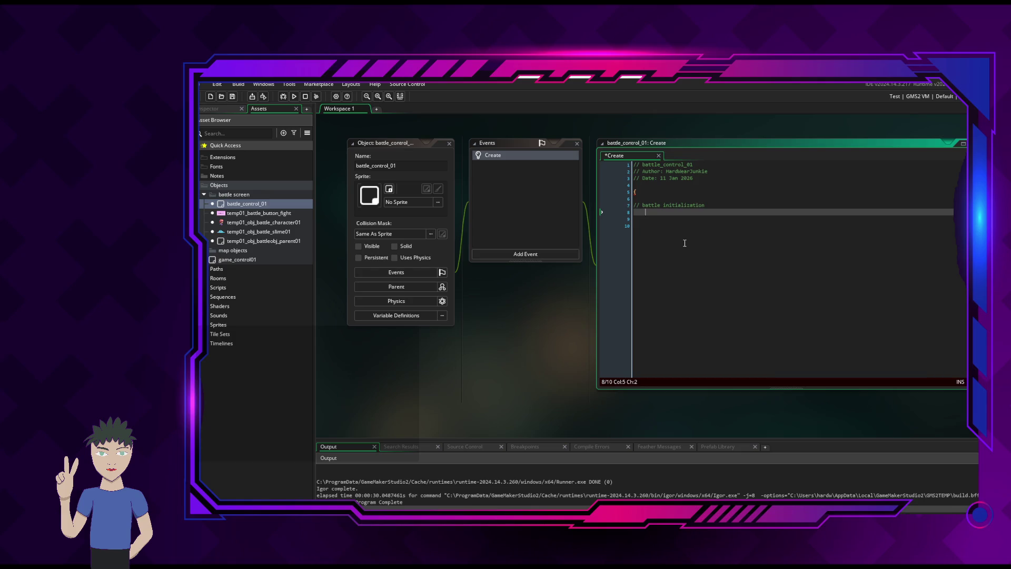
pyautogui.write('battle')
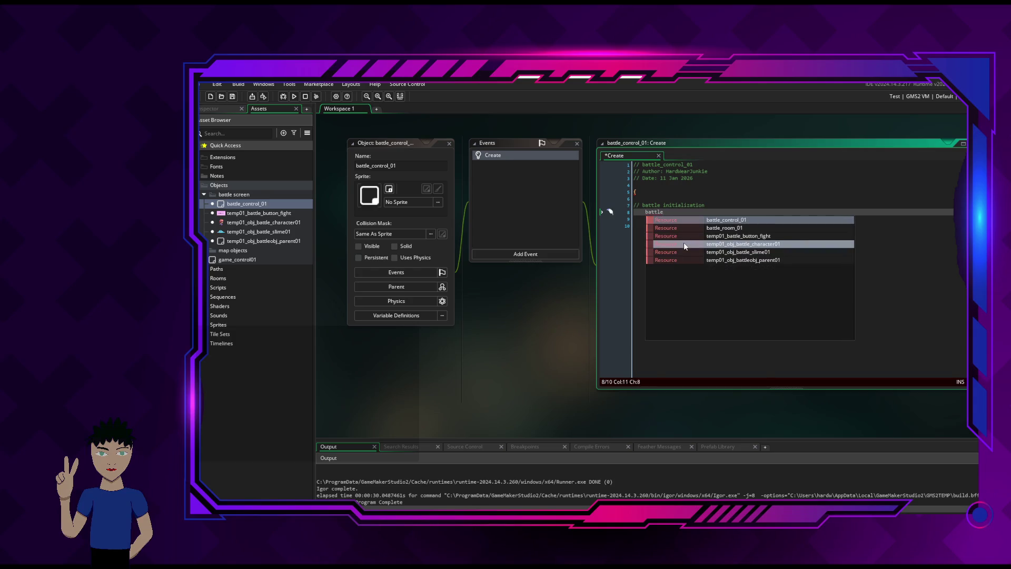
pyautogui.write('_')
pyautogui.write('clock')
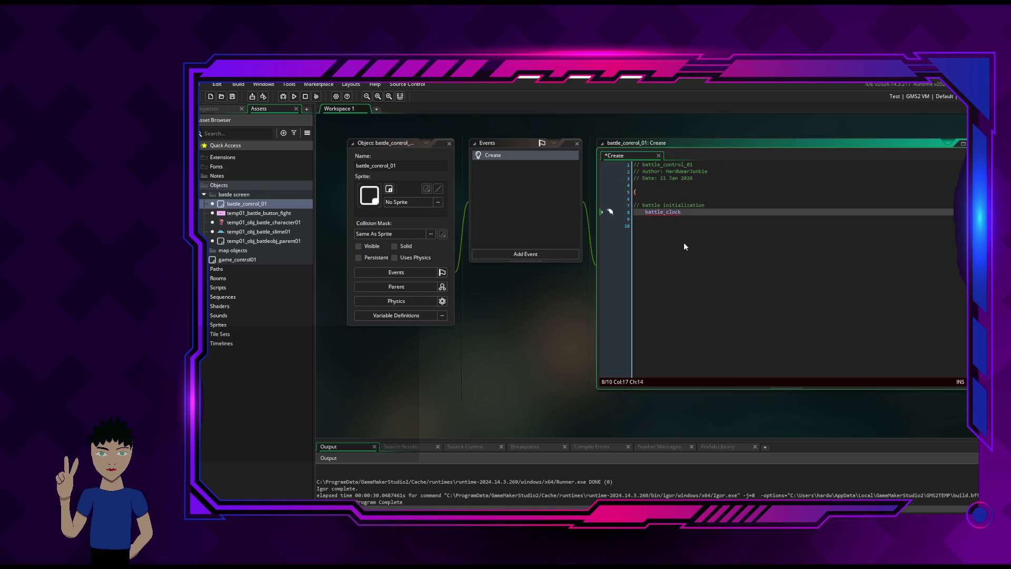
pyautogui.press('BackSpace')
pyautogui.press('BackSpace')
pyautogui.press('BackSpace')
pyautogui.press('BackSpace')
pyautogui.press('BackSpace')
pyautogui.press('BackSpace')
# Rewrite the new line as flag_battle_motion = 0;
pyautogui.write('flag')
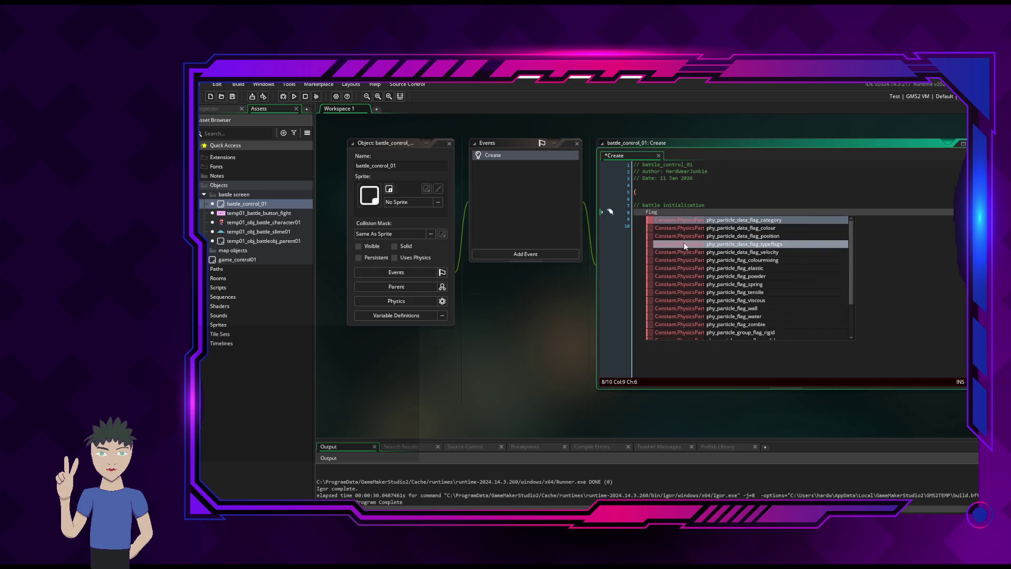
pyautogui.write('_batt')
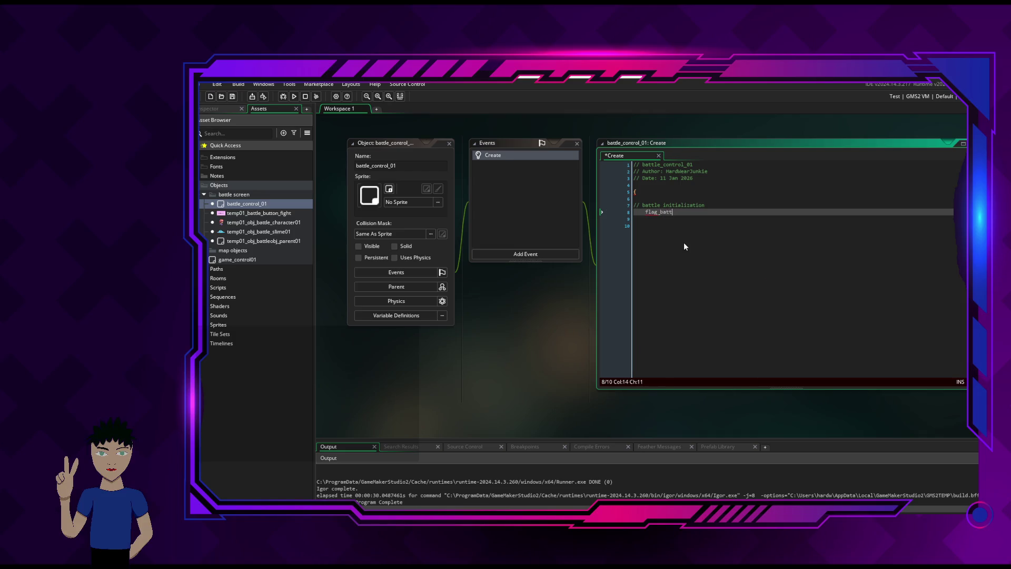
pyautogui.write('le')
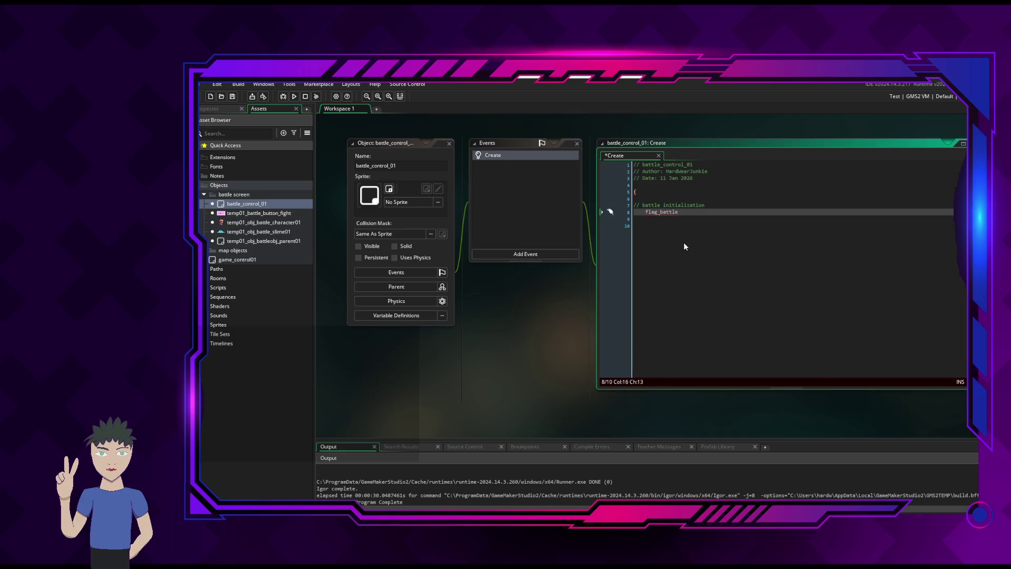
pyautogui.write('_')
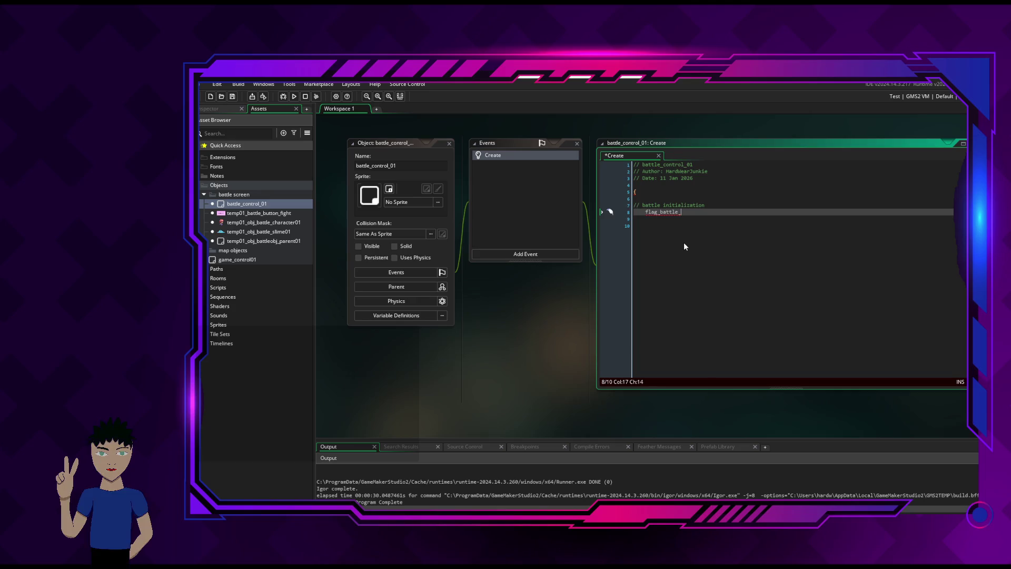
pyautogui.write('clo')
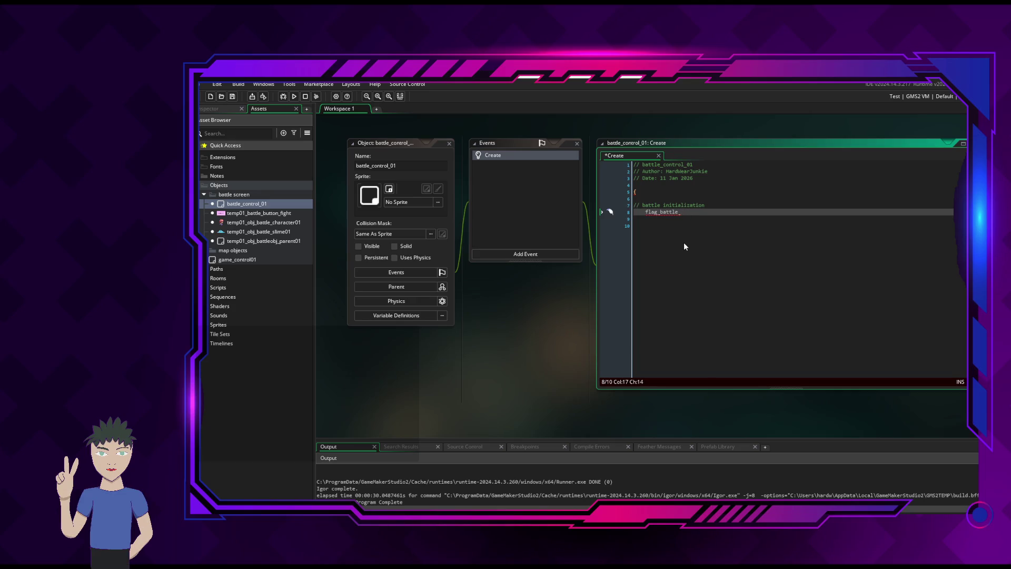
pyautogui.write('moti')
pyautogui.write('on = 0;')
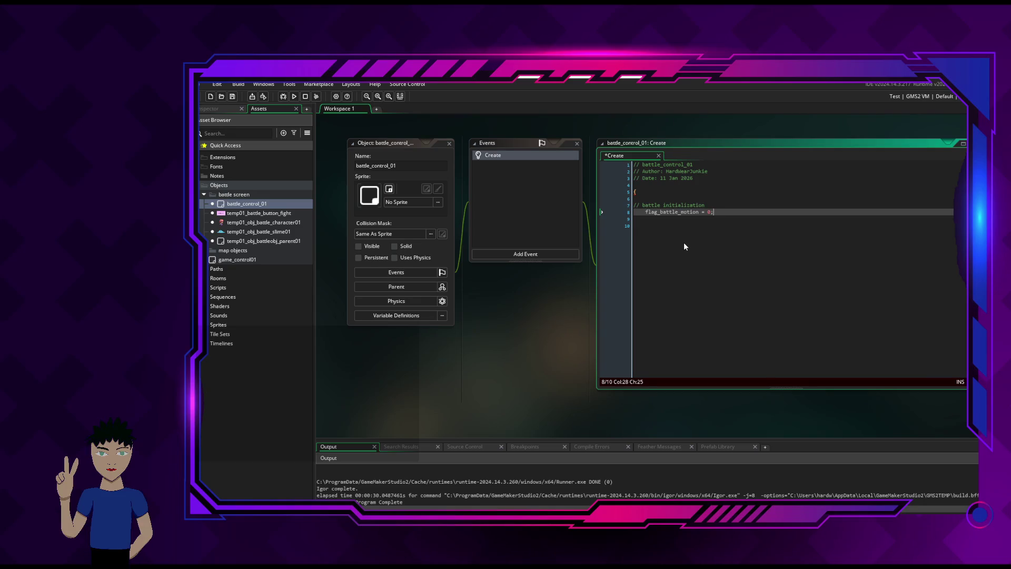
pyautogui.press('BackSpace')
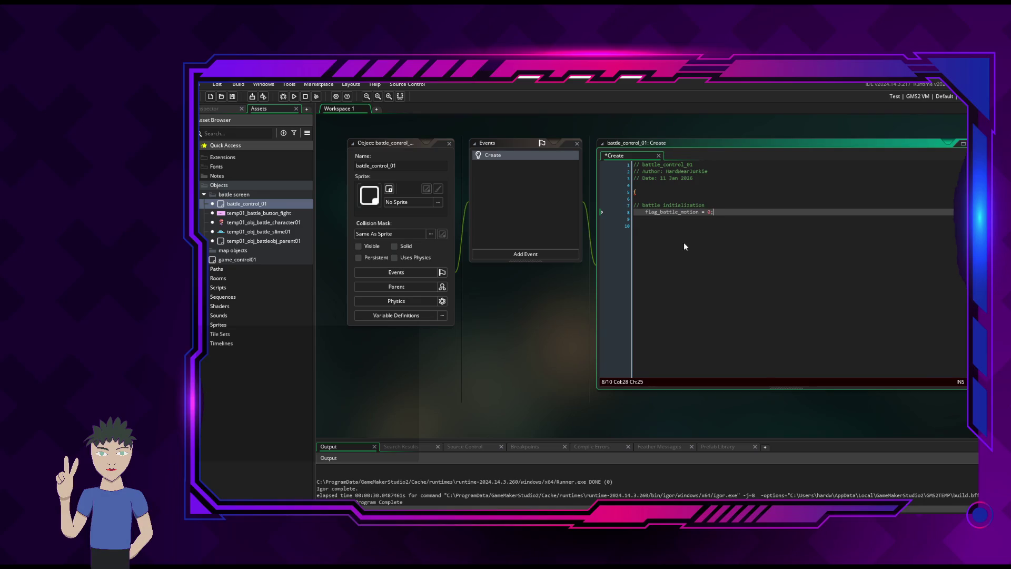
# Add the comment '// This flag allows the action timers for battle_objects to continue'
pyautogui.write(';//')
pyautogui.write(' This flag ')
pyautogui.write('allows the ')
pyautogui.write('action')
pyautogui.write(' timers')
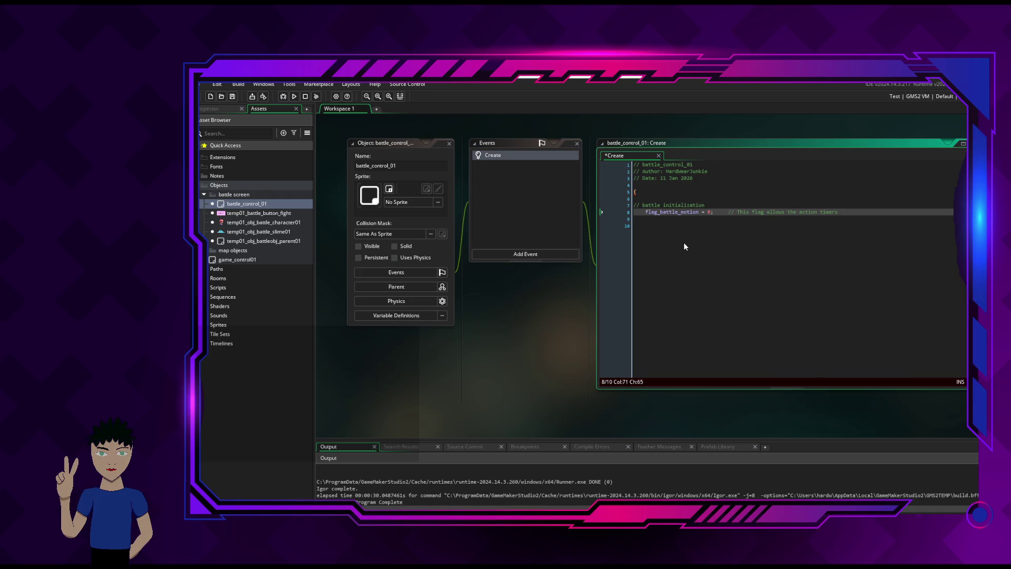
pyautogui.write('for')
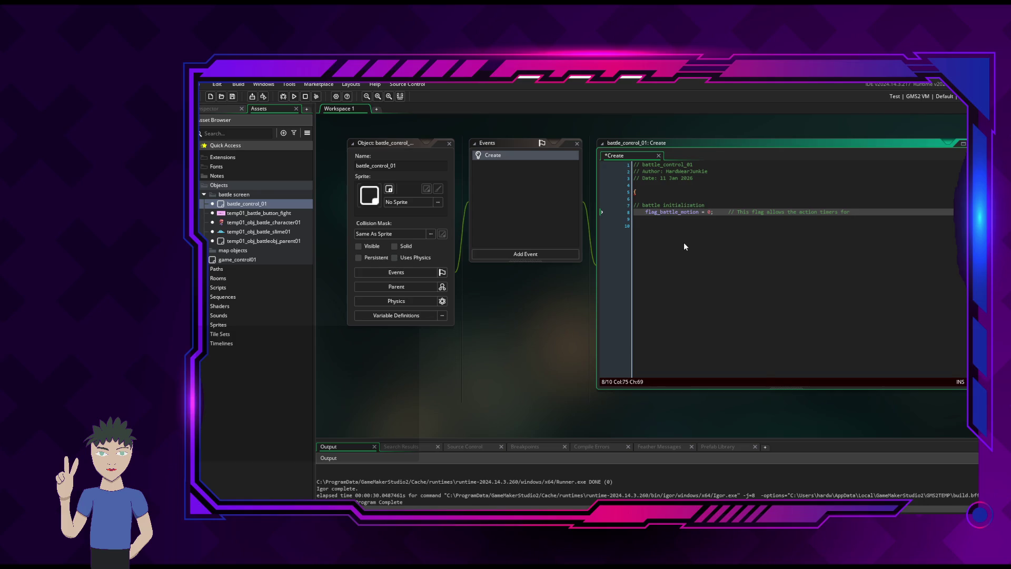
pyautogui.write('battle-0')
pyautogui.press('BackSpace')
pyautogui.press('BackSpace')
pyautogui.write('jects to ')
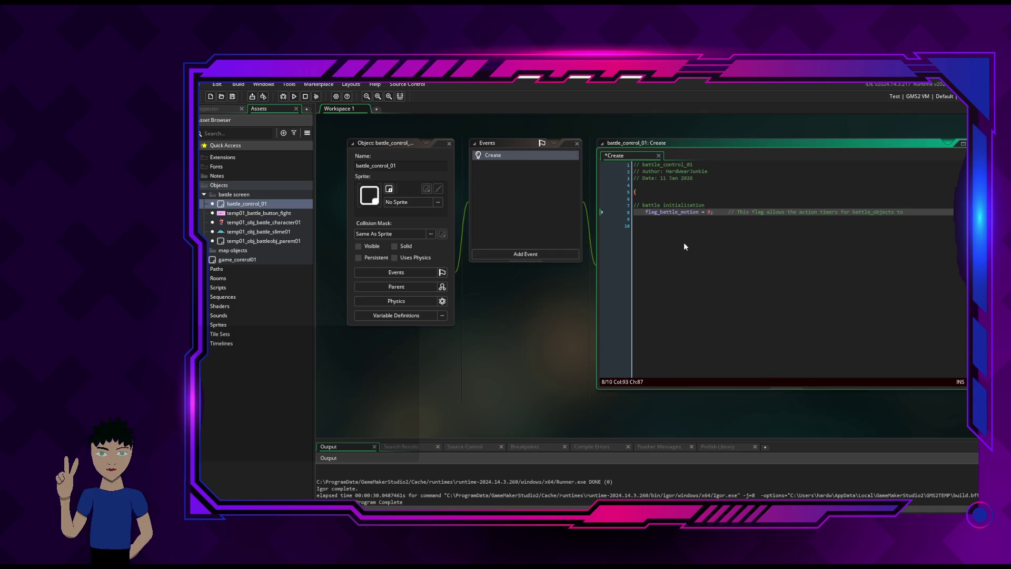
pyautogui.write('continue')
pyautogui.press('Return')
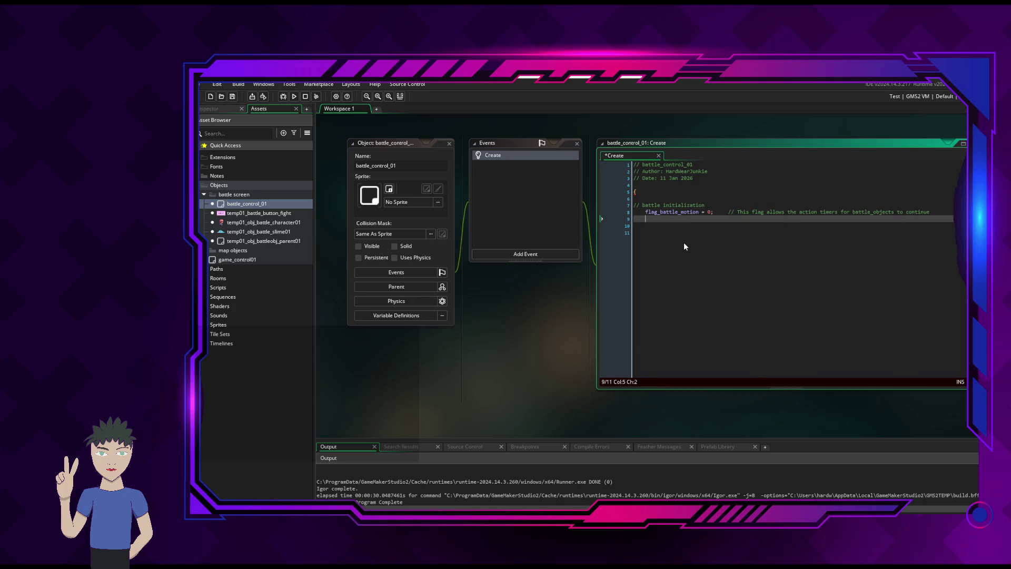
# Continue the comment with 'accruing "time points" to fill their action bars.'
pyautogui.press('Tab')
pyautogui.press('Tab')
pyautogui.press('Tab')
pyautogui.write('// ac')
pyautogui.press('BackSpace')
pyautogui.press('BackSpace')
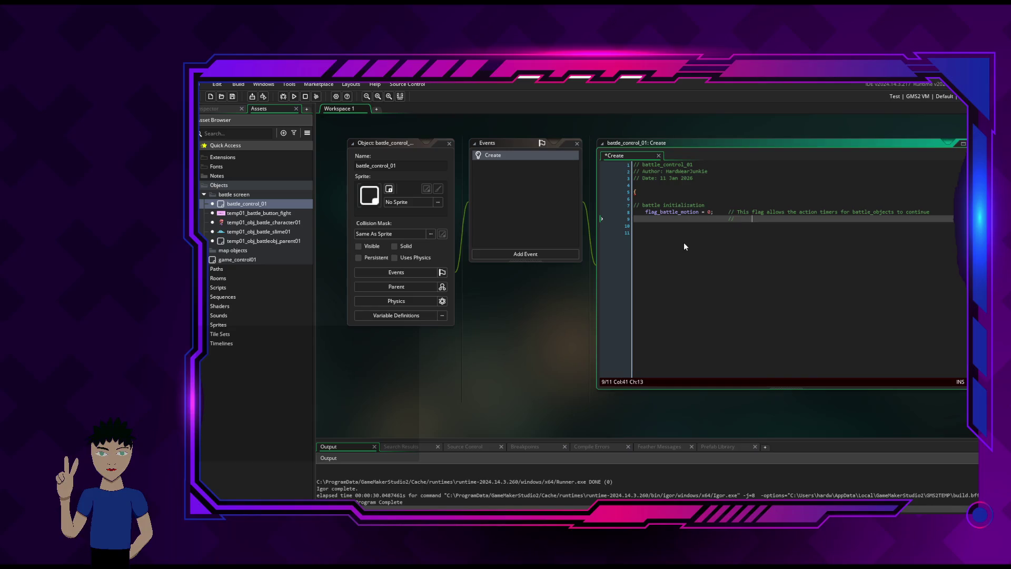
pyautogui.press('Tab')
pyautogui.write('acru')
pyautogui.press('BackSpace')
pyautogui.press('BackSpace')
pyautogui.write('cruing')
pyautogui.write(' "time points" to ')
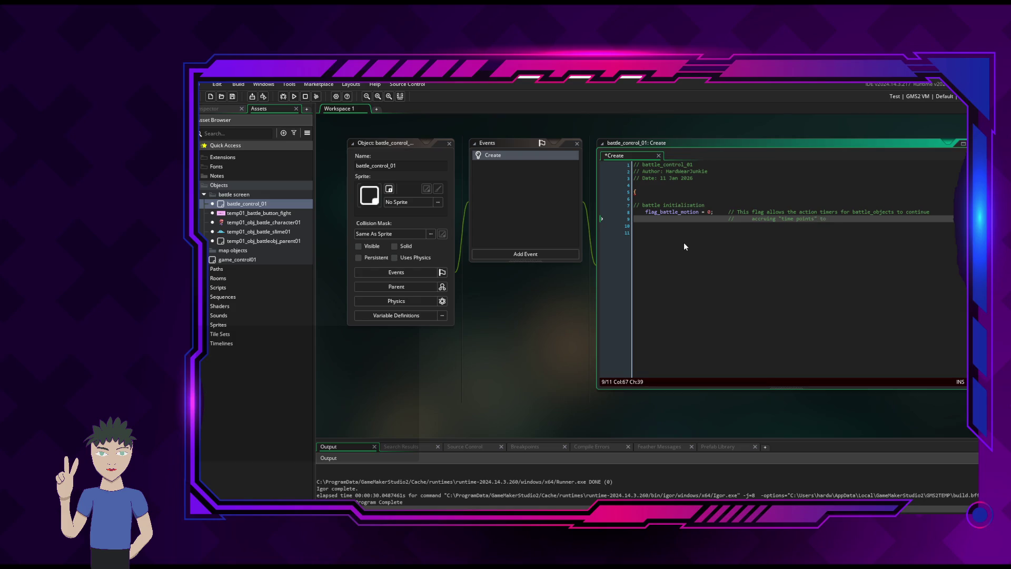
pyautogui.write('f')
pyautogui.write('ill their action bars.')
# Add flag_battle_motion via autocomplete and the comment '1 = all action bars are filling per step.'
pyautogui.press('Return')
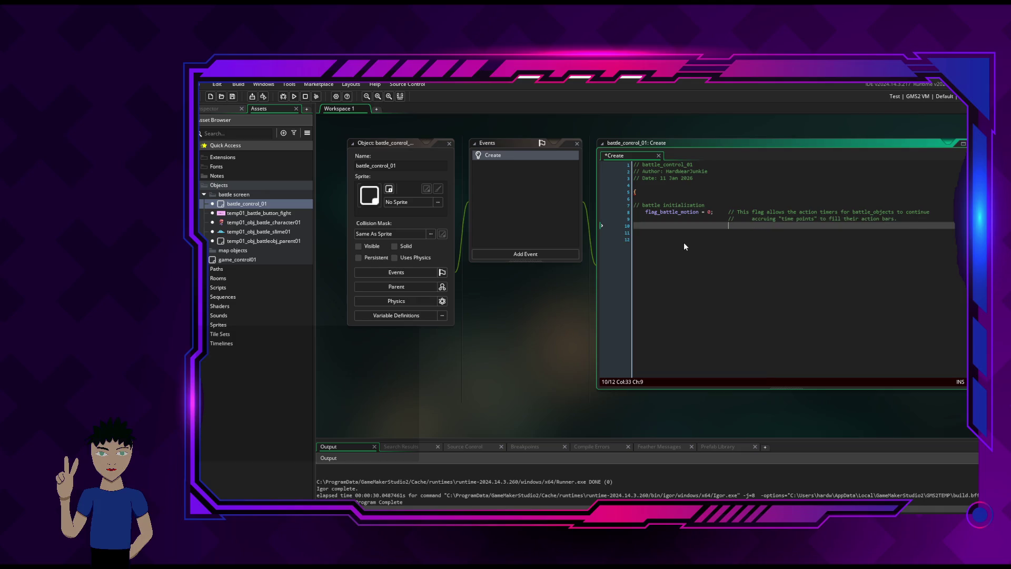
pyautogui.press('Return')
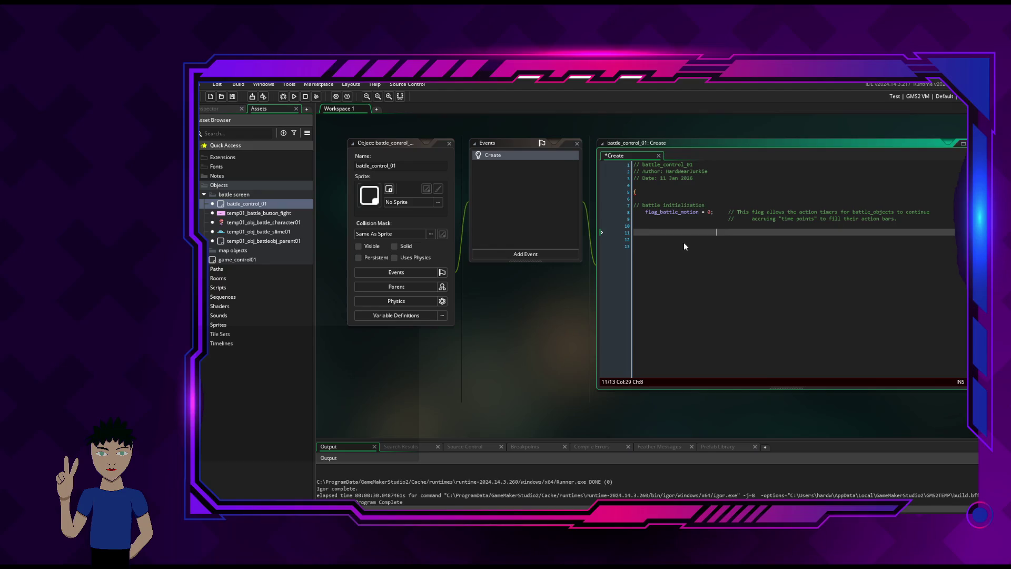
pyautogui.press('BackSpace')
pyautogui.press('BackSpace')
pyautogui.press('BackSpace')
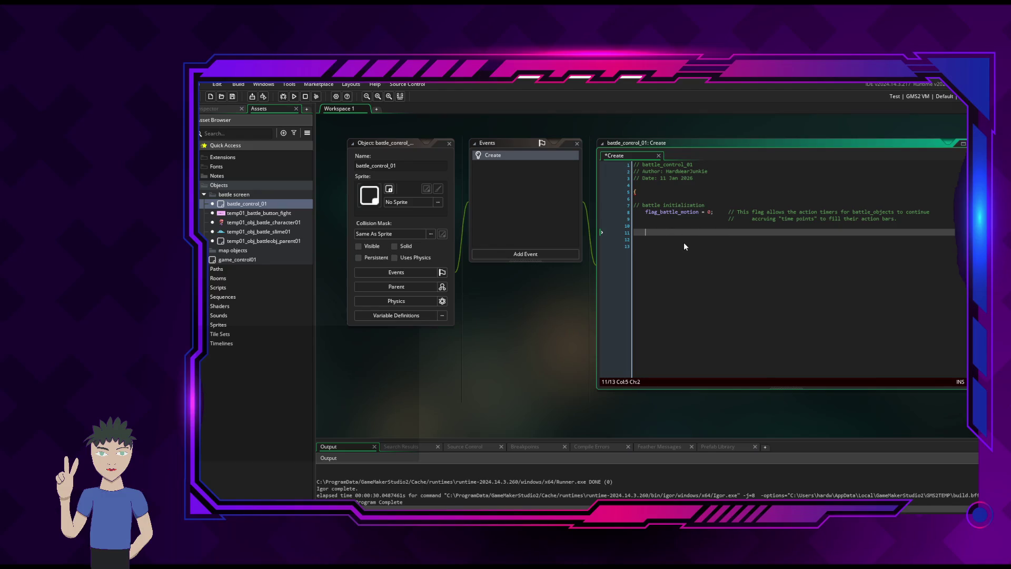
pyautogui.write('flag')
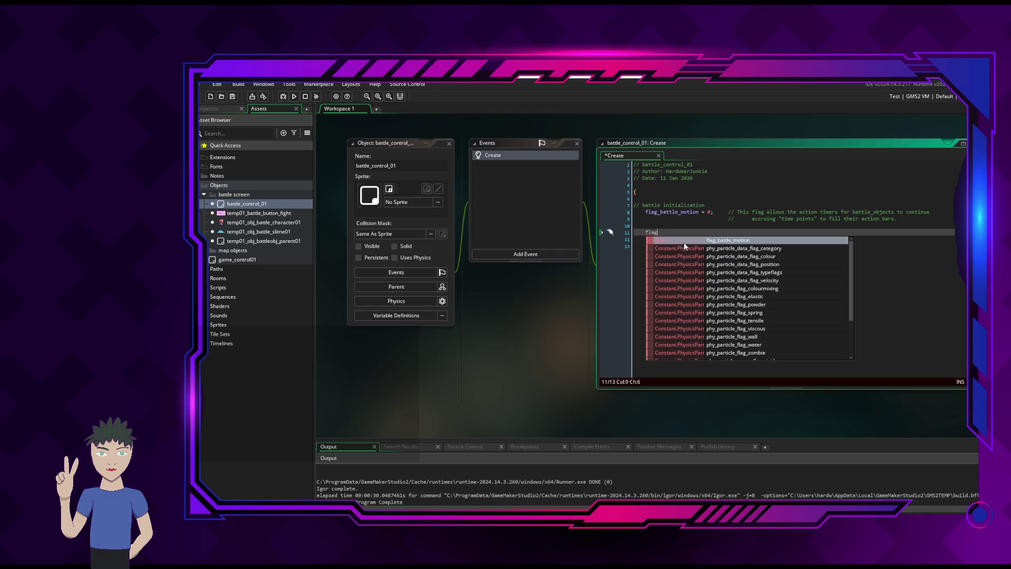
pyautogui.write('_')
pyautogui.write('battle_moti')
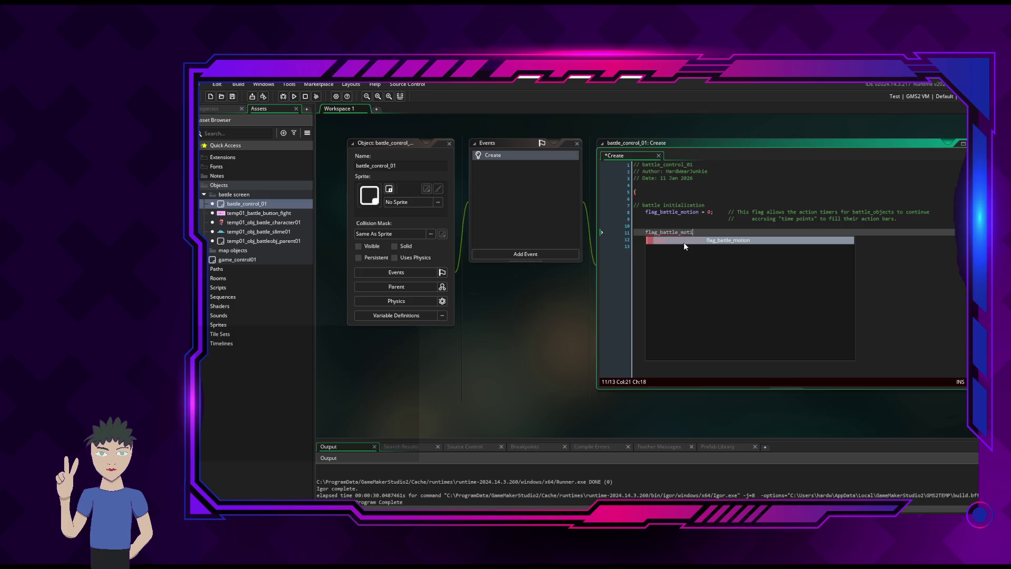
pyautogui.press('Return')
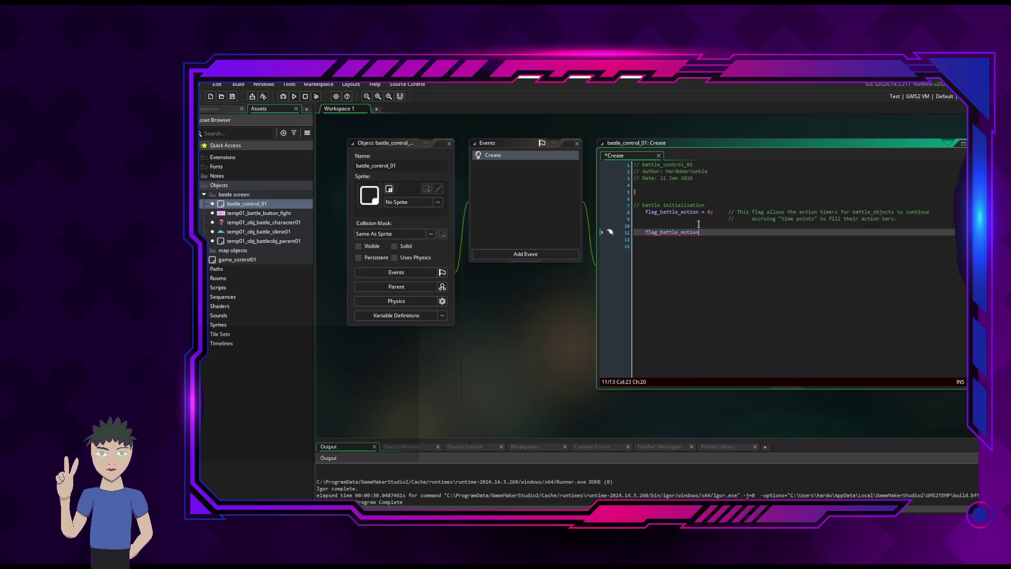
pyautogui.click(900, 225)
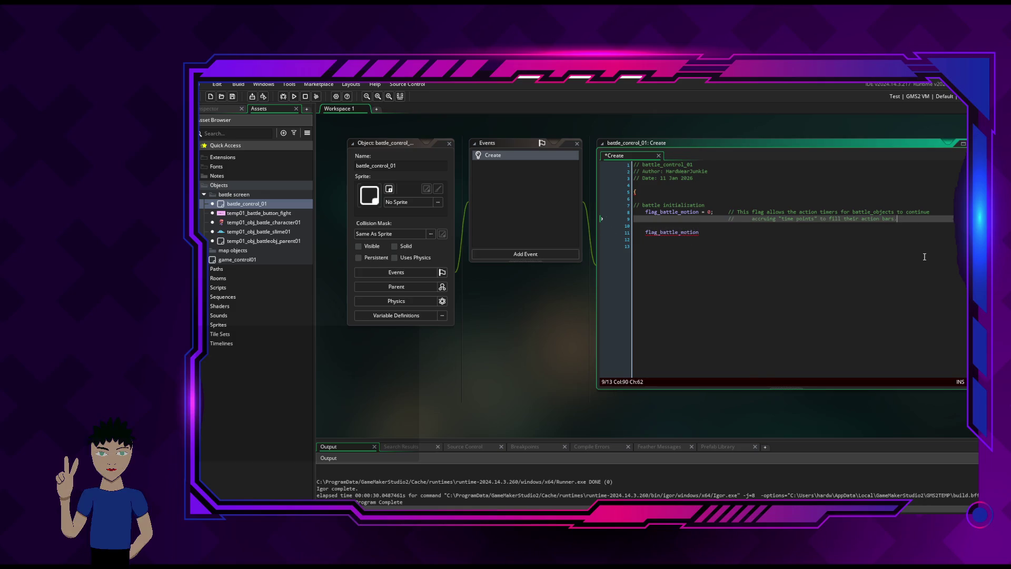
pyautogui.press('Return')
pyautogui.press('Up')
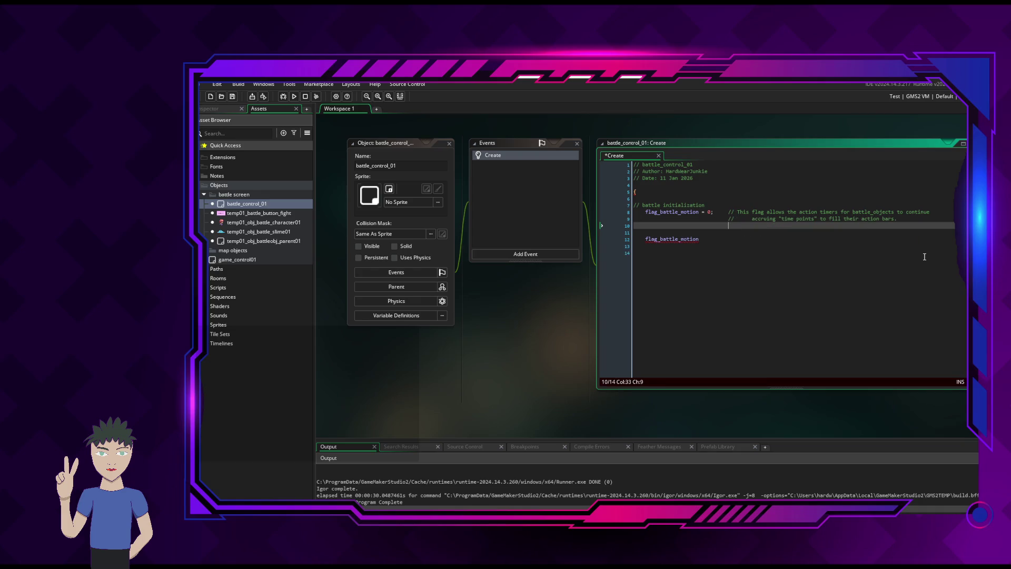
pyautogui.write('//      ')
pyautogui.write('1 = ')
pyautogui.write('all')
pyautogui.write(' action bars are fi')
pyautogui.write('lling per ste')
pyautogui.write('p.')
pyautogui.press('Return')
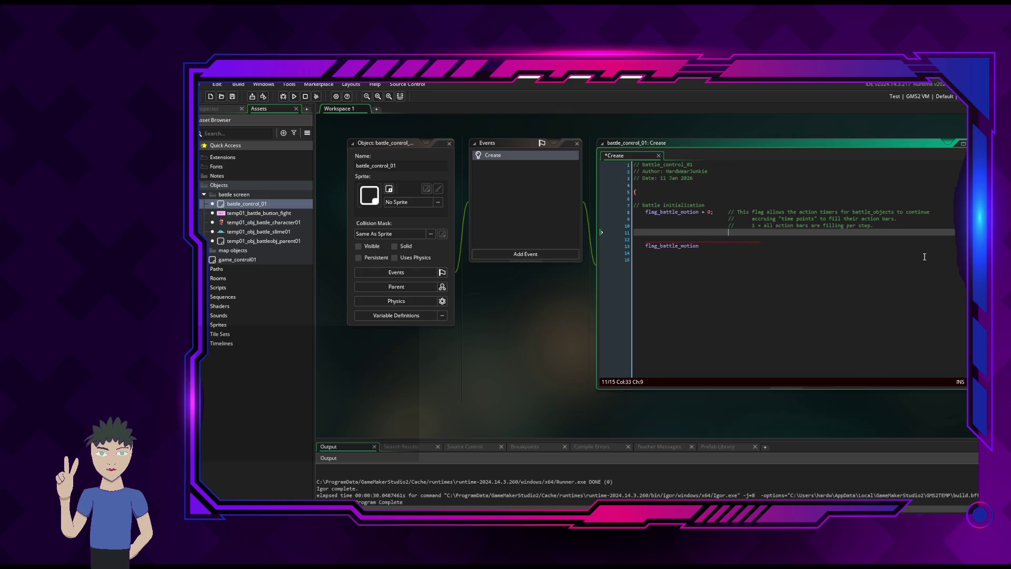
# Add the comment '0 = all action bars are on pause.' and switch to the Notepad procedure notes
pyautogui.write('//      ')
pyautogui.write('2 = ')
pyautogui.write('all action')
pyautogui.press('BackSpace')
pyautogui.press('BackSpace')
pyautogui.press('BackSpace')
pyautogui.press('BackSpace')
pyautogui.press('BackSpace')
pyautogui.write('ll ac')
pyautogui.write('tion bars ')
pyautogui.write('are on pause.')
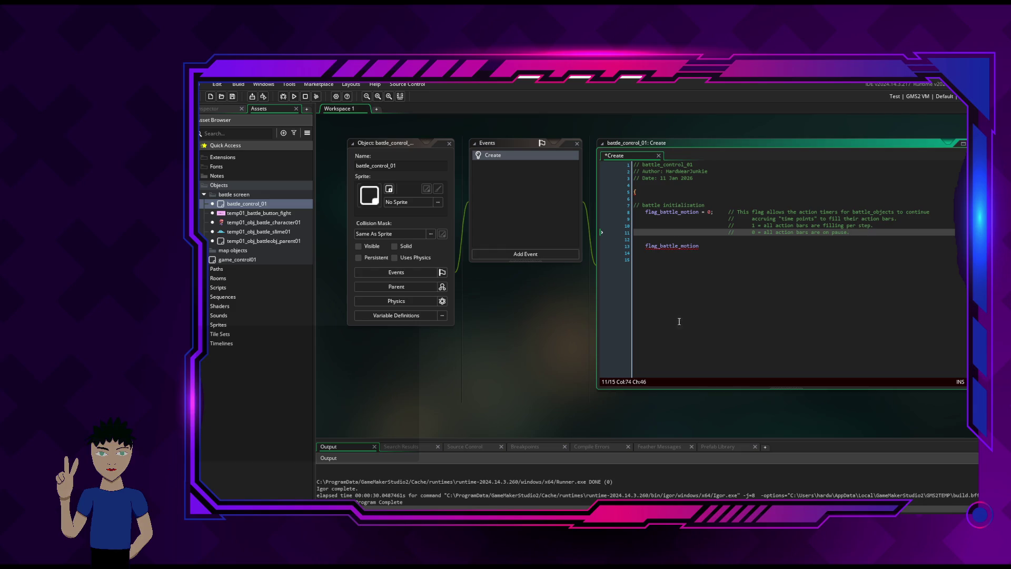
pyautogui.hotkey('alt', 'Tab')
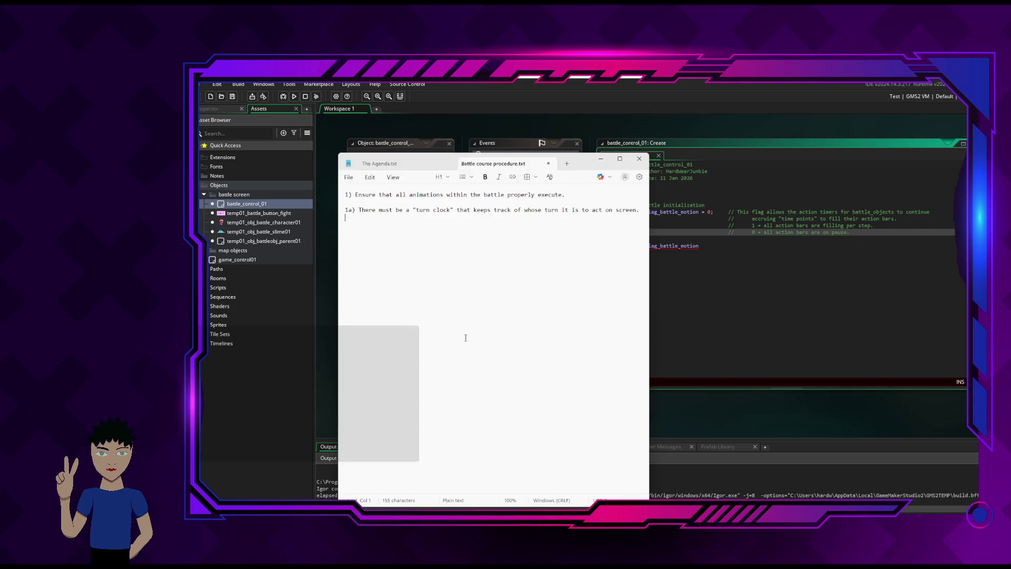
# Add note '1b) Two (2) seconds of real time pause should occur between actions.' and return to GameMaker
pyautogui.write('1b) Two ')
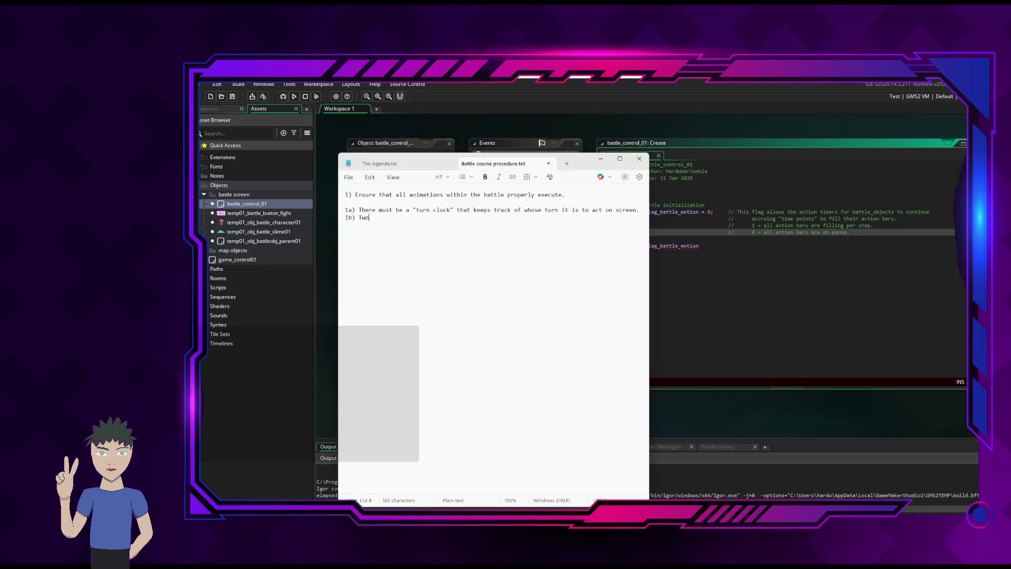
pyautogui.write('(2) ')
pyautogui.write('seconds of rea')
pyautogui.write('l time should b')
pyautogui.press('BackSpace')
pyautogui.press('BackSpace')
pyautogui.press('BackSpace')
pyautogui.press('BackSpace')
pyautogui.press('BackSpace')
pyautogui.press('BackSpace')
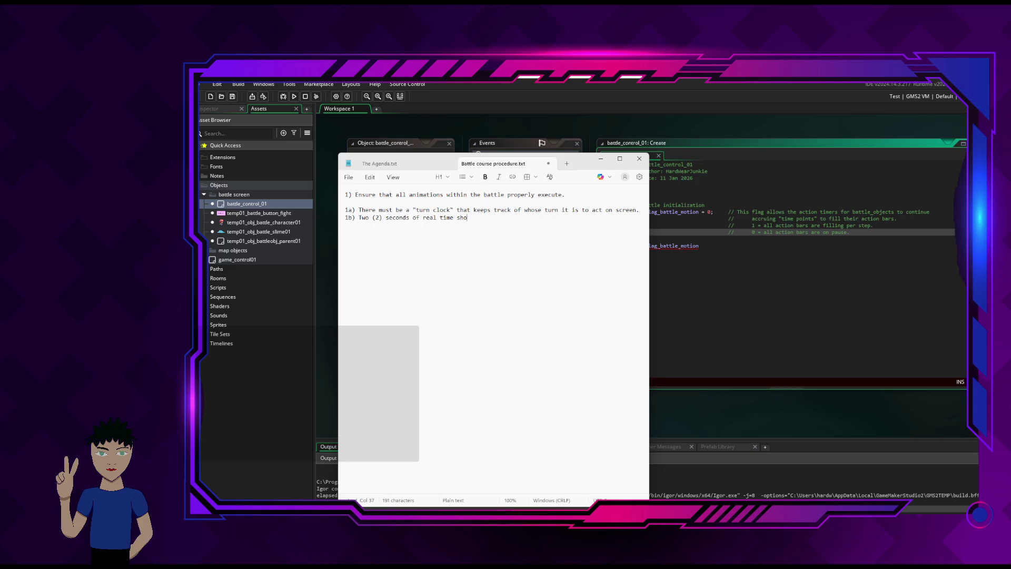
pyautogui.write('paujs')
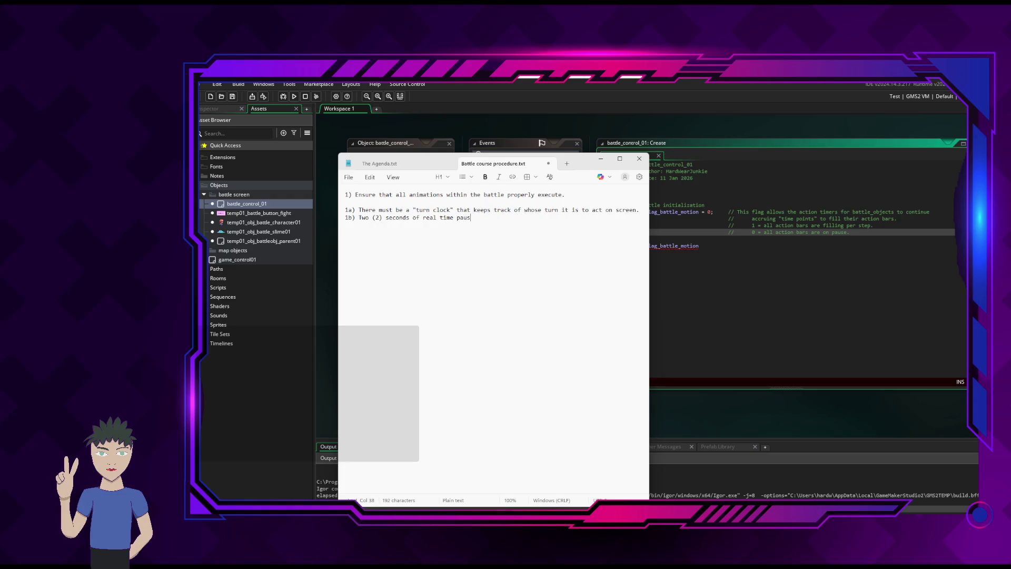
pyautogui.write('hould')
pyautogui.write(' occur betwe')
pyautogui.write('en atta')
pyautogui.press('BackSpace')
pyautogui.press('BackSpace')
pyautogui.press('BackSpace')
pyautogui.write('ctions.')
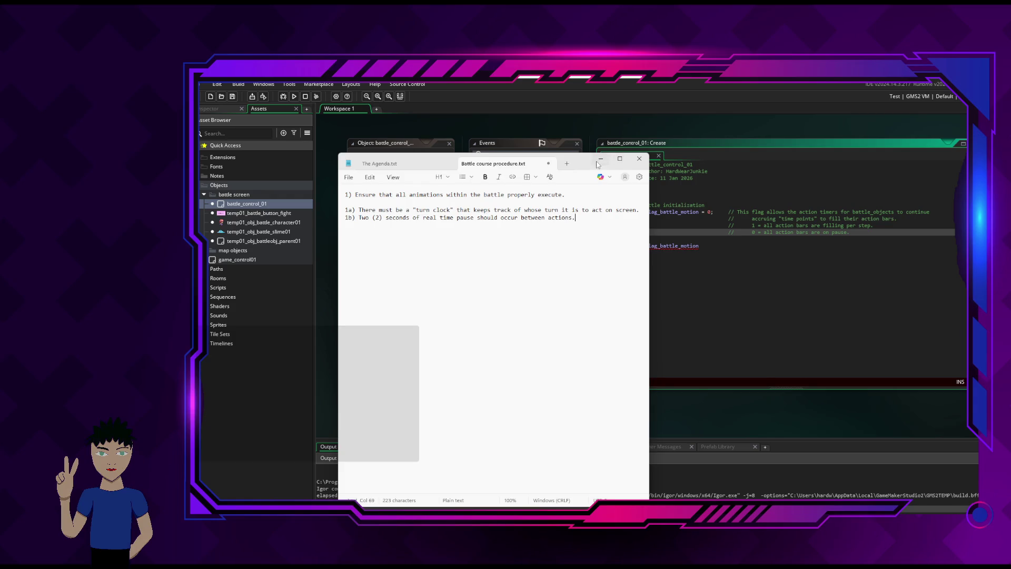
pyautogui.click(682, 253)
pyautogui.click(773, 244)
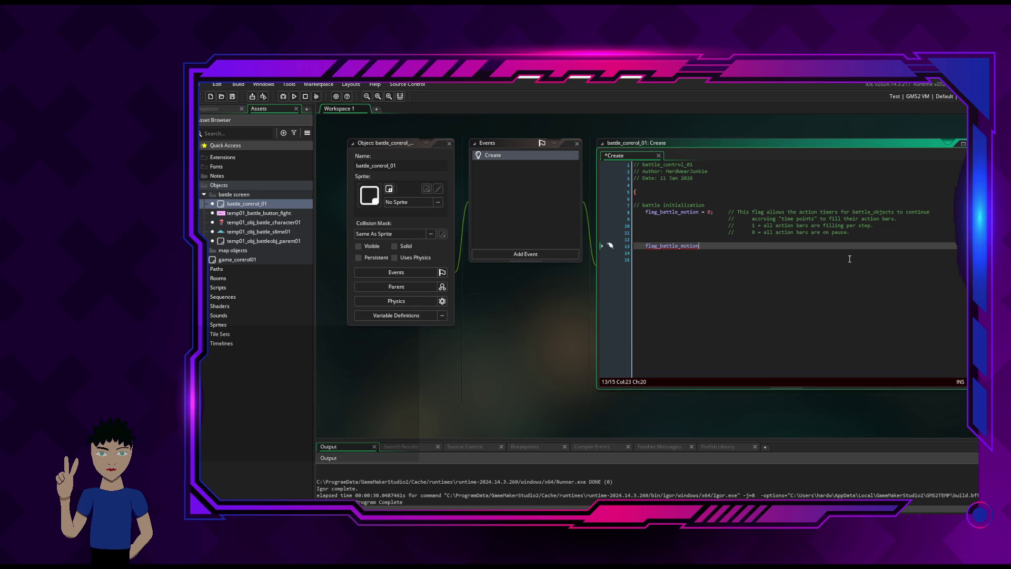
# Briefly add = 0 to line 13, then trim it back to flag_battle_
pyautogui.write(' = 0;')
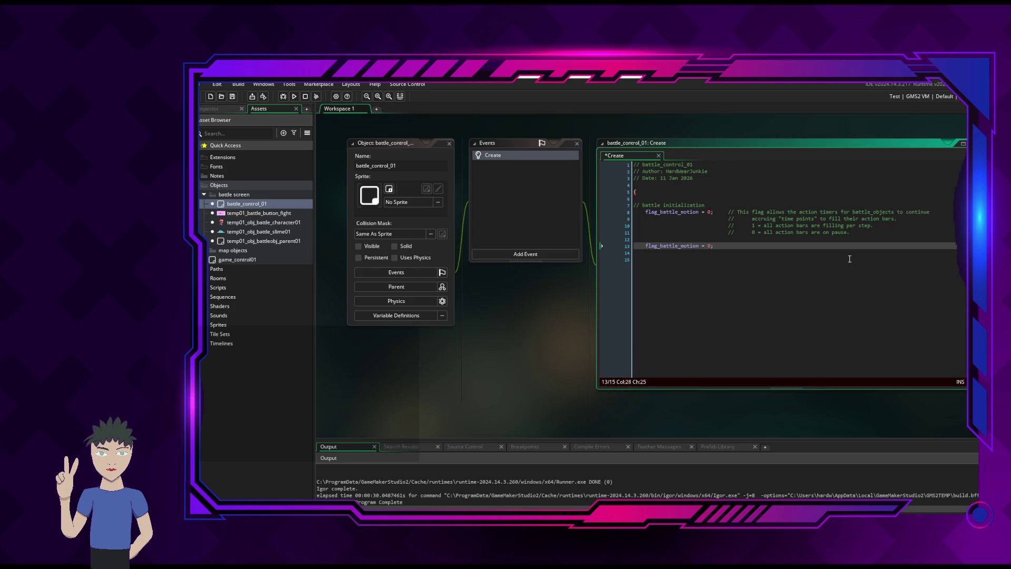
pyautogui.press('BackSpace')
pyautogui.press('BackSpace')
pyautogui.press('BackSpace')
pyautogui.press('BackSpace')
pyautogui.press('BackSpace')
pyautogui.press('BackSpace')
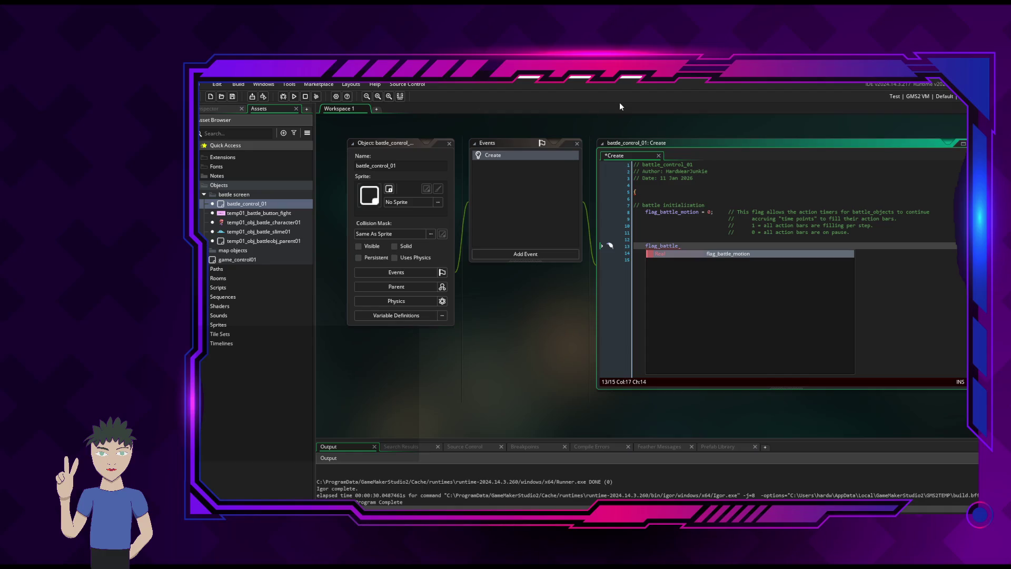
pyautogui.click(374, 83)
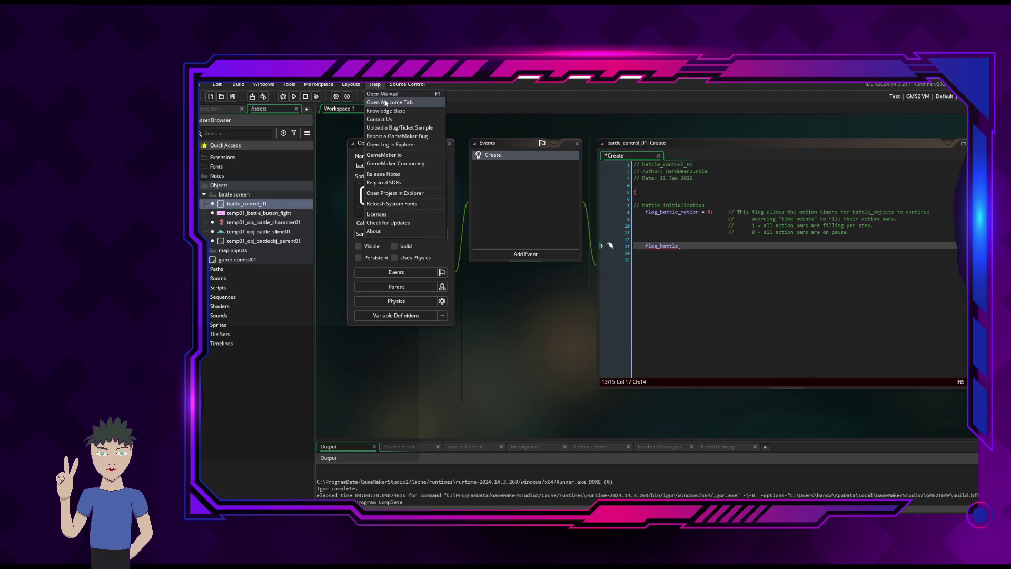
# Open the GameMaker manual from Help and download the offered manual update
pyautogui.click(390, 96)
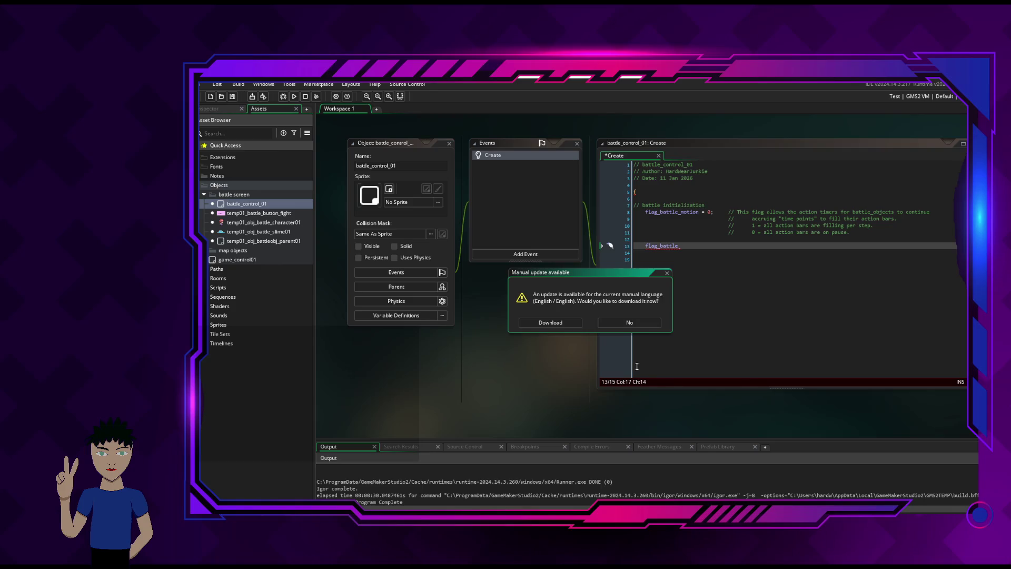
pyautogui.click(577, 323)
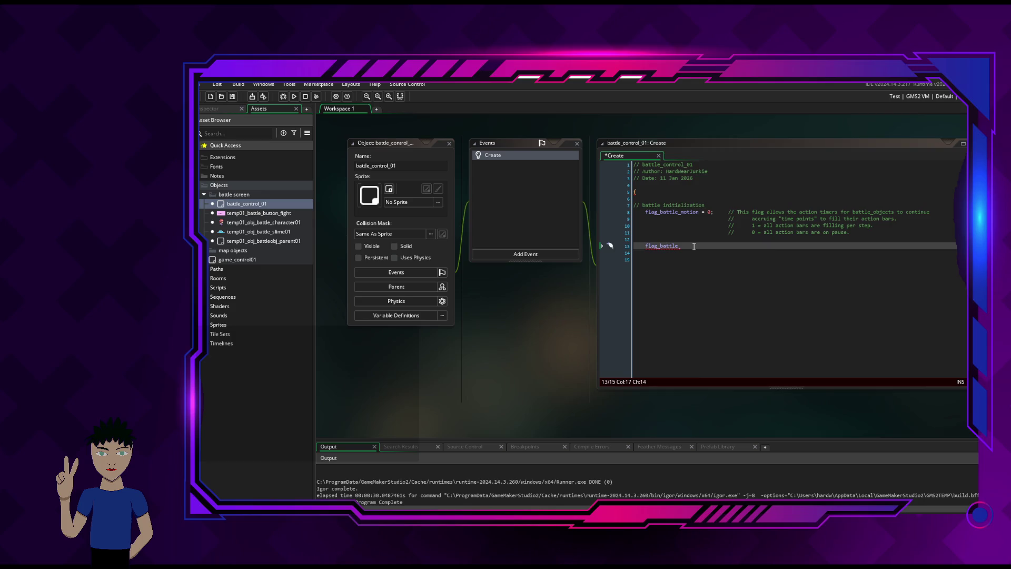
# Replace the stray flag_battle_ with a closing brace, save the Create code, and close its editors
pyautogui.moveTo(694, 246); pyautogui.dragTo(608, 245)
pyautogui.press('BackSpace')
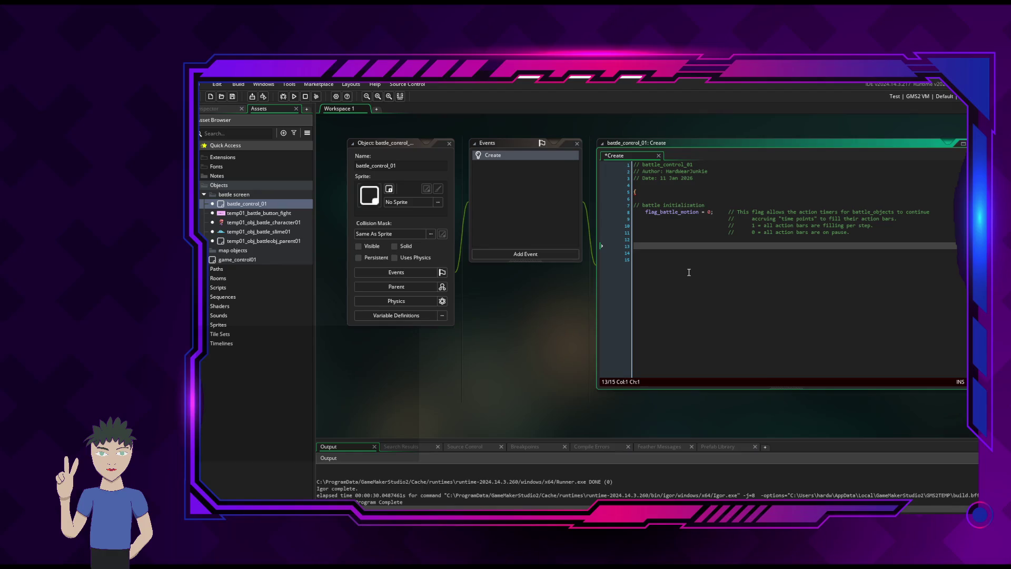
pyautogui.write('}')
pyautogui.click(730, 239)
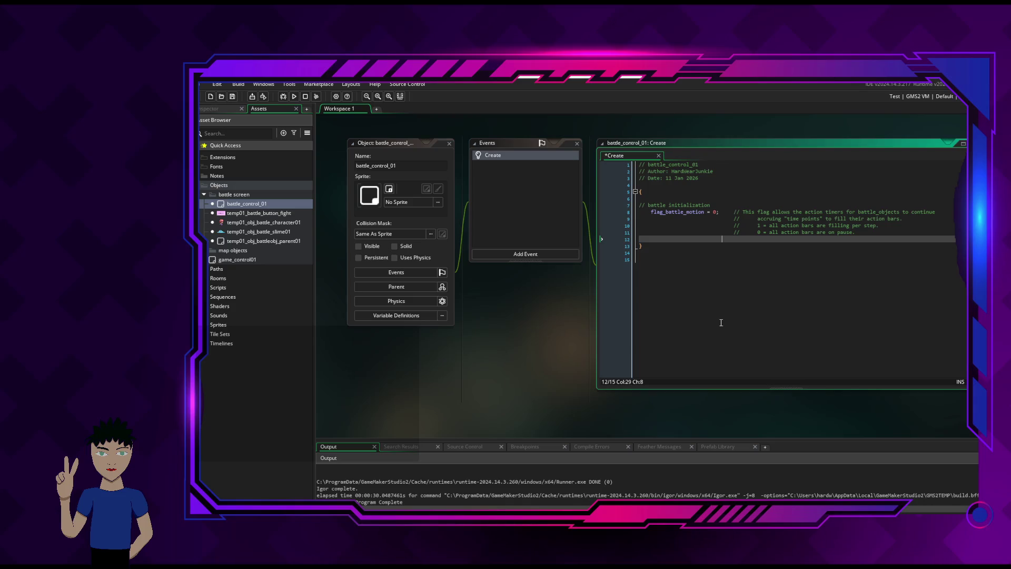
pyautogui.hotkey('ctrl', 's')
pyautogui.click(577, 143)
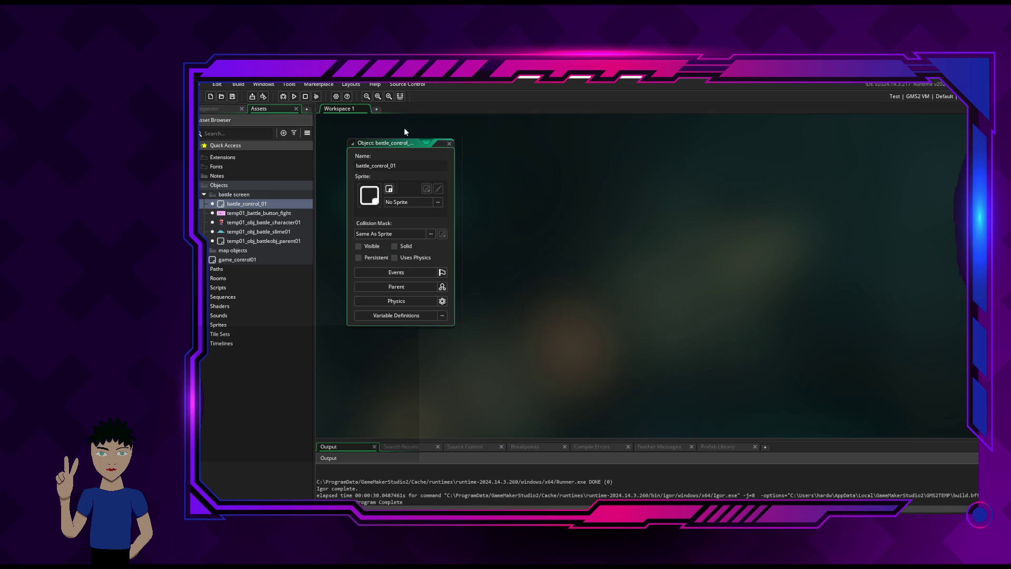
pyautogui.click(449, 143)
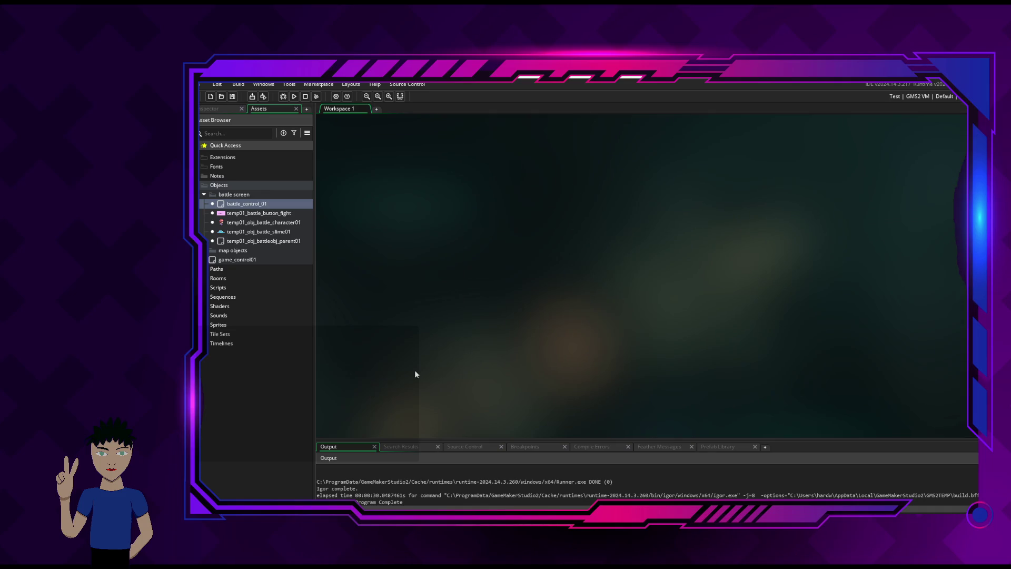
pyautogui.click(237, 260)
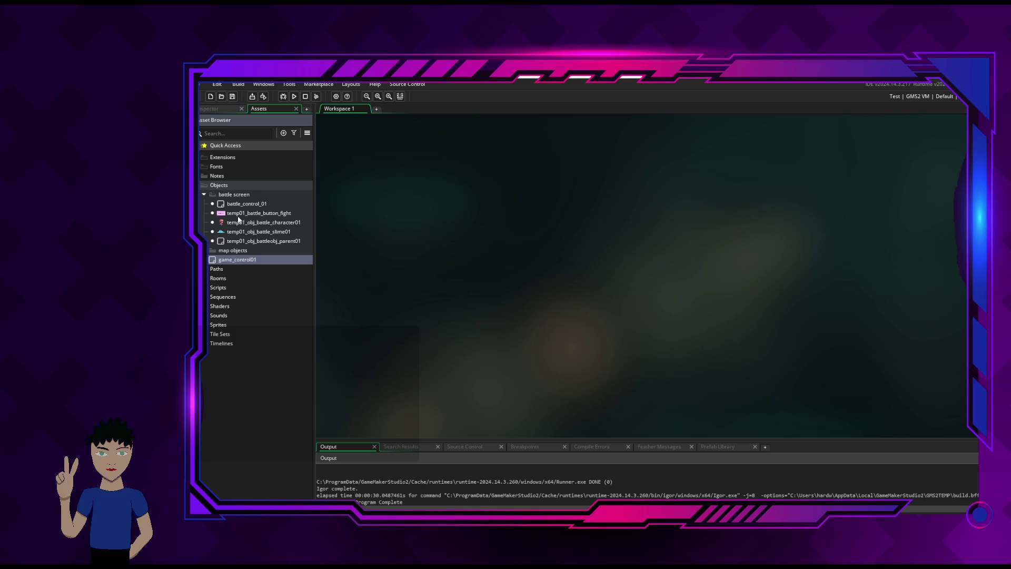
pyautogui.click(234, 253)
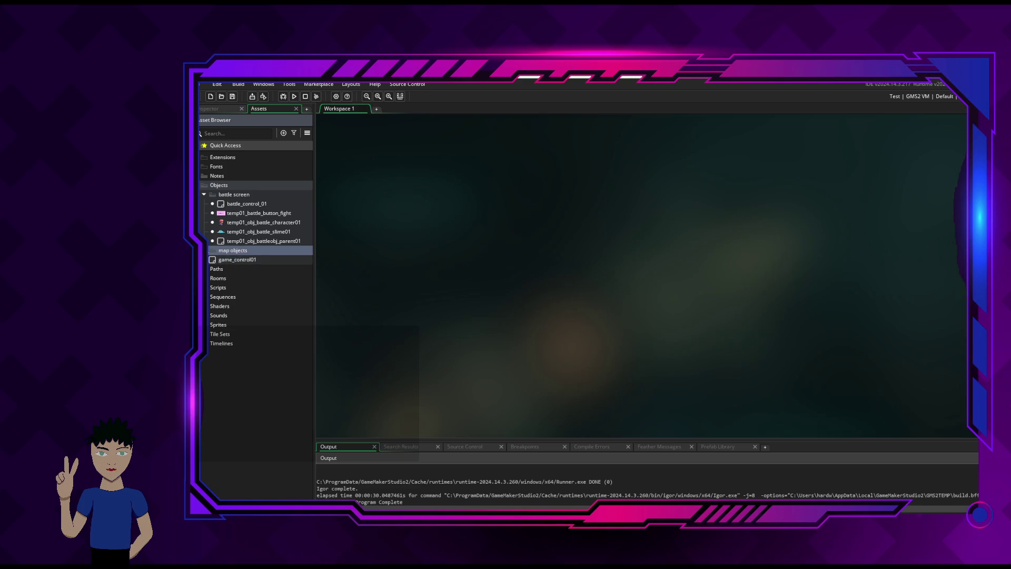
pyautogui.doubleClick(235, 250)
pyautogui.click(210, 251)
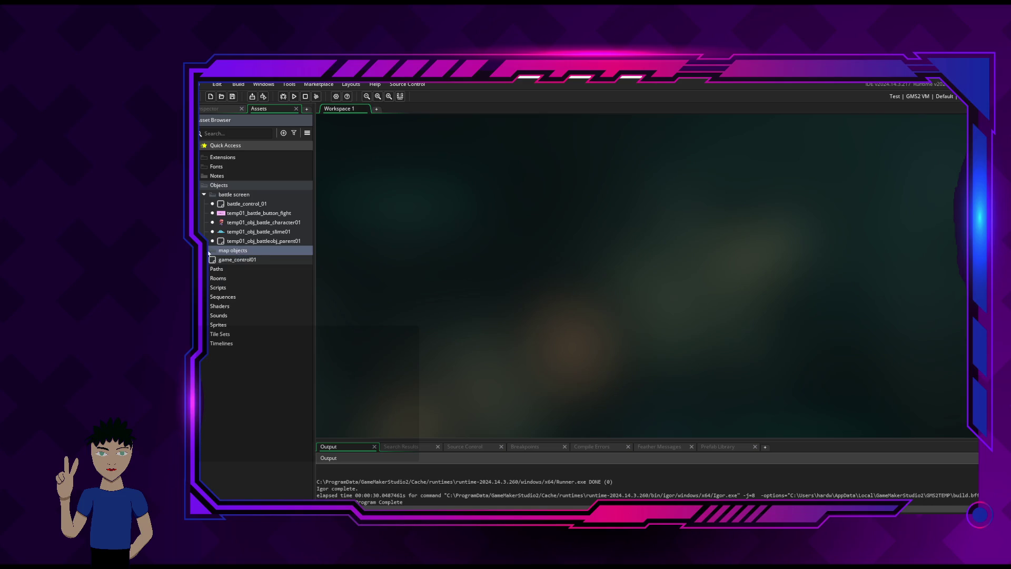
pyautogui.click(239, 223)
pyautogui.click(239, 251)
pyautogui.click(257, 224)
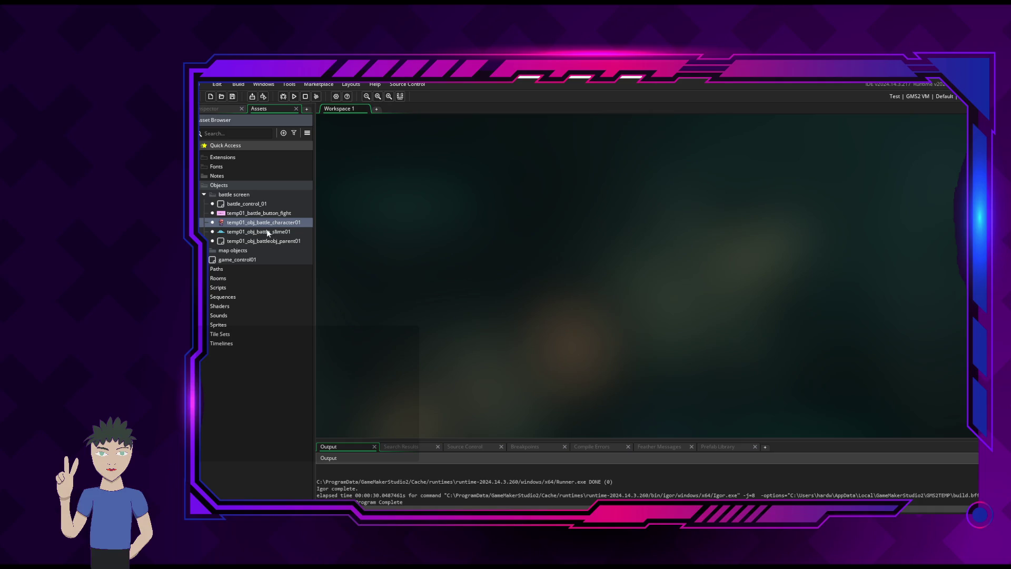
pyautogui.click(247, 213)
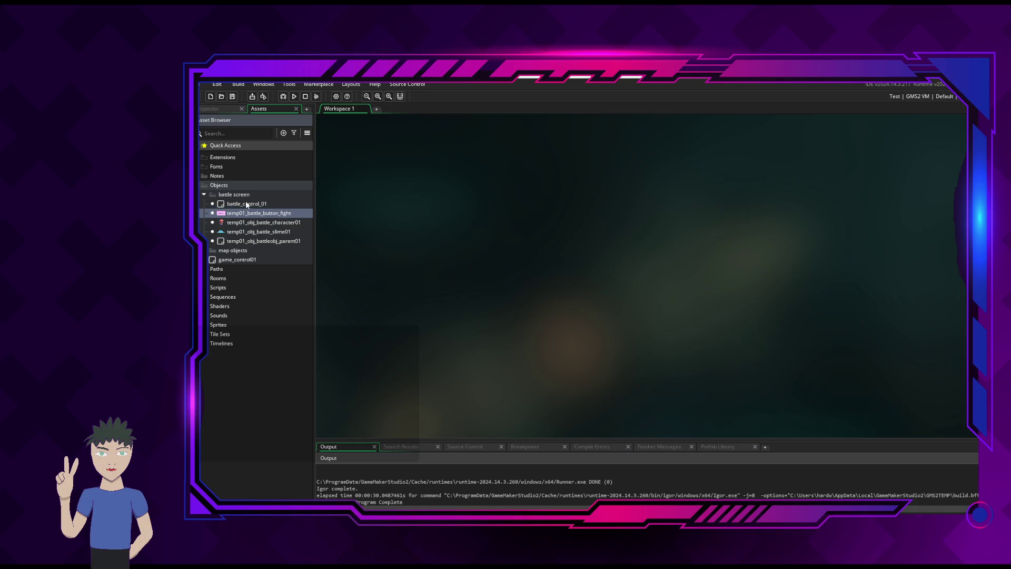
pyautogui.click(247, 204)
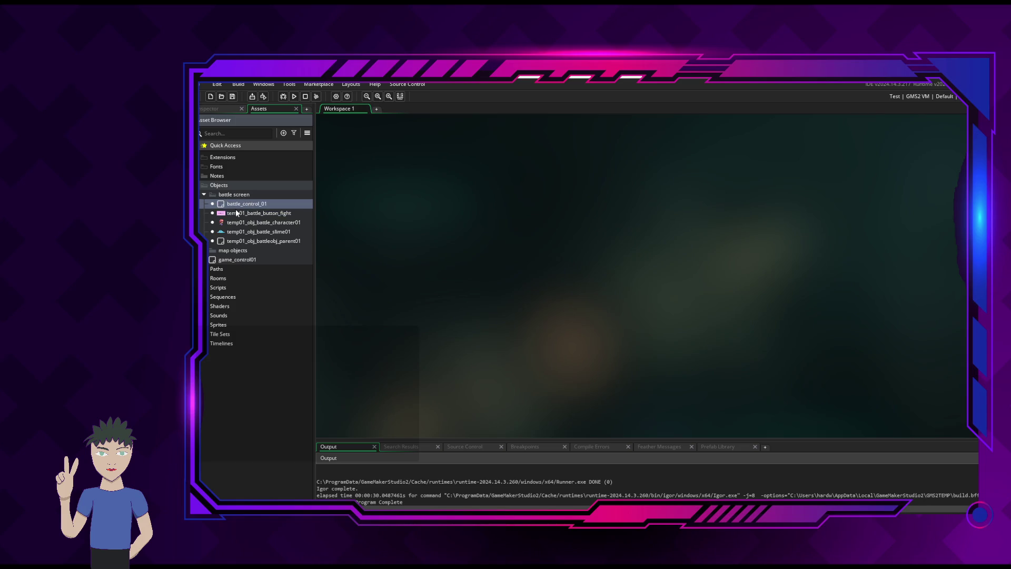
# Open temp01_obj_battleobj_parent01's Create event and wrap its code in { ... } //end main
pyautogui.doubleClick(240, 242)
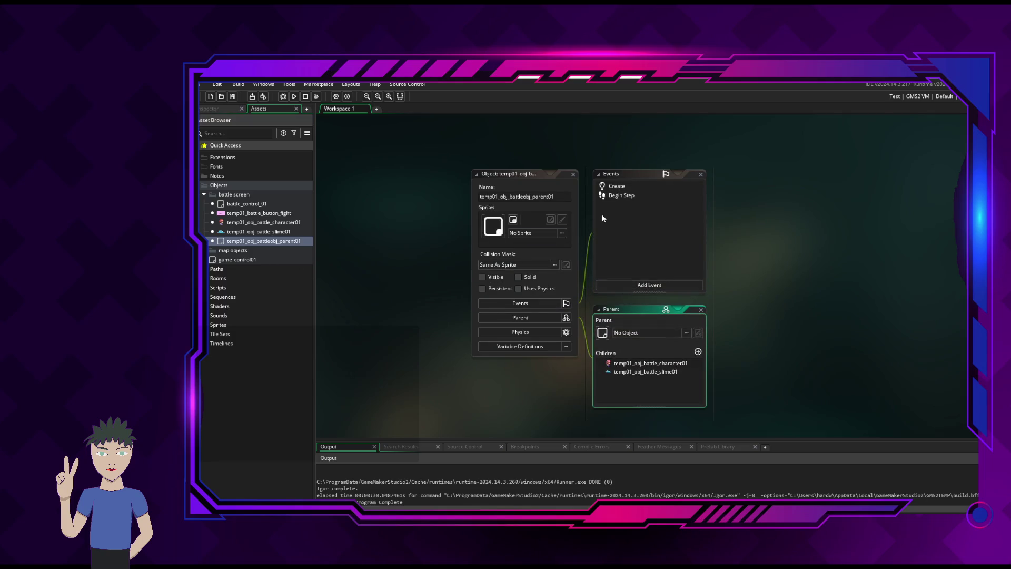
pyautogui.click(616, 188)
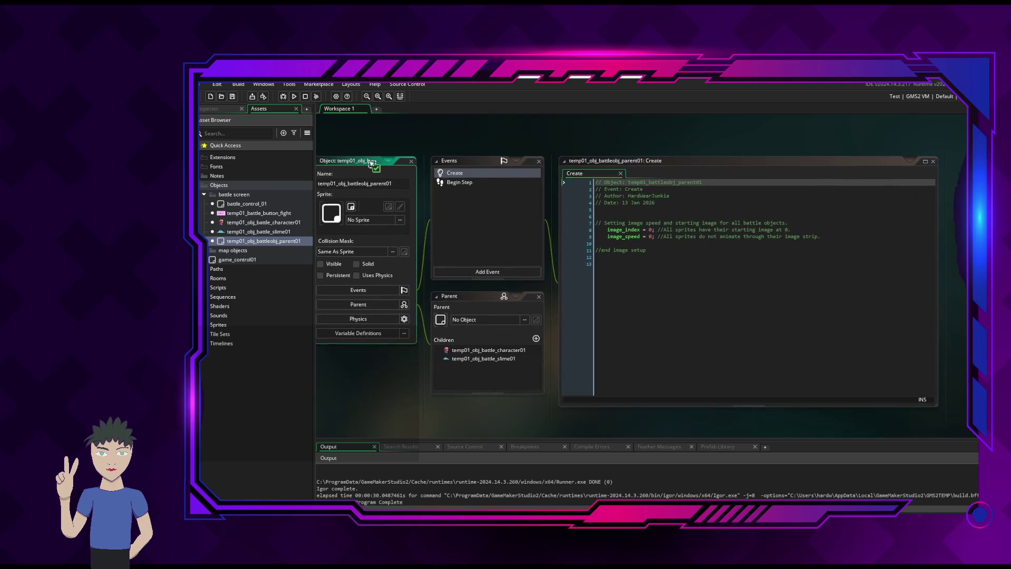
pyautogui.click(691, 252)
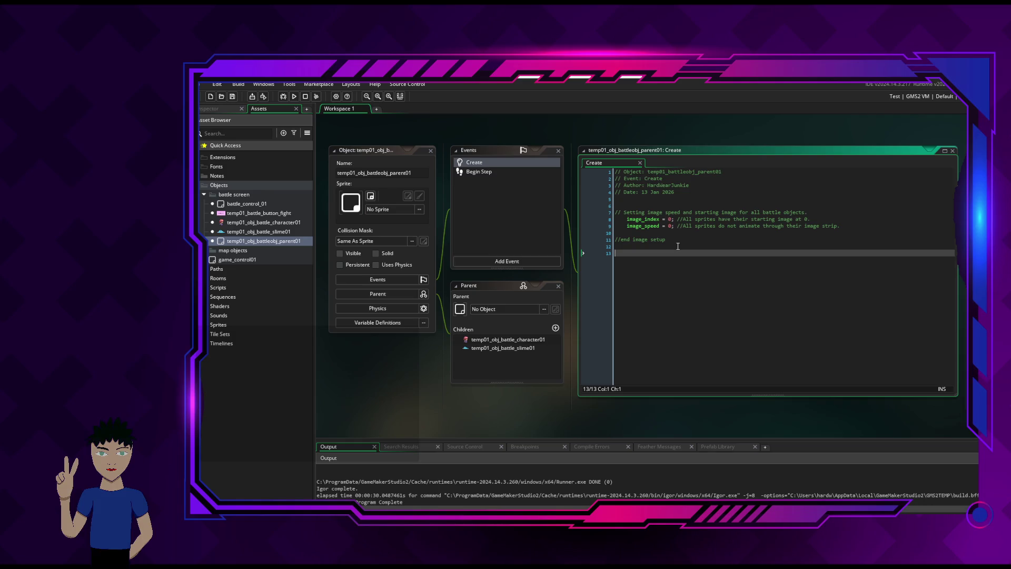
pyautogui.click(615, 205)
pyautogui.write('{')
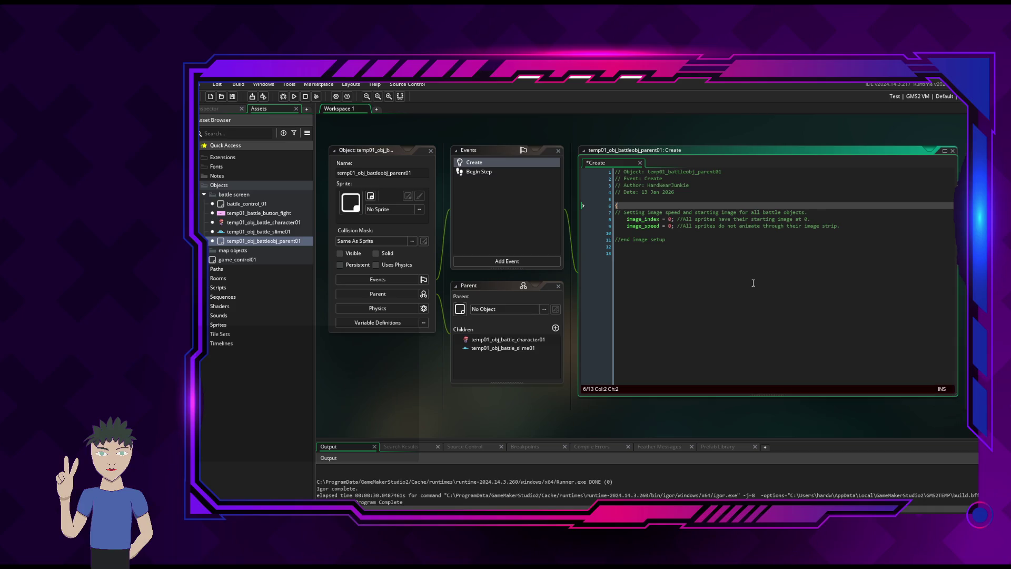
pyautogui.press('Down')
pyautogui.press('Down')
pyautogui.press('Down')
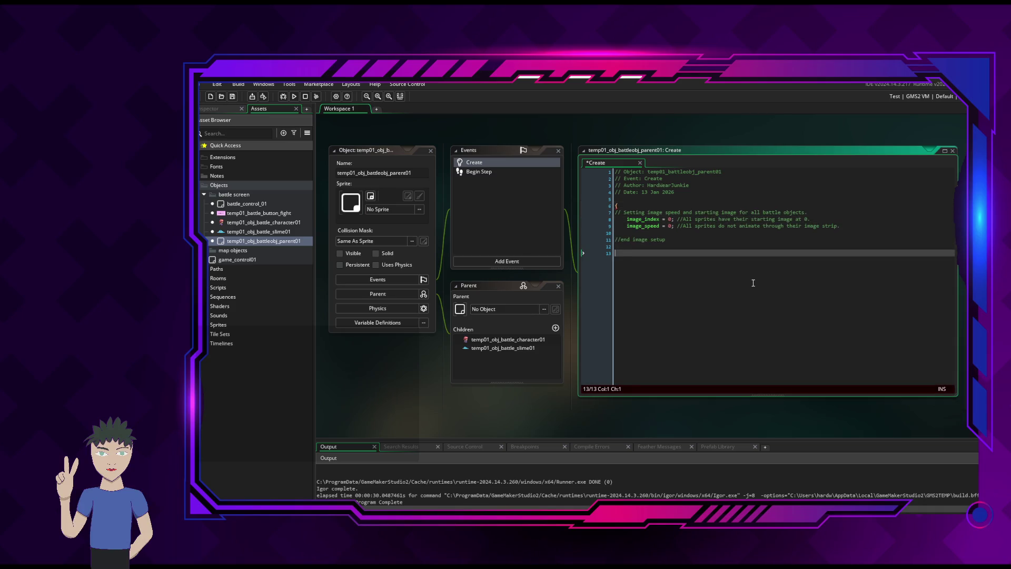
pyautogui.write('} //')
pyautogui.write('end ')
pyautogui.write('main')
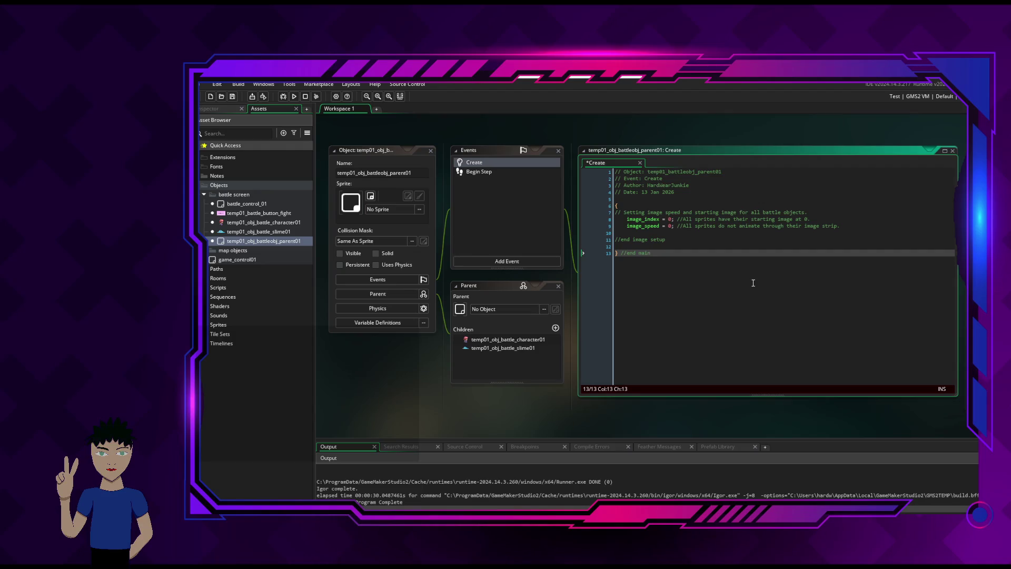
# Insert a blank line before the closing brace of the main block
pyautogui.press('Up')
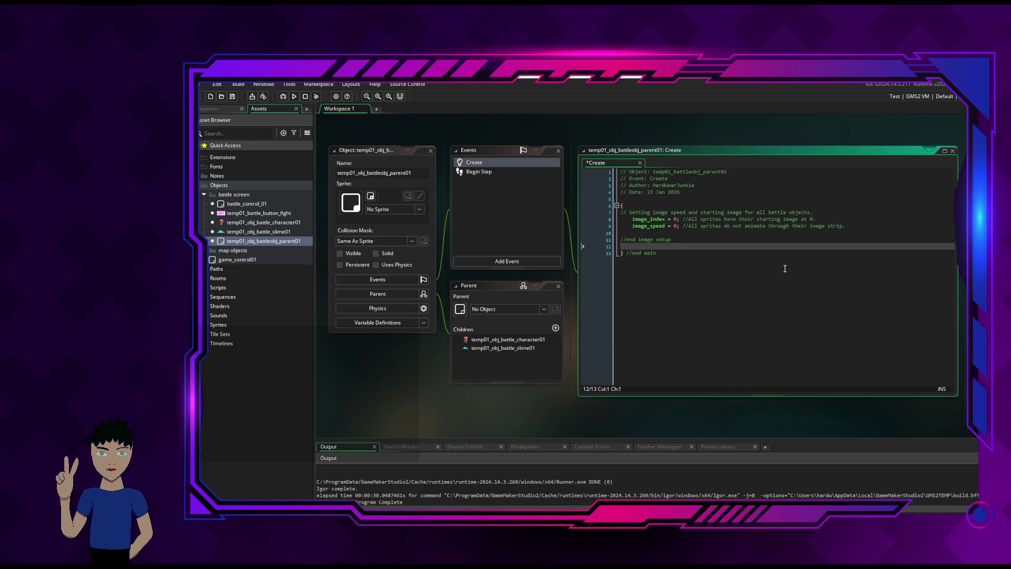
pyautogui.press('Return')
pyautogui.click(791, 264)
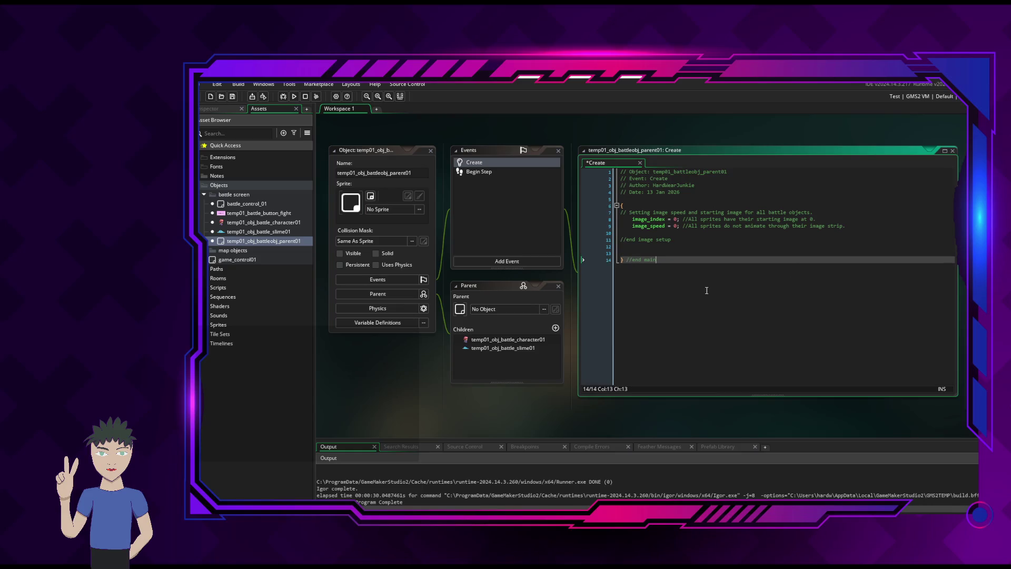
pyautogui.click(614, 205)
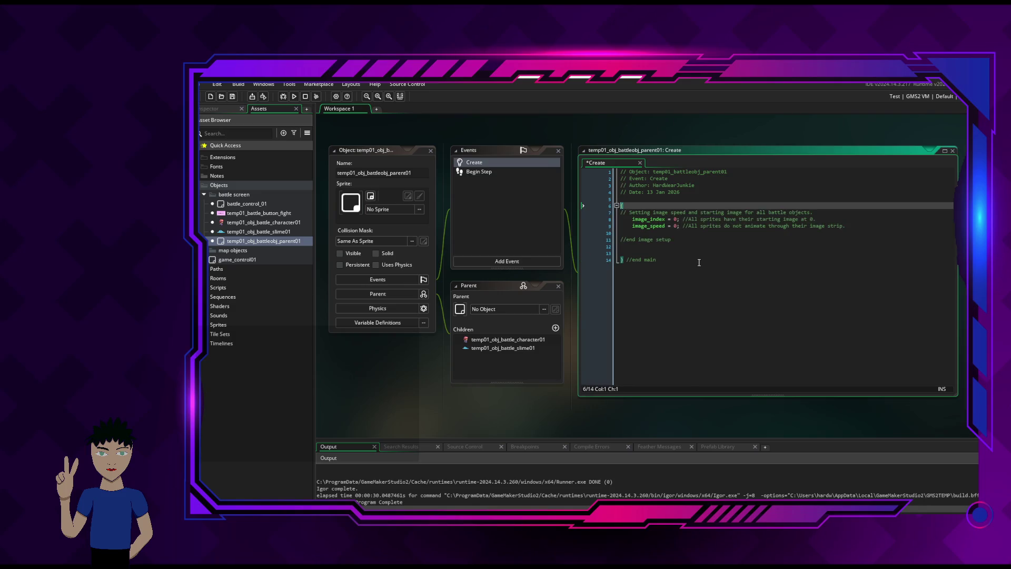
pyautogui.click(732, 247)
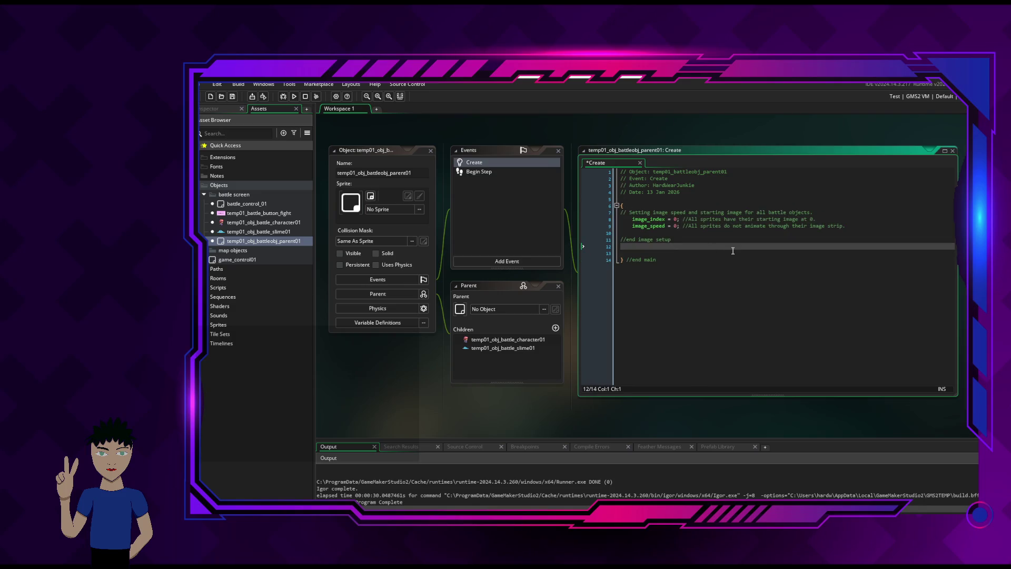
pyautogui.click(616, 205)
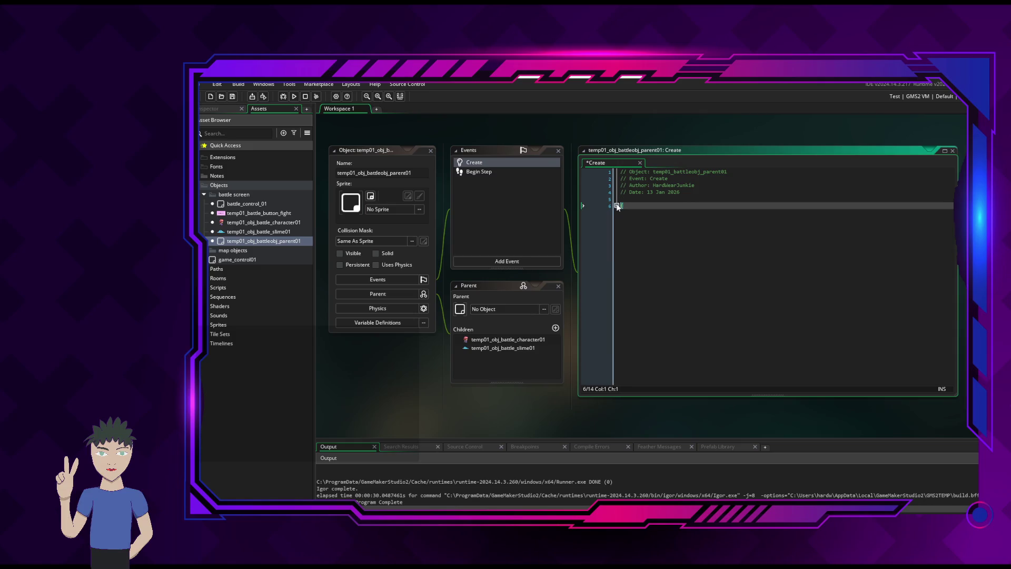
pyautogui.click(616, 205)
# Add more blank lines under the image setup and begin a '// Setting main' comment
pyautogui.click(683, 233)
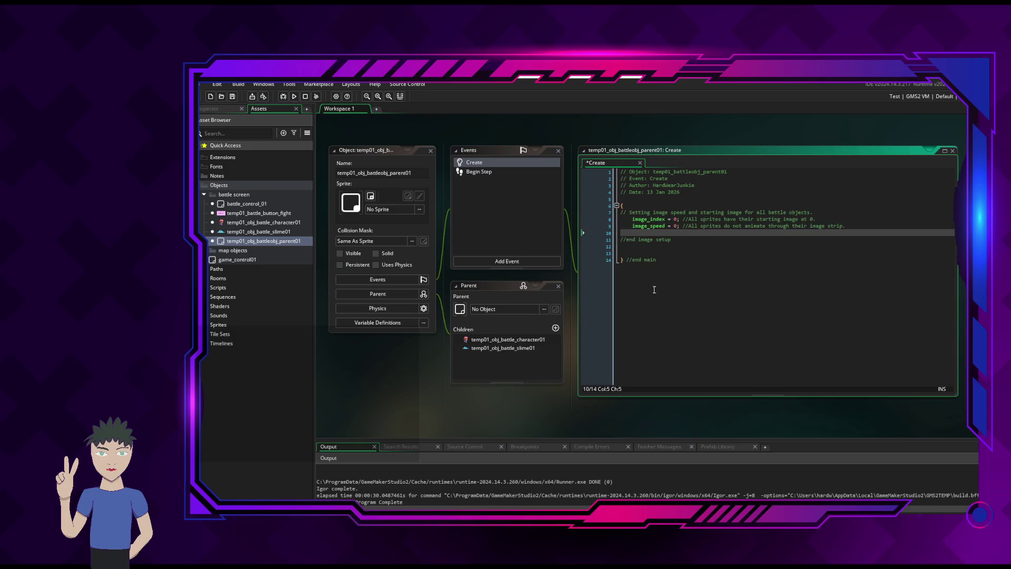
pyautogui.click(679, 253)
pyautogui.press('Return')
pyautogui.press('Up')
pyautogui.press('Up')
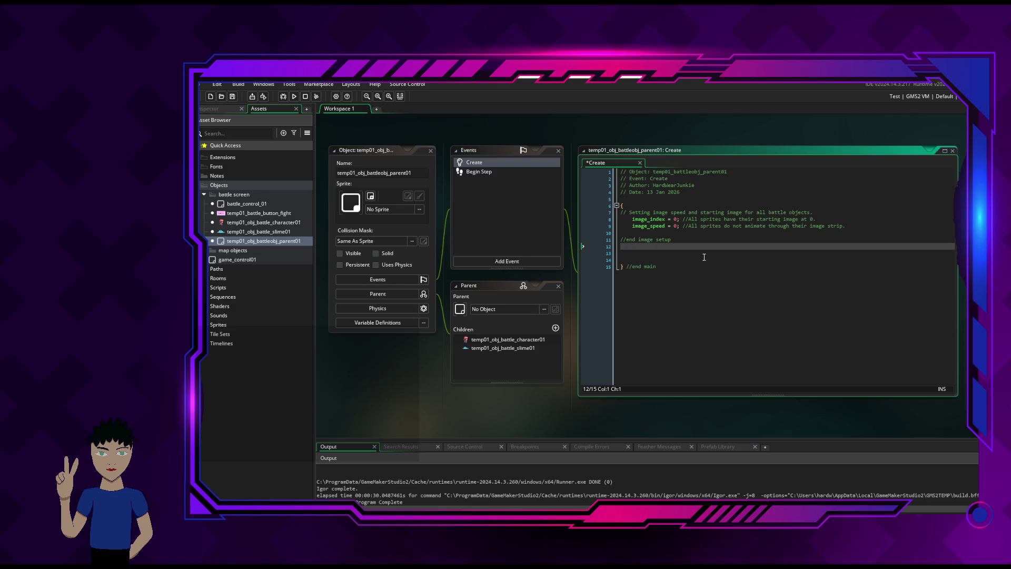
pyautogui.press('Return')
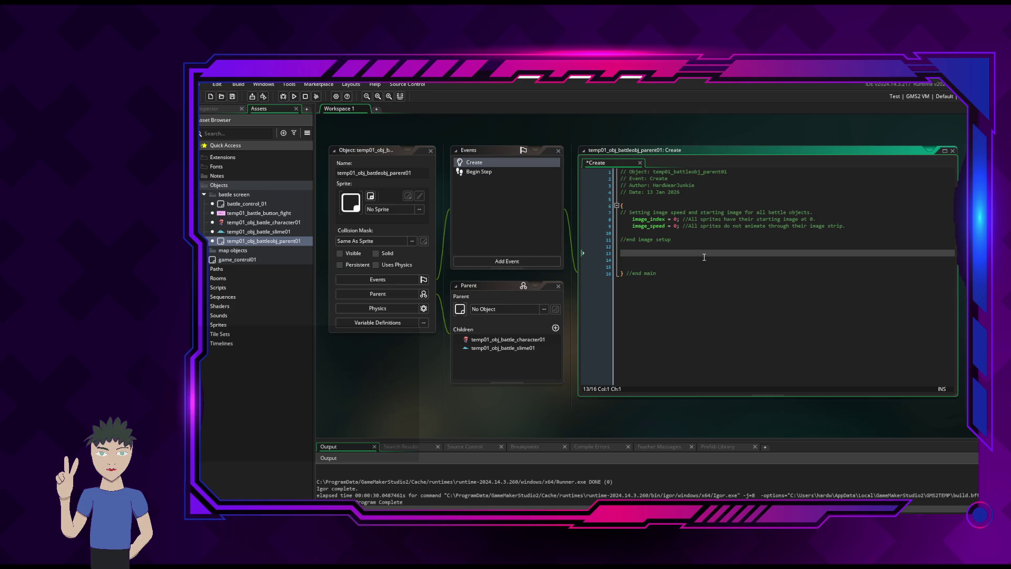
pyautogui.write('// S')
pyautogui.write('etting ')
pyautogui.write('main')
# Reword the comment to // Setting battle_object "attributes" and start a new line below it
pyautogui.press('BackSpace')
pyautogui.press('BackSpace')
pyautogui.press('BackSpace')
pyautogui.press('BackSpace')
pyautogui.press('BackSpace')
pyautogui.write('battl')
pyautogui.press('BackSpace')
pyautogui.press('BackSpace')
pyautogui.write('bject')
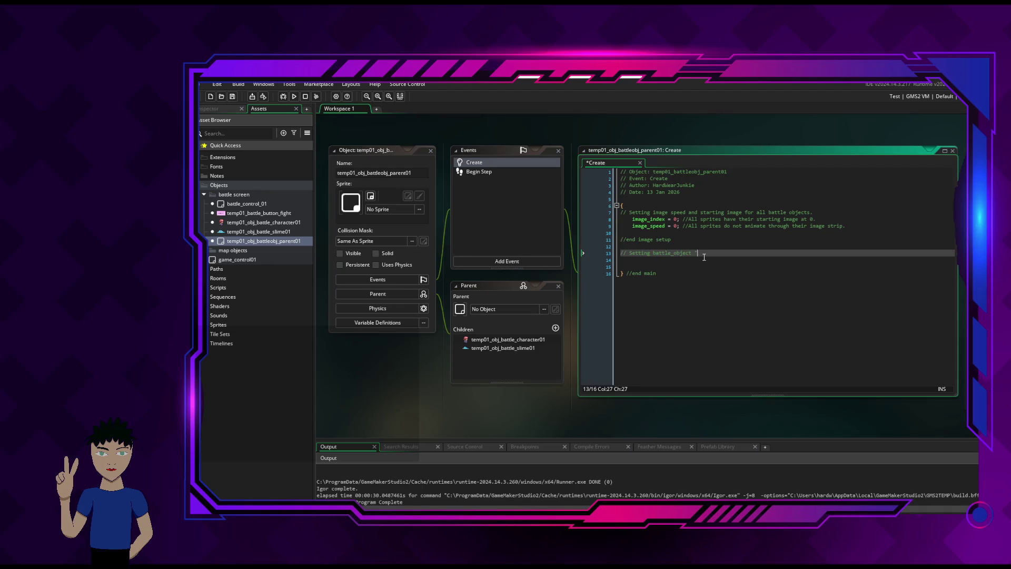
pyautogui.write('stat')
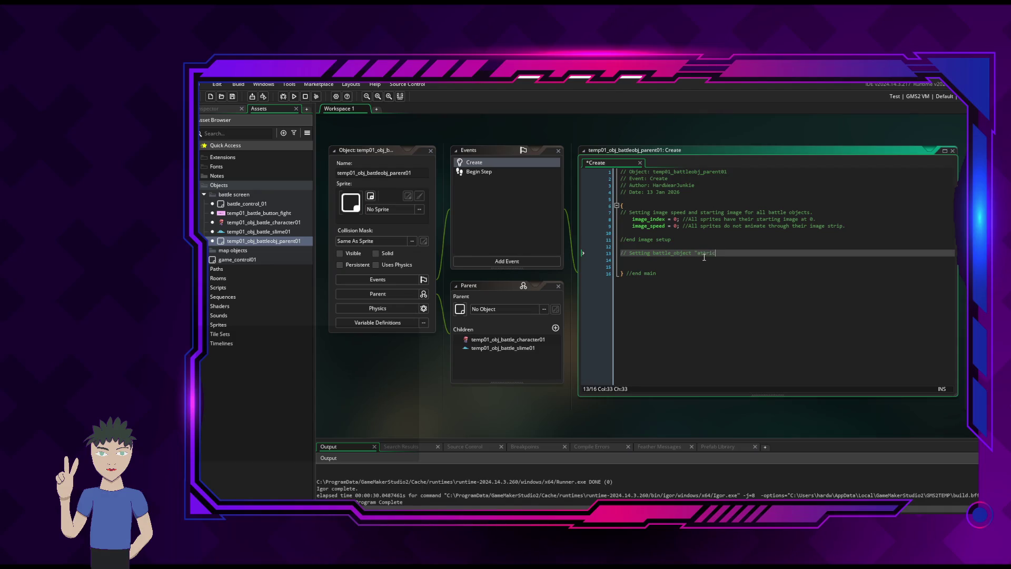
pyautogui.write('utes".')
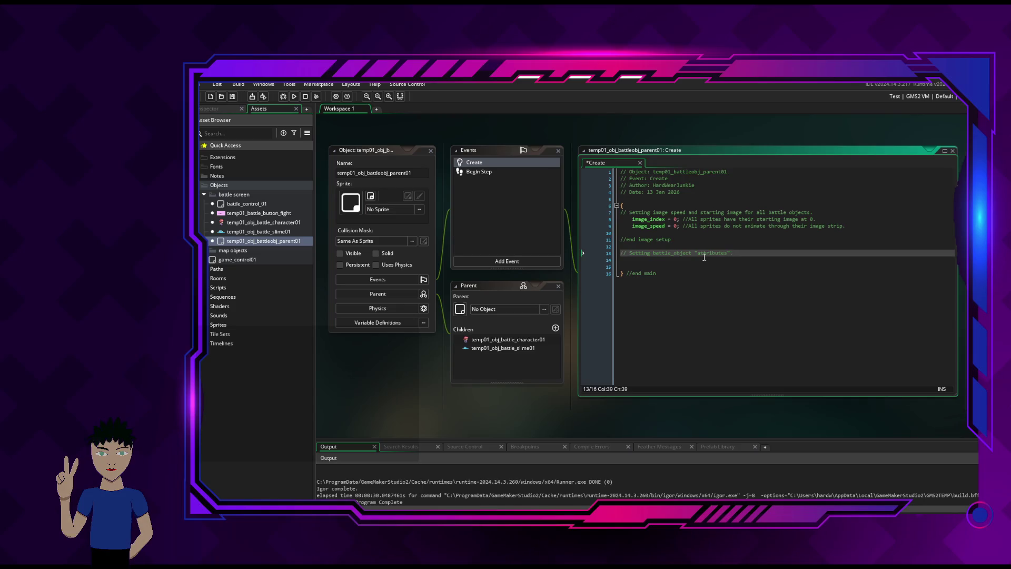
pyautogui.press('Return')
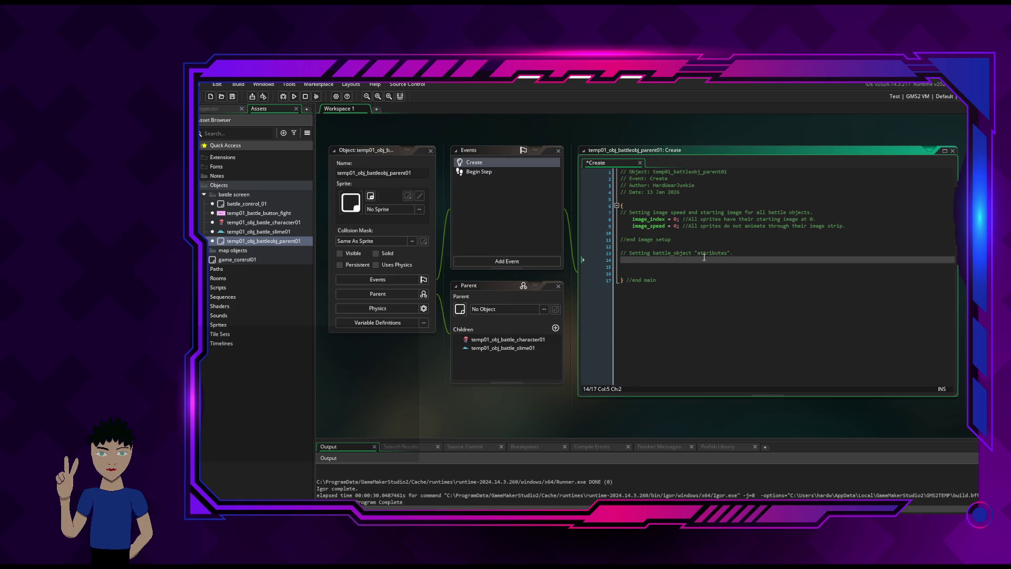
# Replace "attributes" with "stats" in the comment heading and begin the next line with str
pyautogui.write('attribute_')
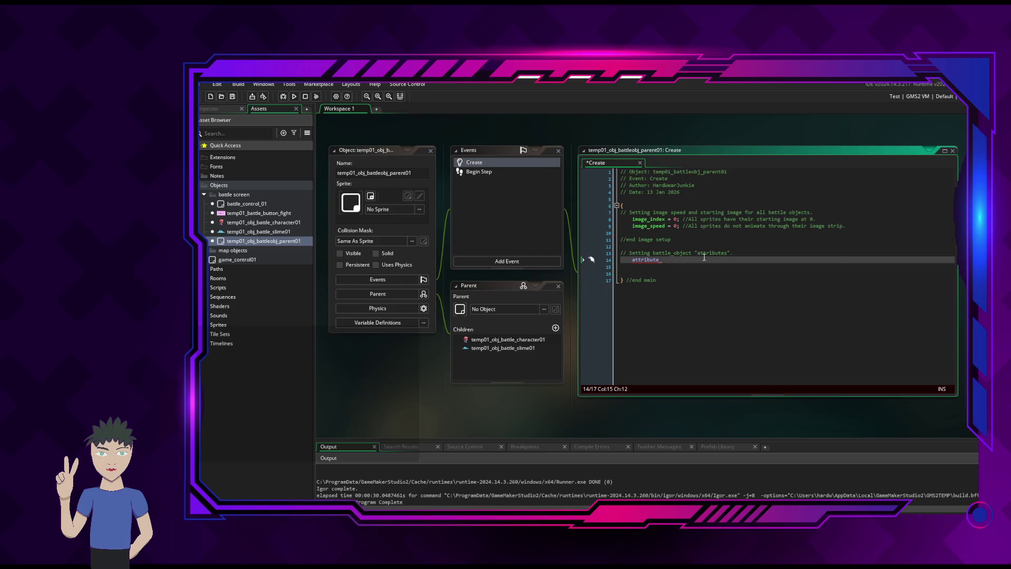
pyautogui.press('BackSpace')
pyautogui.press('BackSpace')
pyautogui.press('BackSpace')
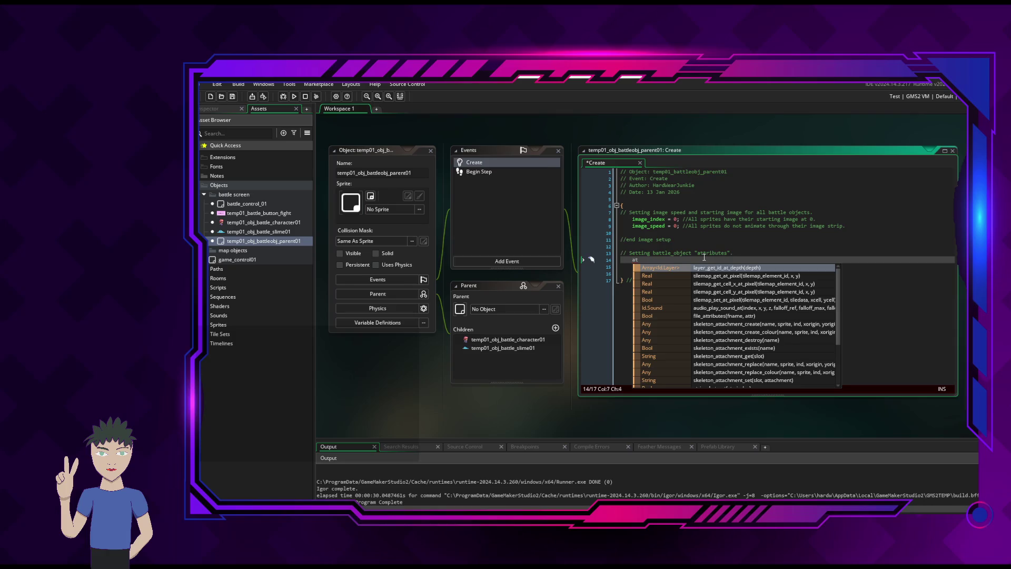
pyautogui.press('BackSpace')
pyautogui.press('BackSpace')
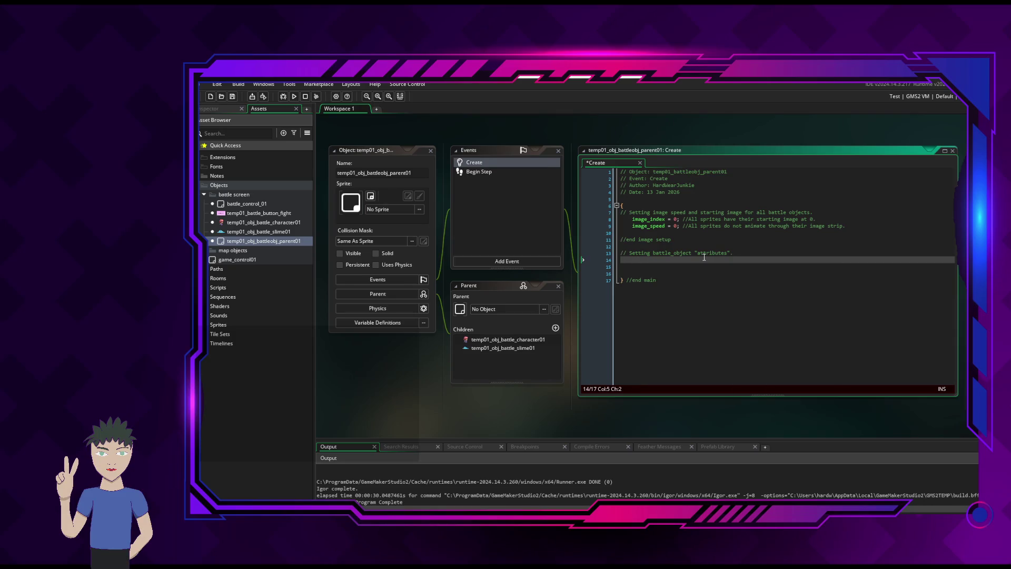
pyautogui.write('attr')
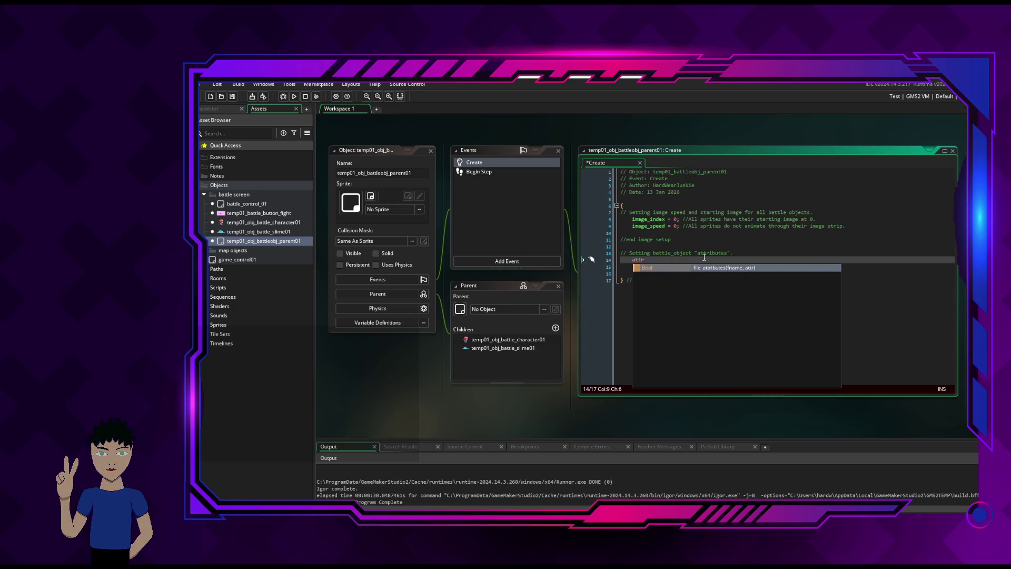
pyautogui.press('BackSpace')
pyautogui.press('BackSpace')
pyautogui.press('BackSpace')
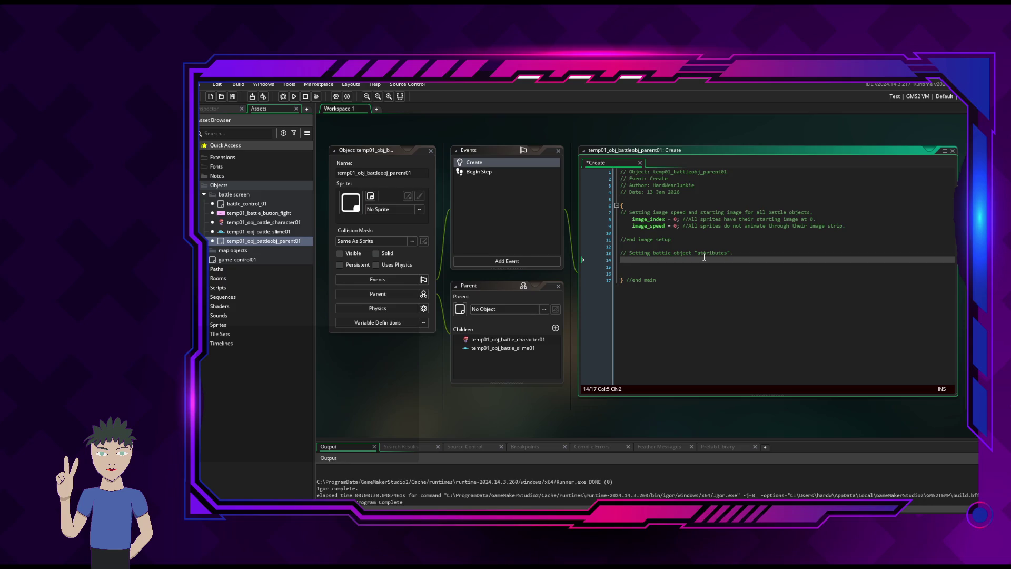
pyautogui.doubleClick(714, 253)
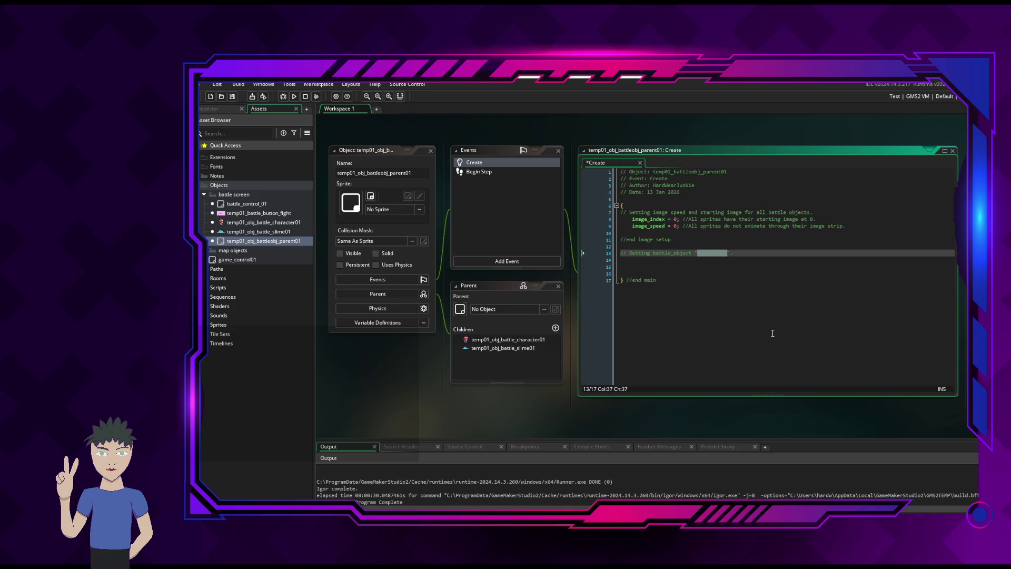
pyautogui.write('stats')
pyautogui.click(729, 260)
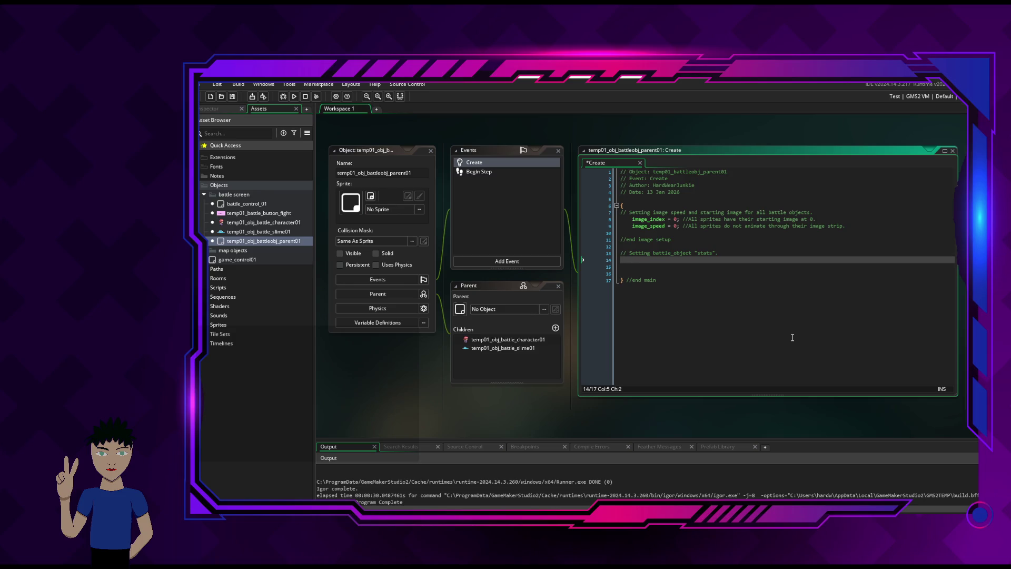
pyautogui.write('str')
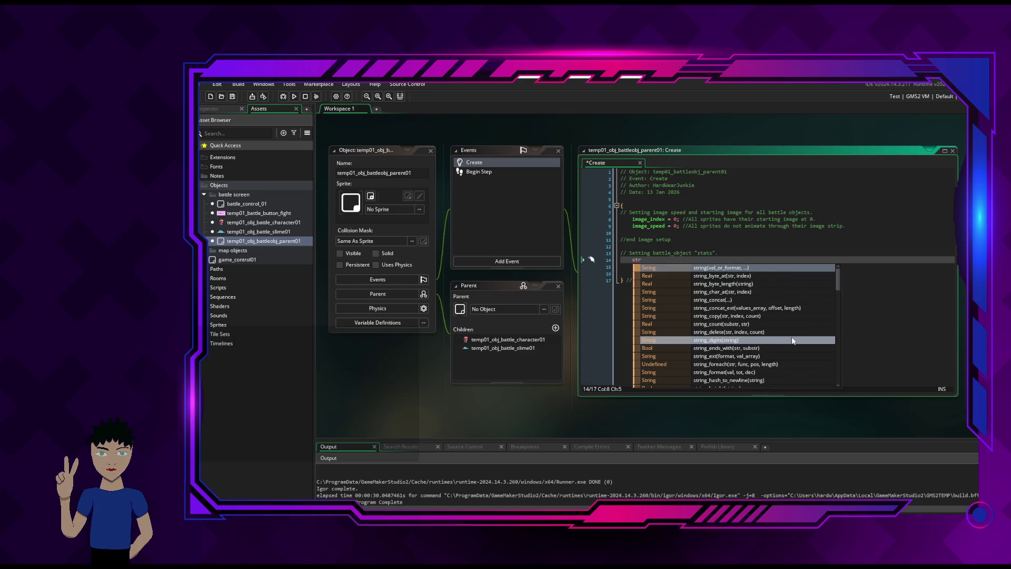
# Add the line points_str = 10 under the stats comment
pyautogui.press('Escape')
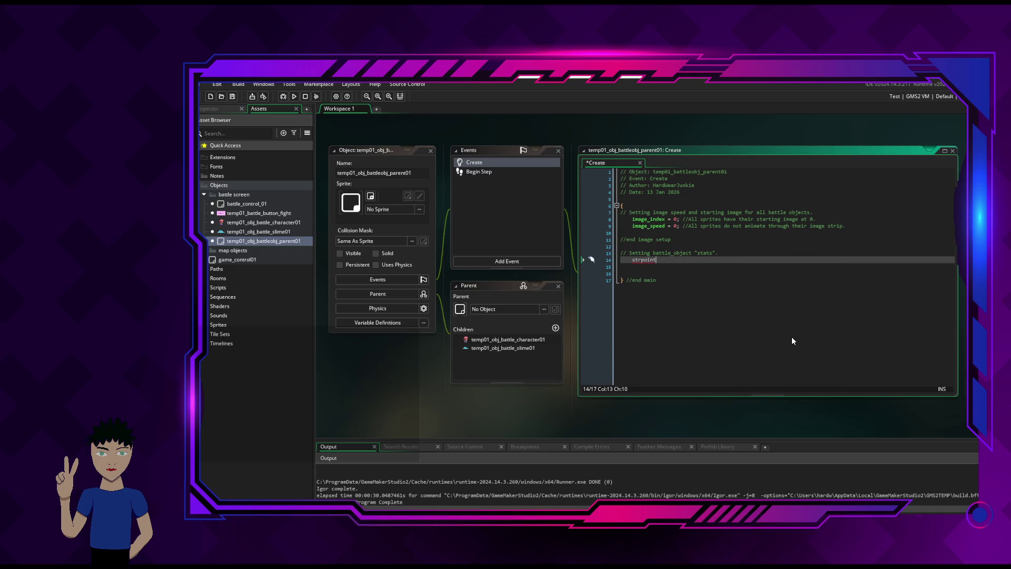
pyautogui.press('BackSpace')
pyautogui.press('BackSpace')
pyautogui.press('BackSpace')
pyautogui.write('po')
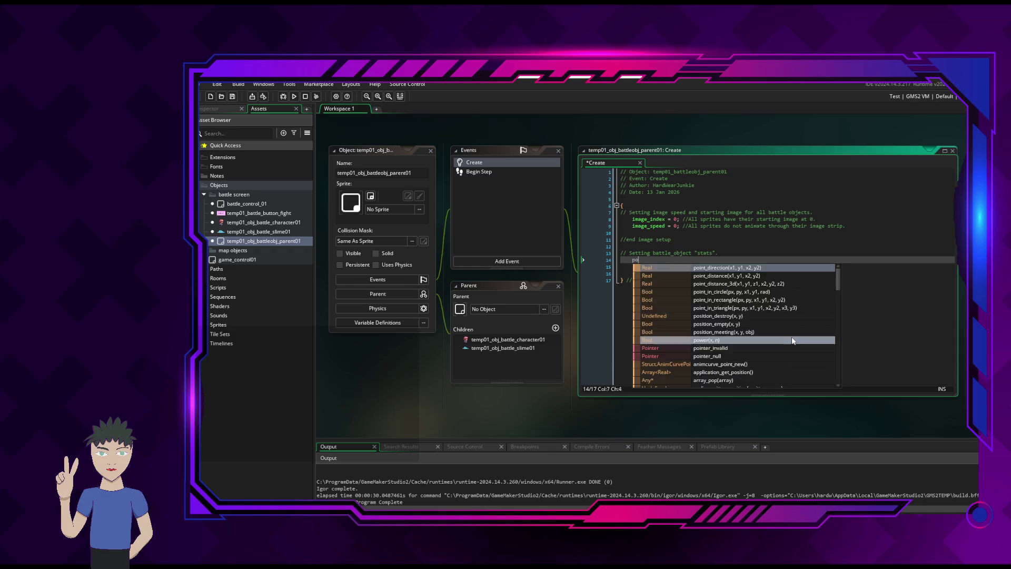
pyautogui.press('Escape')
pyautogui.write('ints')
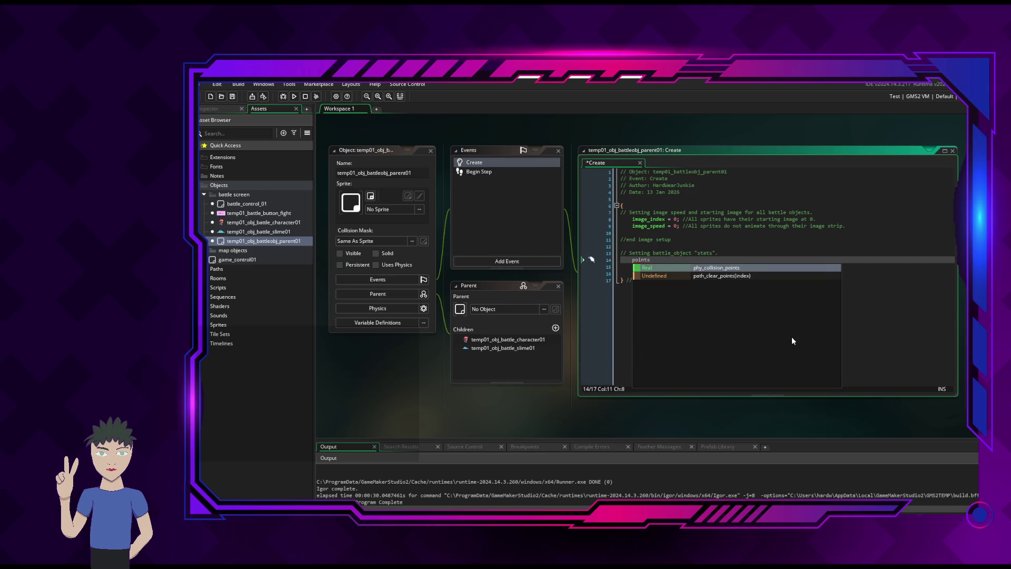
pyautogui.press('Escape')
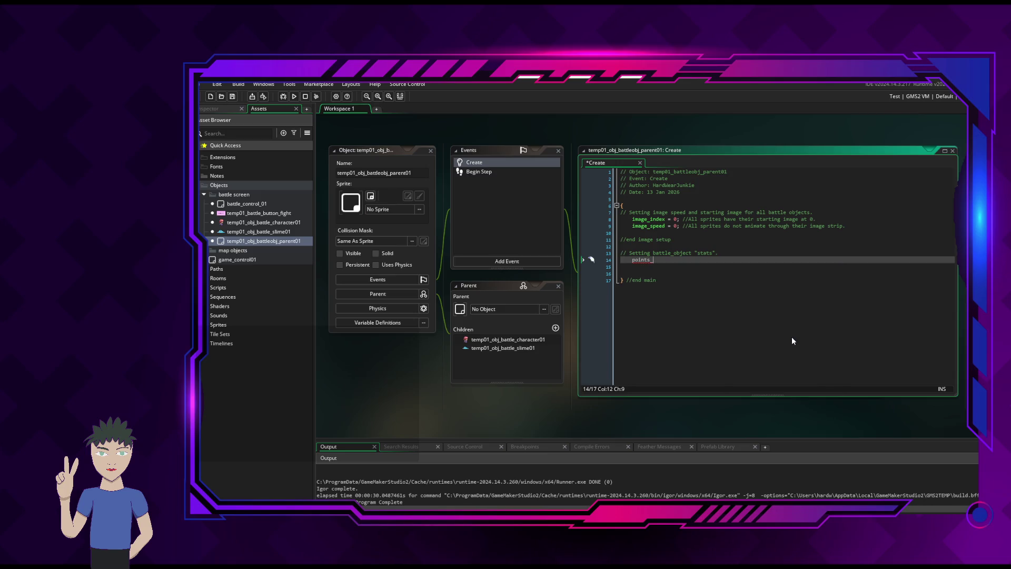
pyautogui.write('_str')
pyautogui.write('ength')
pyautogui.press('BackSpace')
pyautogui.press('BackSpace')
pyautogui.press('BackSpace')
pyautogui.press('Tab')
pyautogui.press('Tab')
pyautogui.write('= ')
pyautogui.write('10')
pyautogui.press('Return')
# Begin the next stat line as points_ and bring up the Word design notes
pyautogui.write('point')
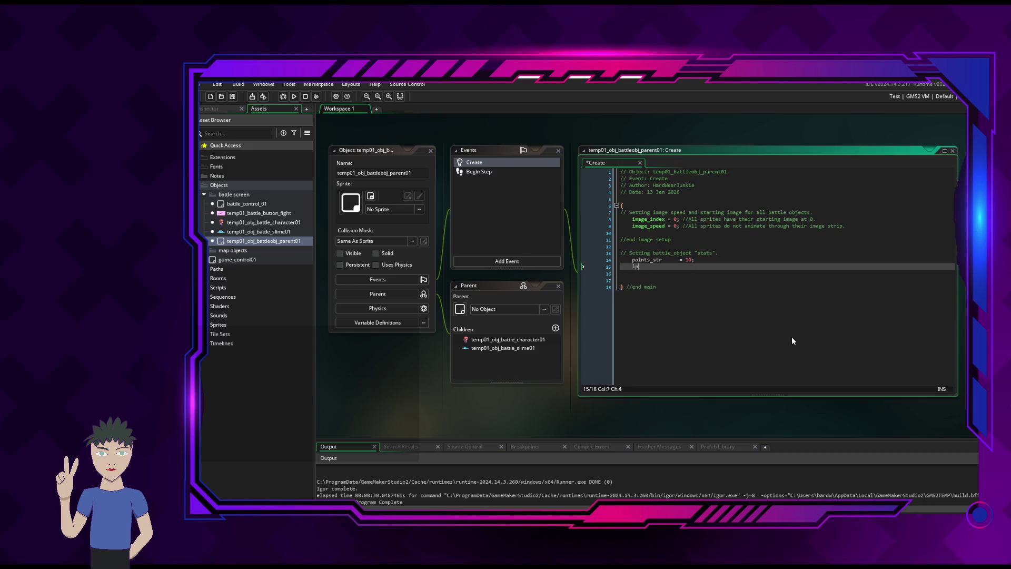
pyautogui.press('BackSpace')
pyautogui.press('BackSpace')
pyautogui.press('BackSpace')
pyautogui.write('points_')
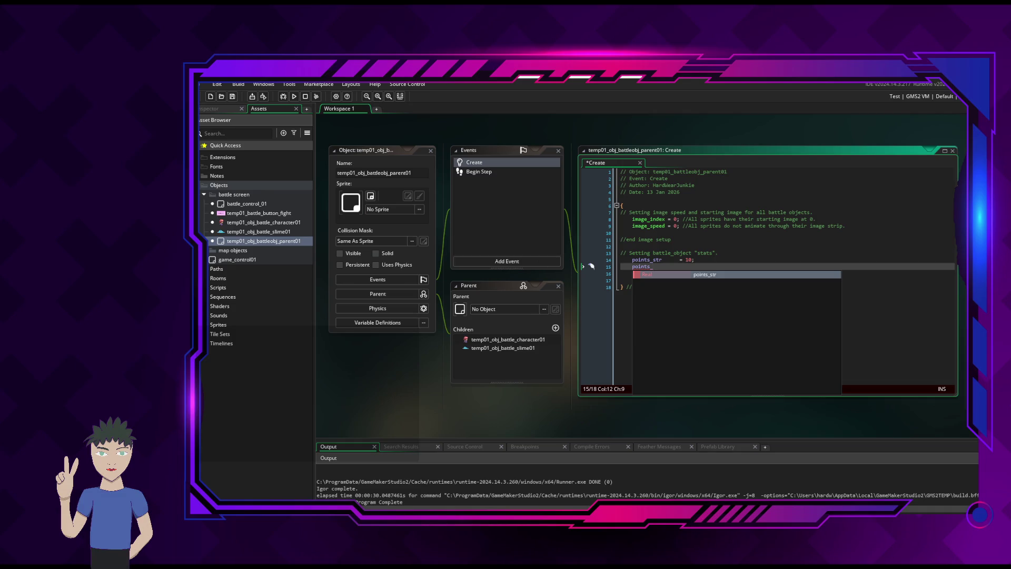
pyautogui.click(215, 360)
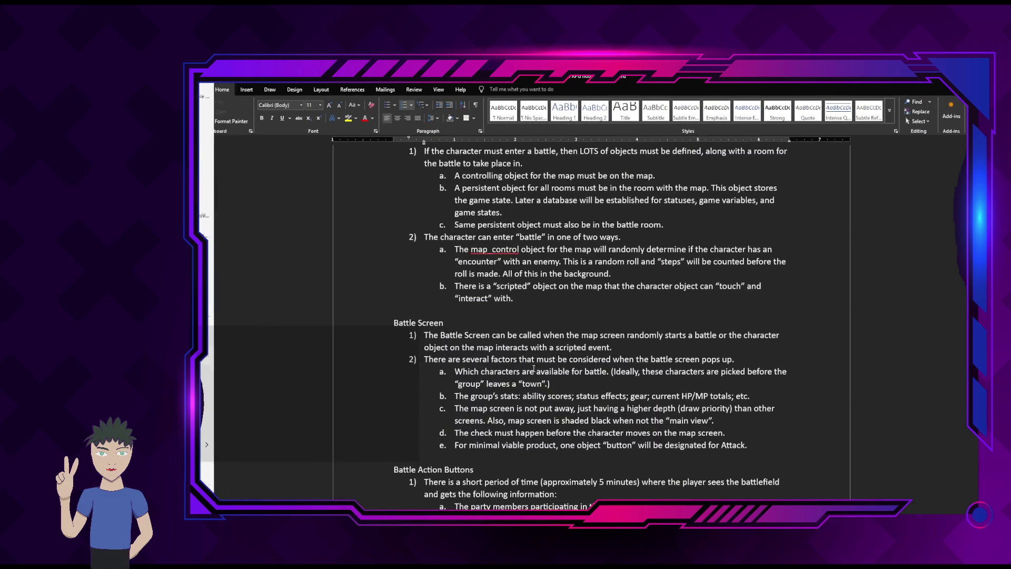
# Scroll up through the Word RPG design notes to the title block
pyautogui.scroll(5, 574, 285)
pyautogui.scroll(15, 574, 285)
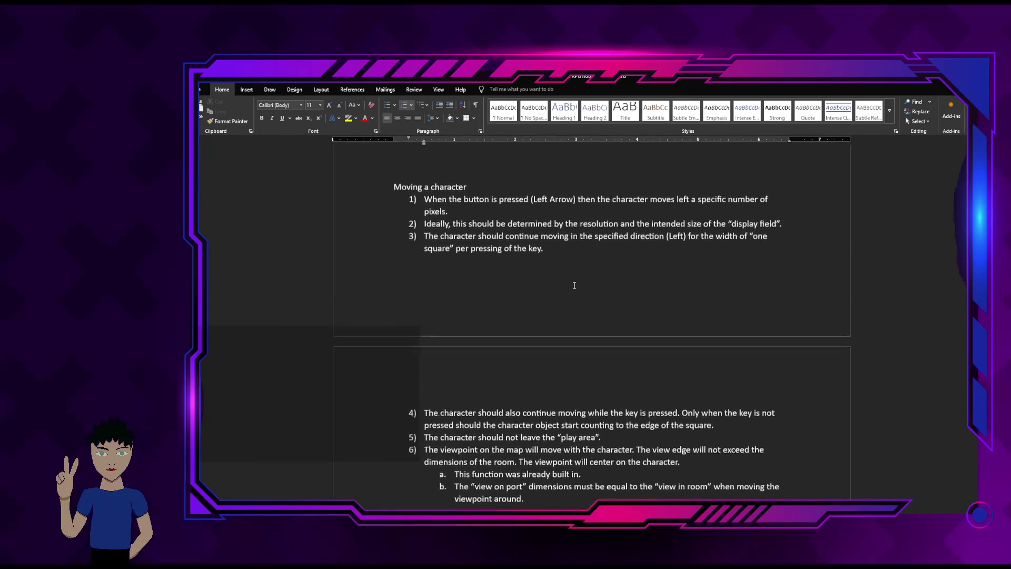
pyautogui.scroll(20, 591, 321)
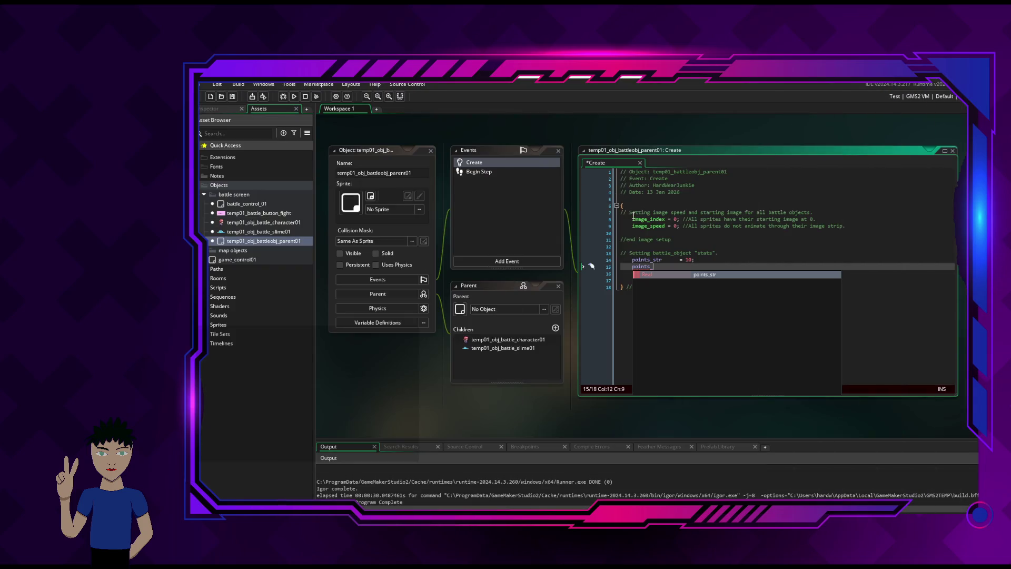
# Complete points_agi = 10 on line 15 and copy that line
pyautogui.write('agi')
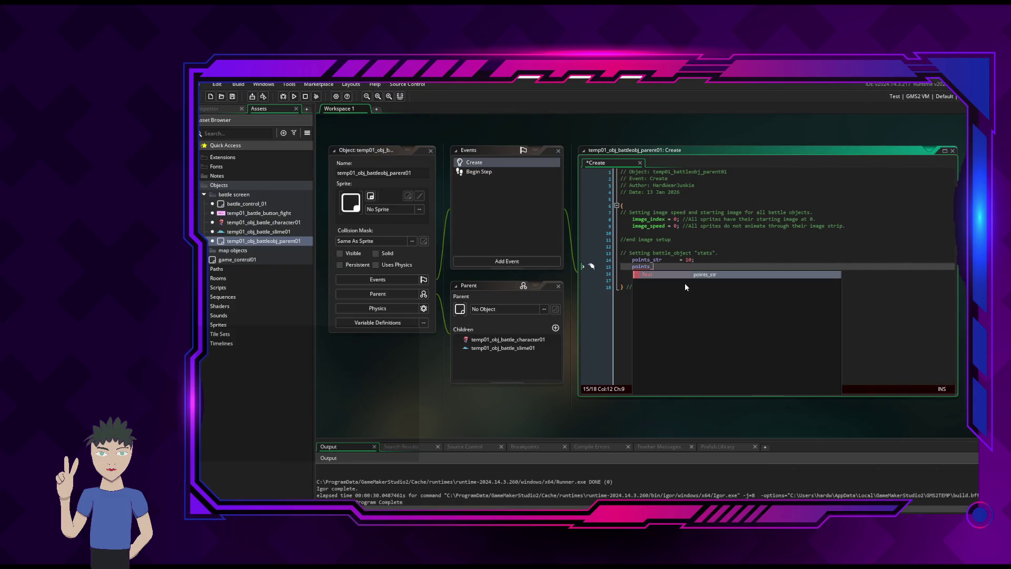
pyautogui.press('Tab')
pyautogui.press('Tab')
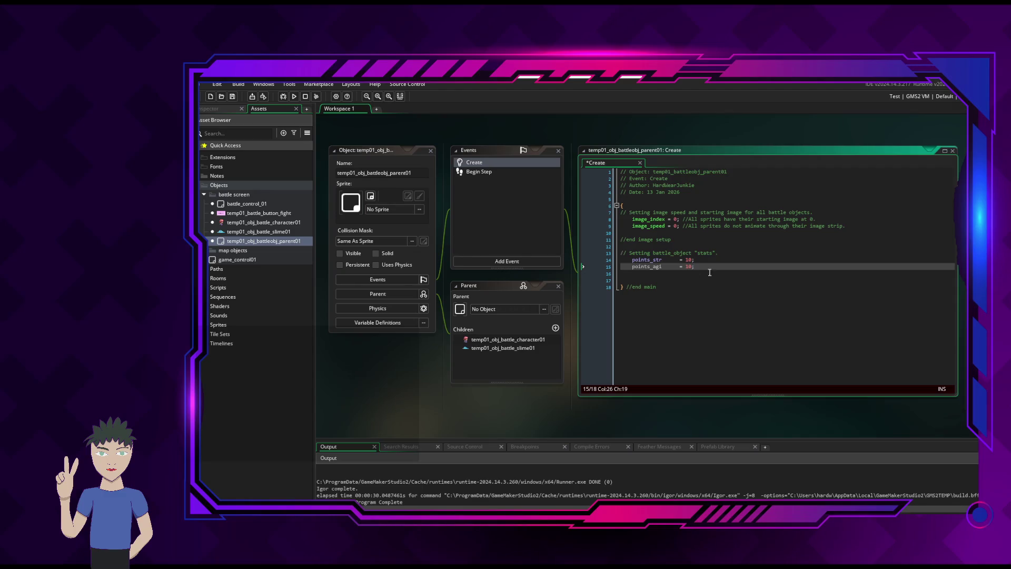
pyautogui.moveTo(631, 266)
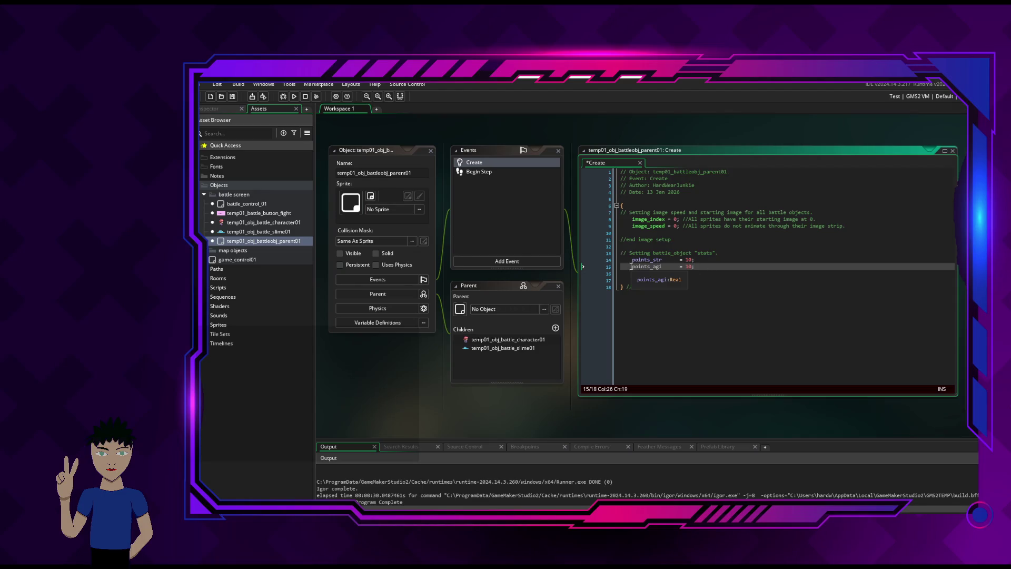
pyautogui.press('Up')
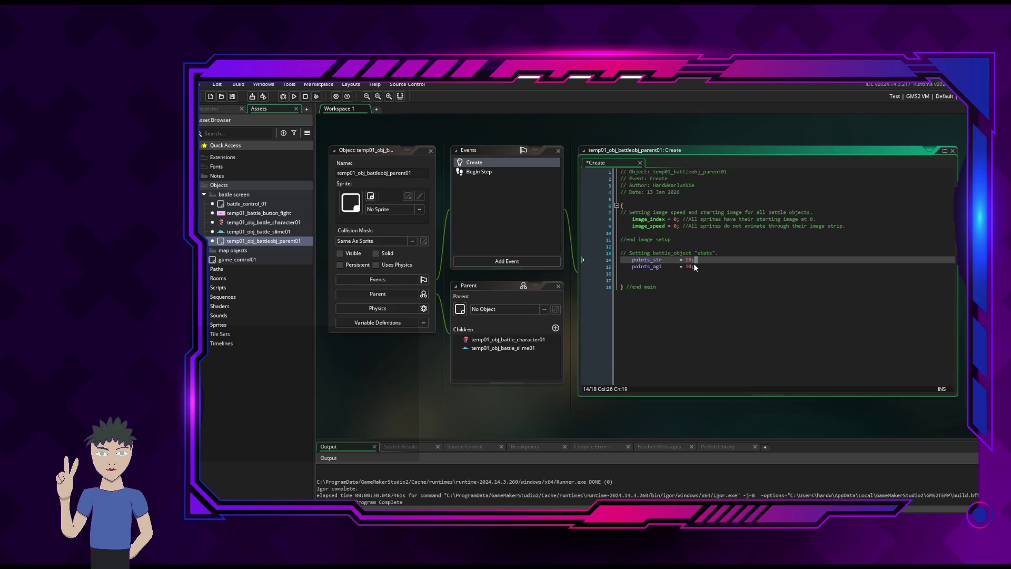
pyautogui.moveTo(621, 266); pyautogui.dragTo(687, 267)
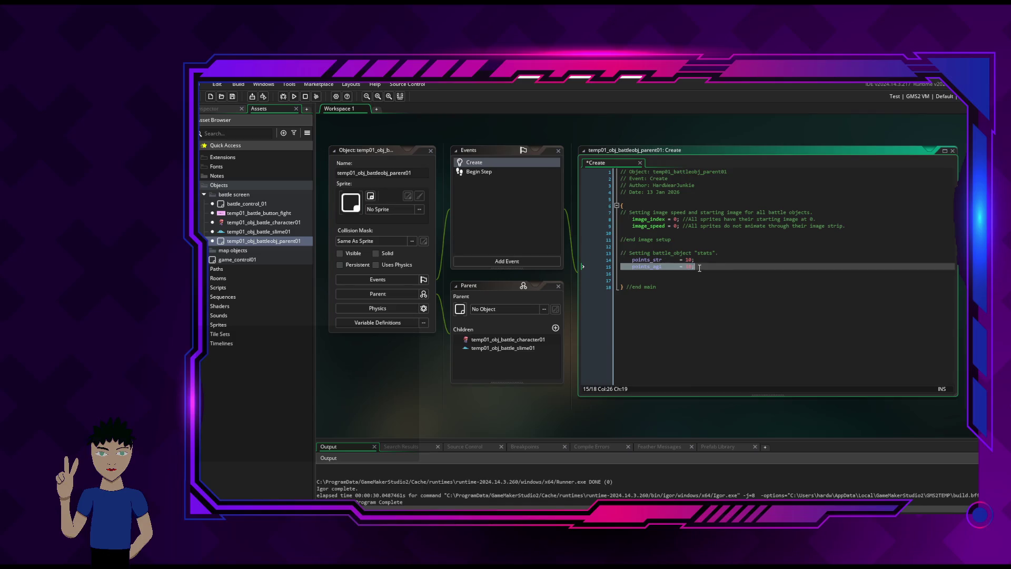
pyautogui.hotkey('ctrl', 'c')
pyautogui.press('Down')
pyautogui.hotkey('ctrl', 'v')
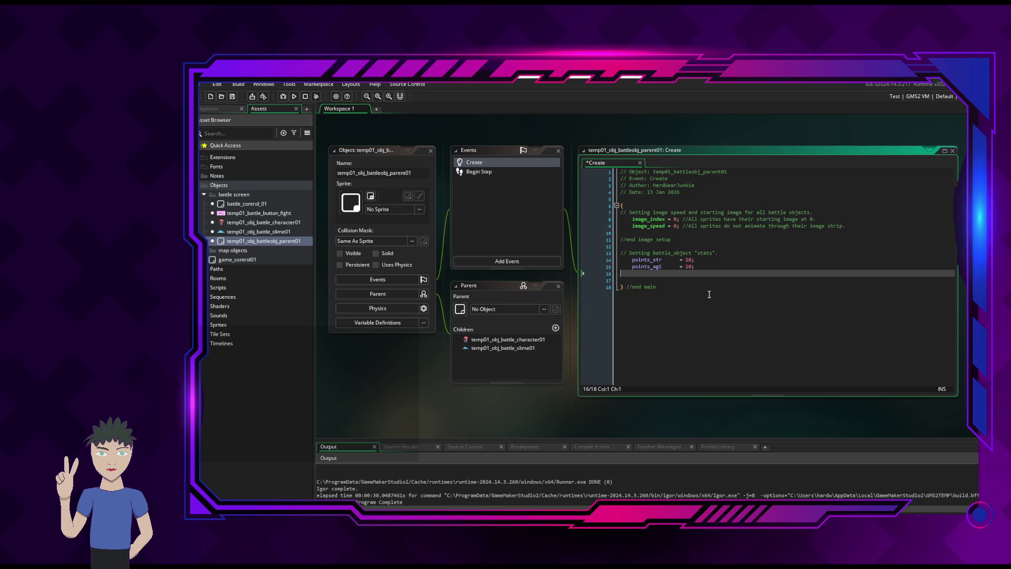
# Paste four more points_agi = 10 lines and fix the extra indentation
pyautogui.press('Return')
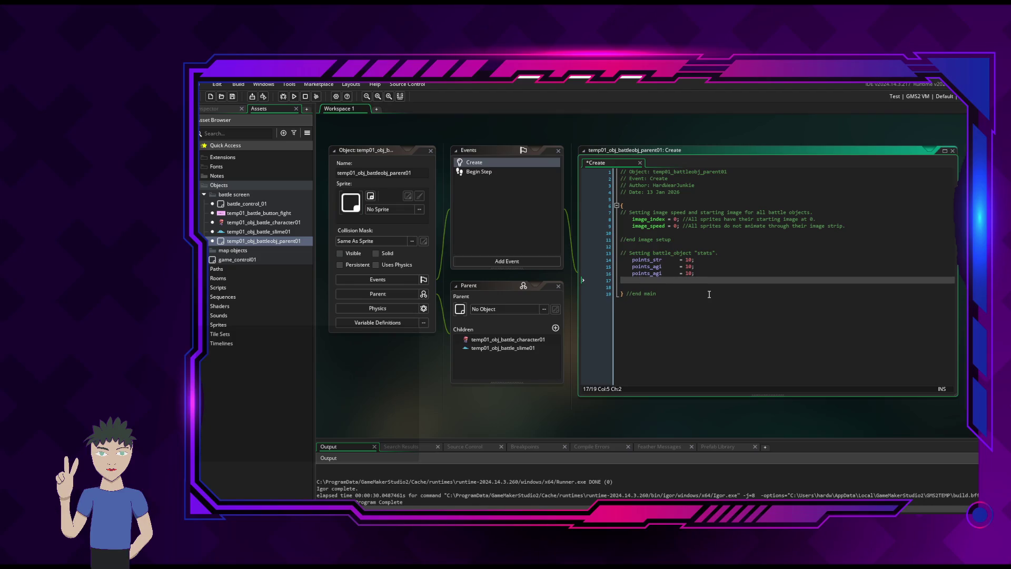
pyautogui.hotkey('ctrl', 'v')
pyautogui.press('Return')
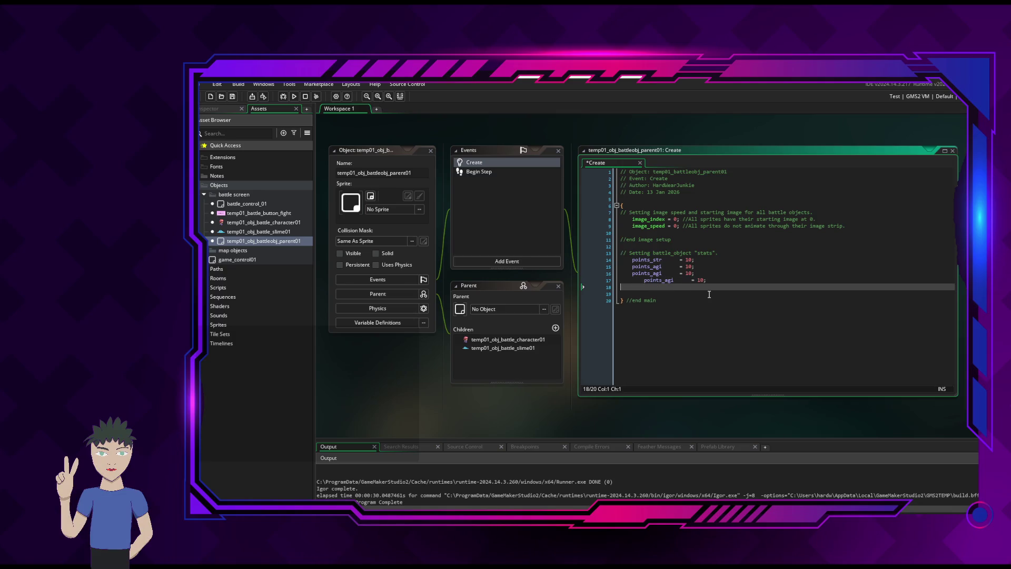
pyautogui.hotkey('ctrl', 'v')
pyautogui.press('Return')
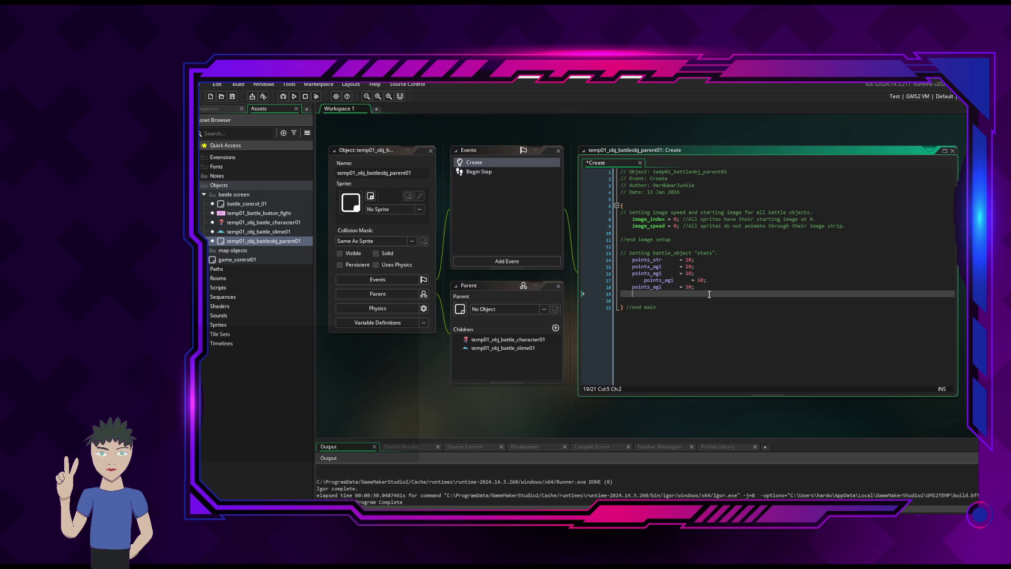
pyautogui.hotkey('ctrl', 'v')
pyautogui.click(644, 280)
pyautogui.press('BackSpace')
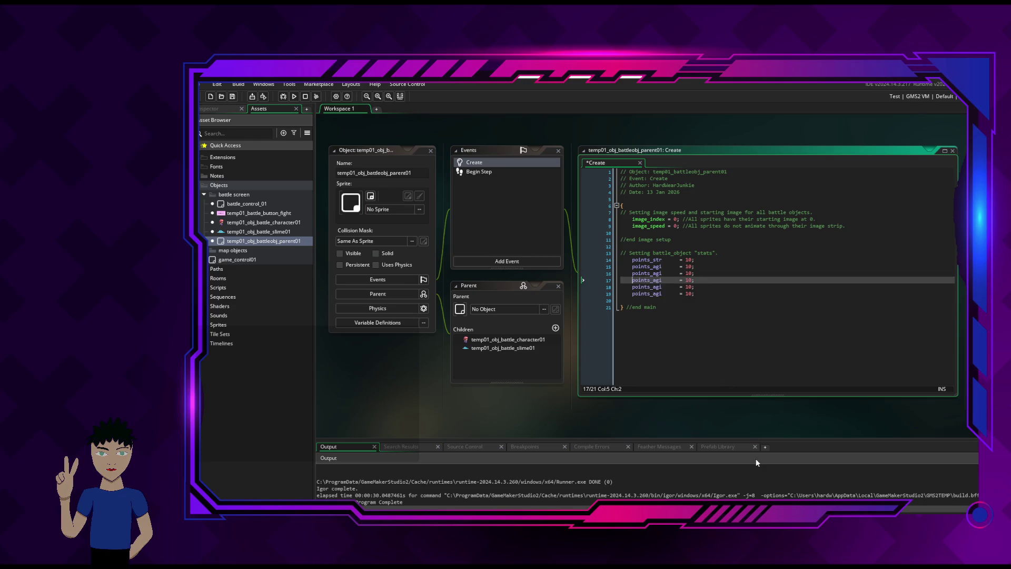
pyautogui.click(662, 273)
pyautogui.hotkey('alt', 'Tab')
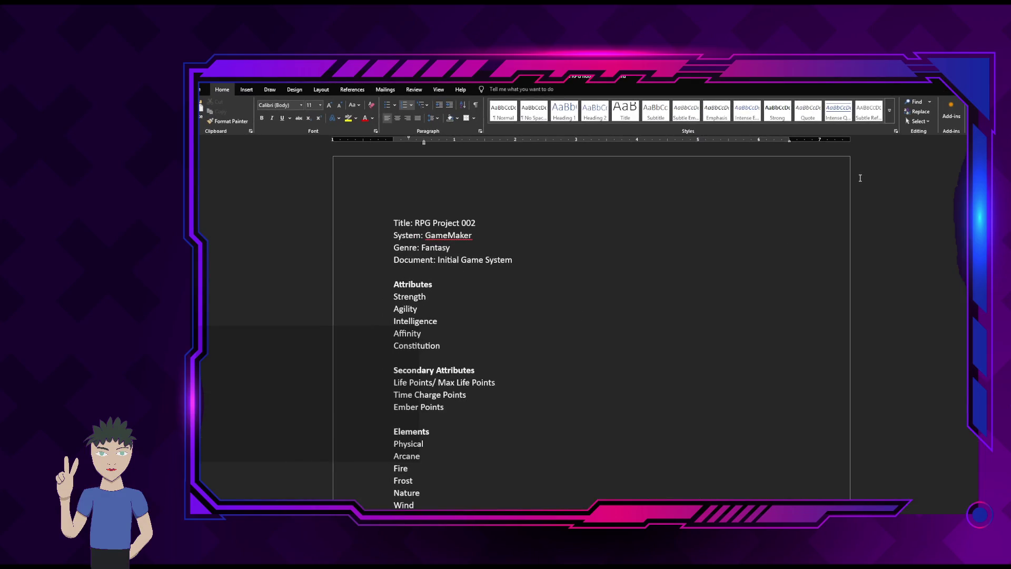
pyautogui.hotkey('alt', 'Tab')
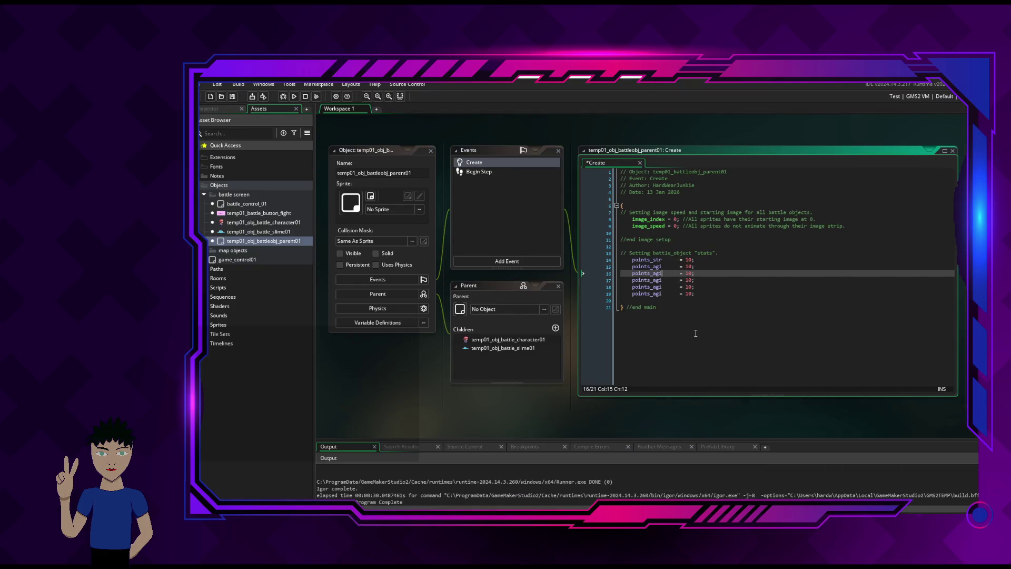
# Rename the copied stat lines to points_int, points_eff, points_con and points_hp
pyautogui.press('BackSpace')
pyautogui.press('BackSpace')
pyautogui.press('BackSpace')
pyautogui.write('in')
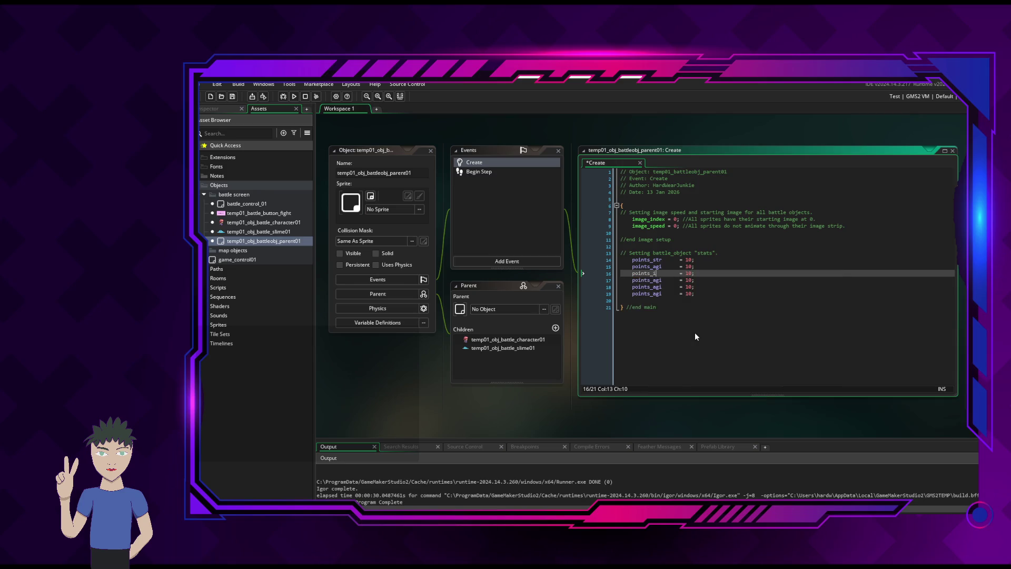
pyautogui.write('t')
pyautogui.click(662, 280)
pyautogui.press('BackSpace')
pyautogui.press('BackSpace')
pyautogui.write('ff')
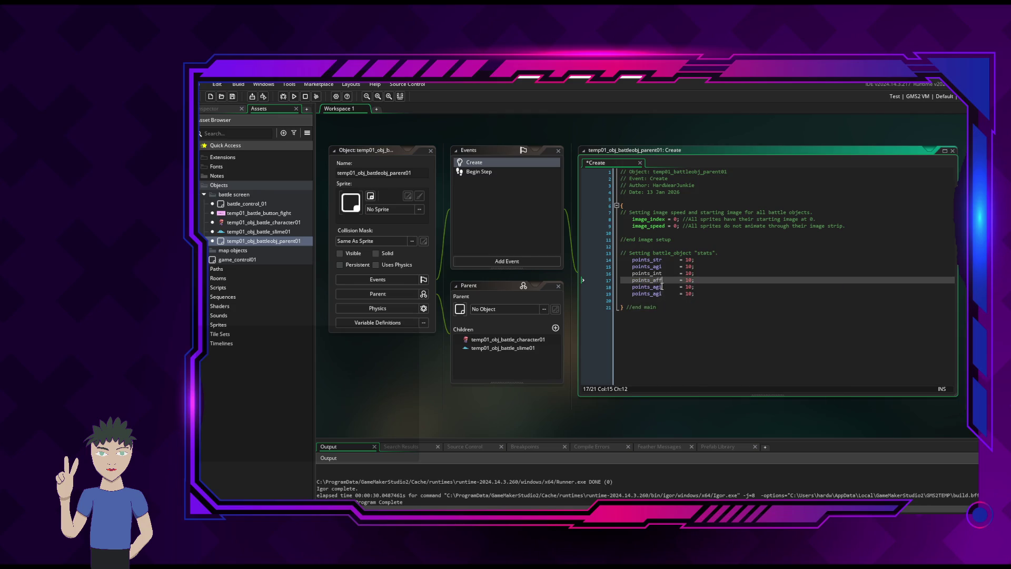
pyautogui.press('Down')
pyautogui.hotkey('shift', 'Left')
pyautogui.press('BackSpace')
pyautogui.press('BackSpace')
pyautogui.press('BackSpace')
pyautogui.write('con')
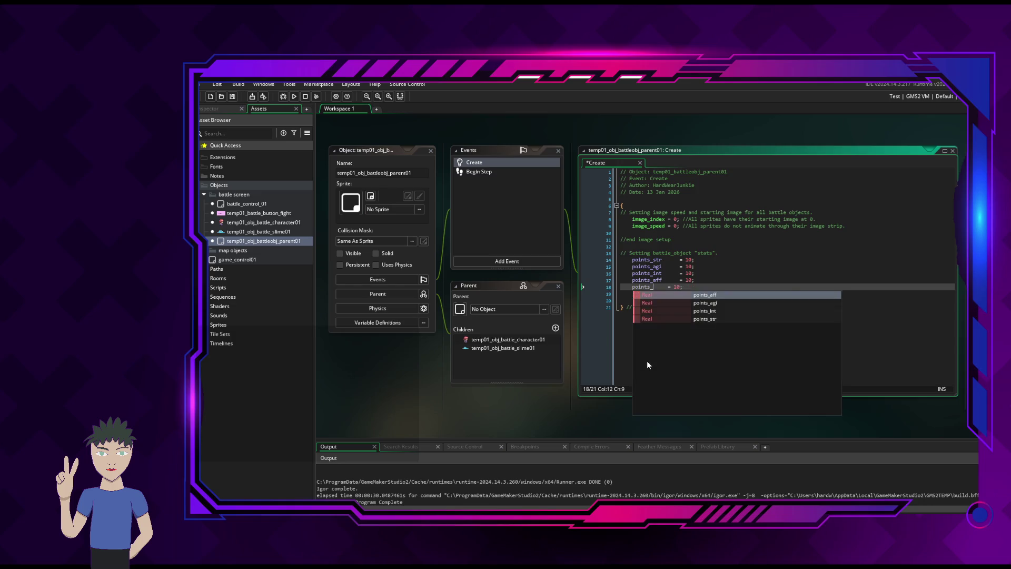
pyautogui.press('Down')
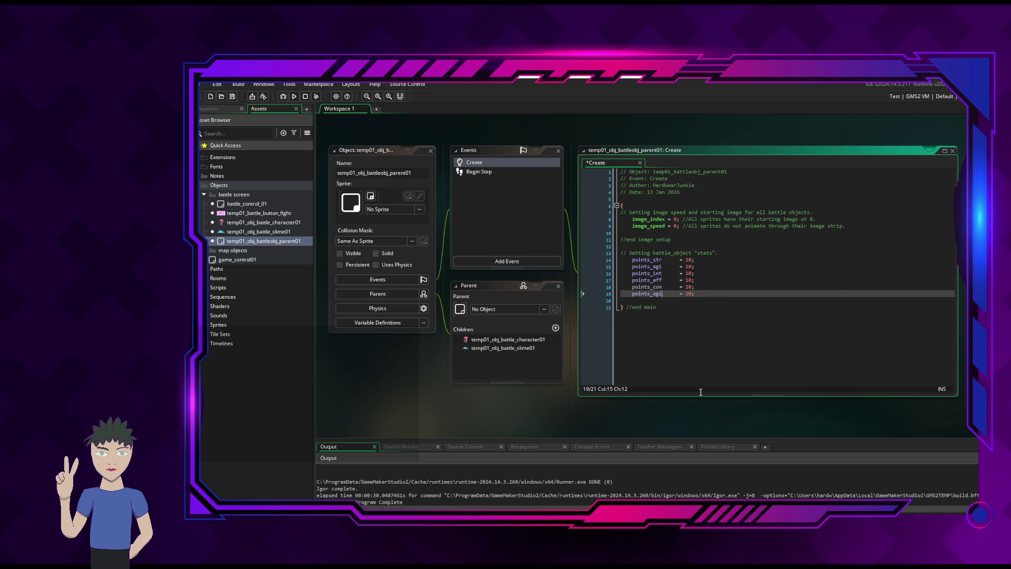
pyautogui.press('BackSpace')
pyautogui.press('BackSpace')
pyautogui.press('BackSpace')
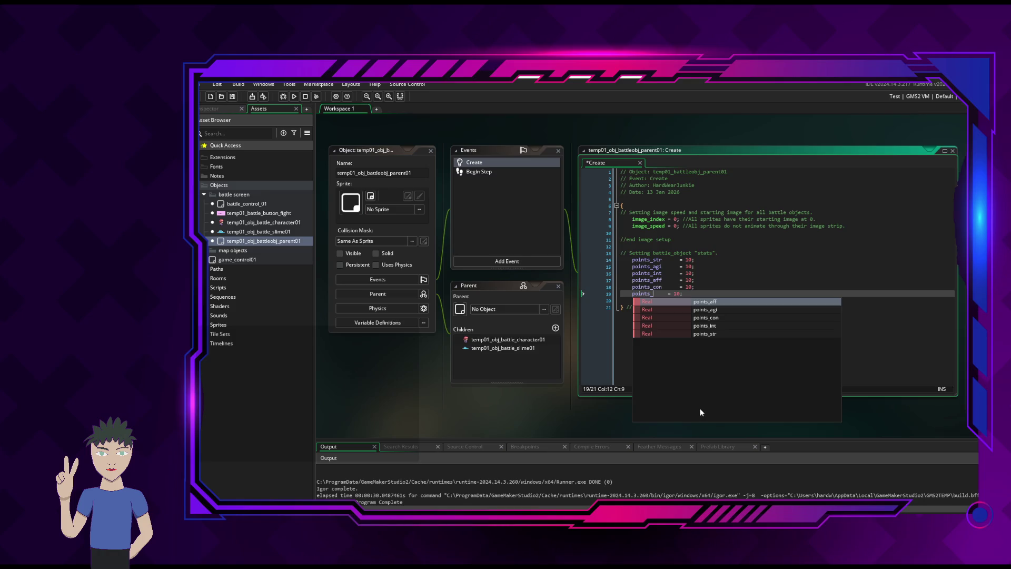
pyautogui.write('hp')
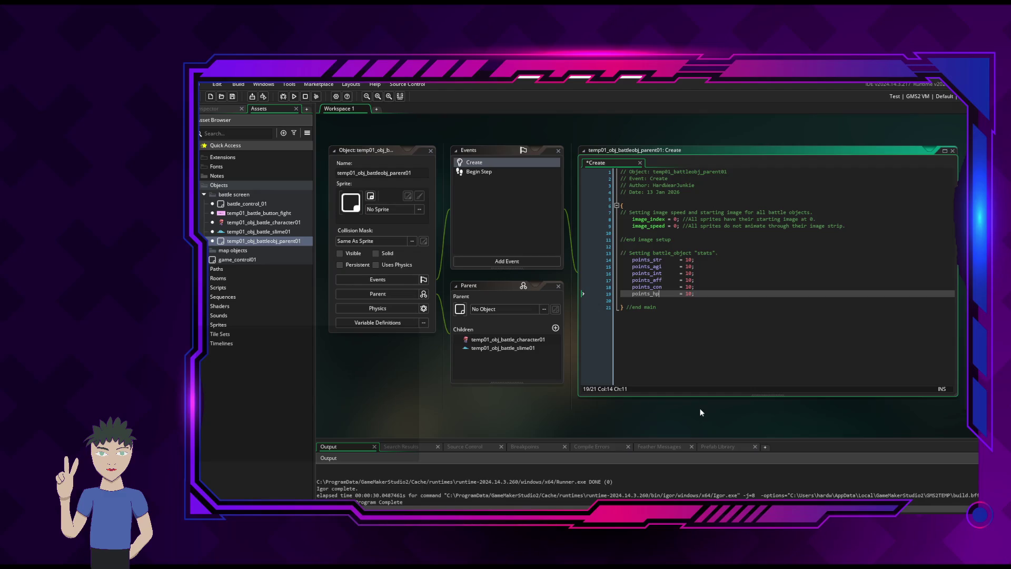
# Add a points_mp = 10 line at the end of the stats block
pyautogui.press('Down')
pyautogui.press('Return')
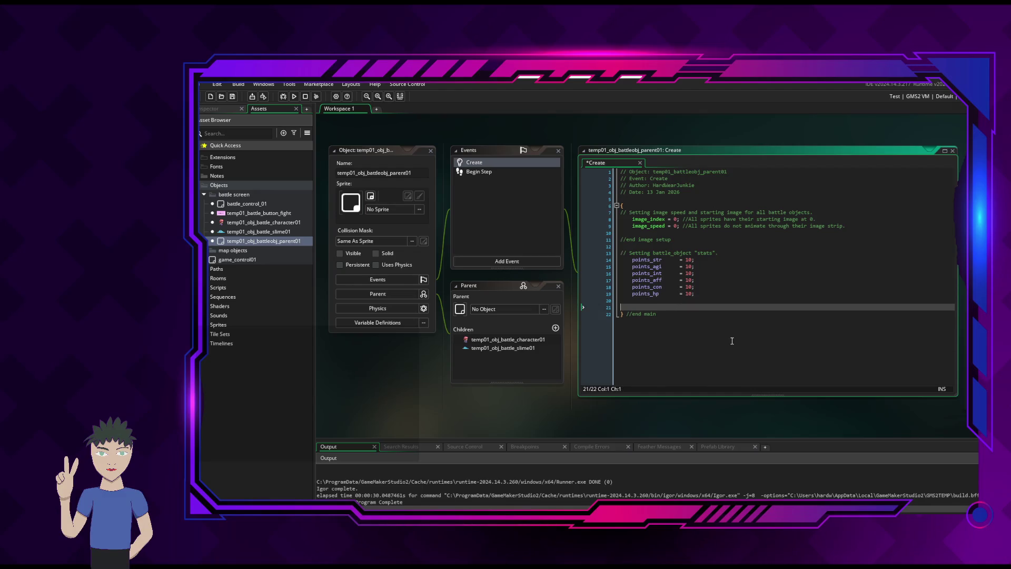
pyautogui.press('Up')
pyautogui.hotkey('ctrl', 'v')
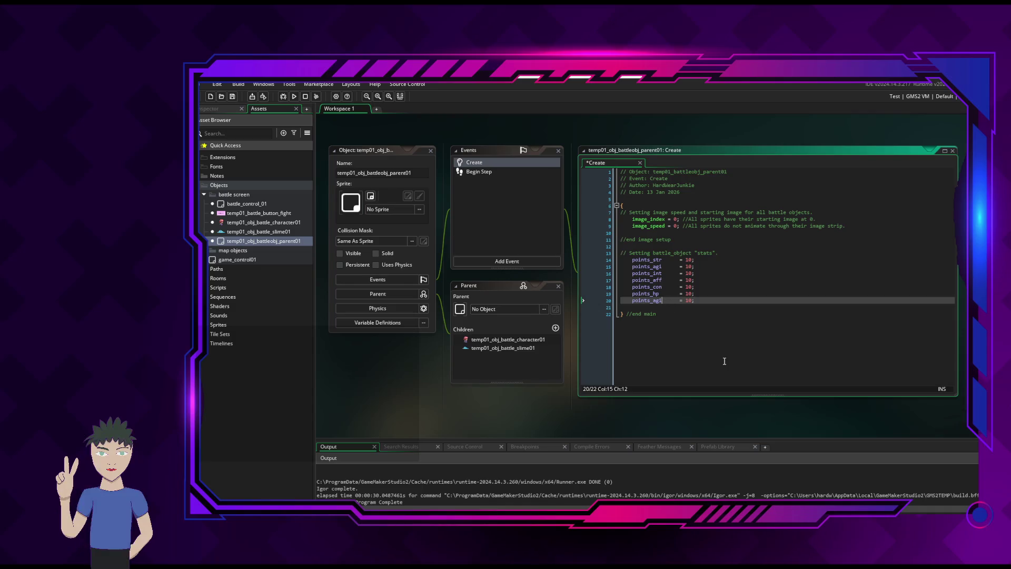
pyautogui.press('BackSpace')
pyautogui.press('BackSpace')
pyautogui.press('BackSpace')
pyautogui.write('mp')
# Paste one more stat line, then clear it out to leave line 21 empty
pyautogui.press('Down')
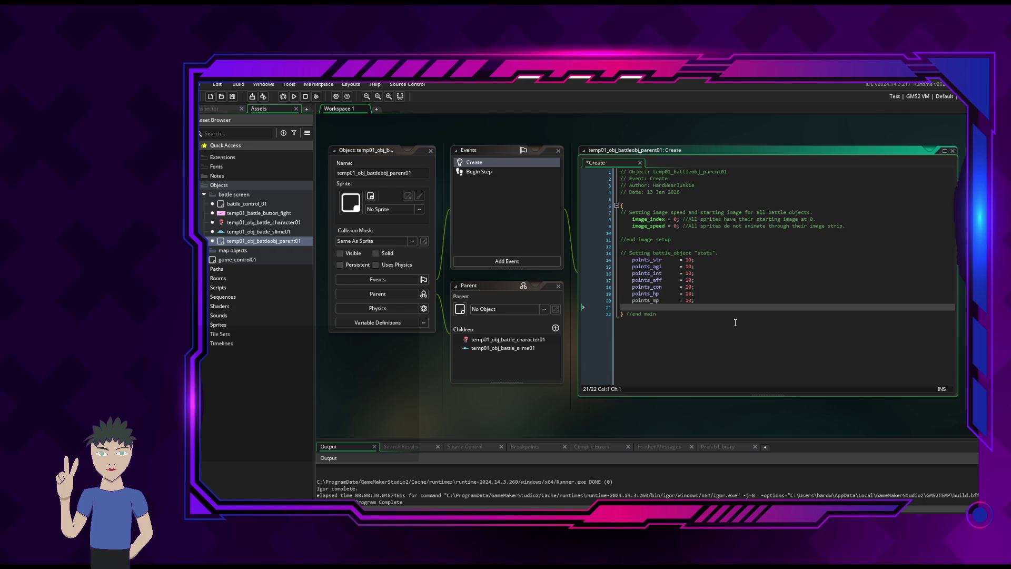
pyautogui.press('Return')
pyautogui.press('Return')
pyautogui.press('Up')
pyautogui.press('Up')
pyautogui.hotkey('ctrl', 'v')
pyautogui.click(644, 309)
pyautogui.press('BackSpace')
pyautogui.click(664, 311)
pyautogui.press('BackSpace')
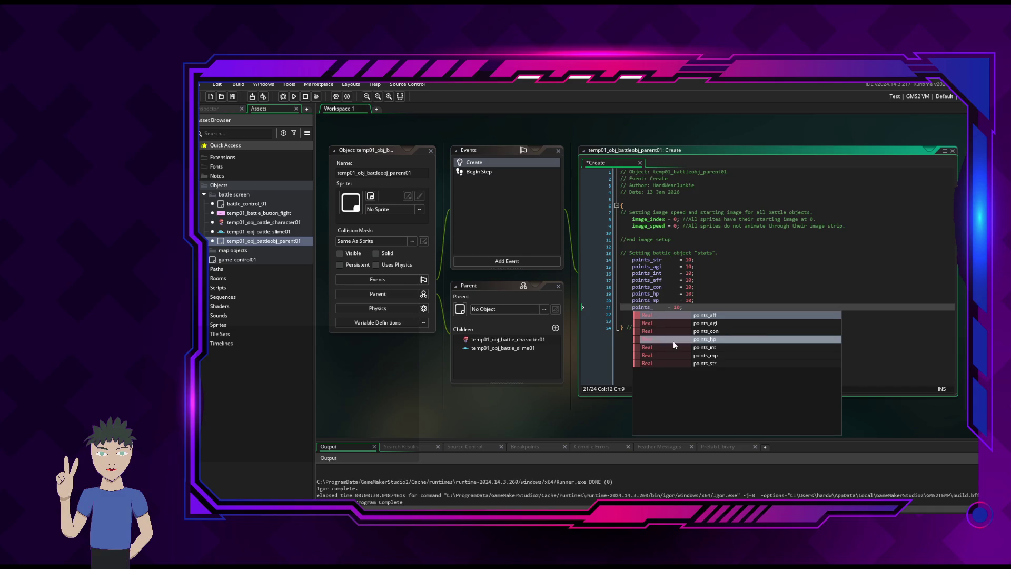
pyautogui.write('ag')
pyautogui.press('Escape')
pyautogui.press('End')
pyautogui.hotkey('shift', 'Home')
pyautogui.press('BackSpace')
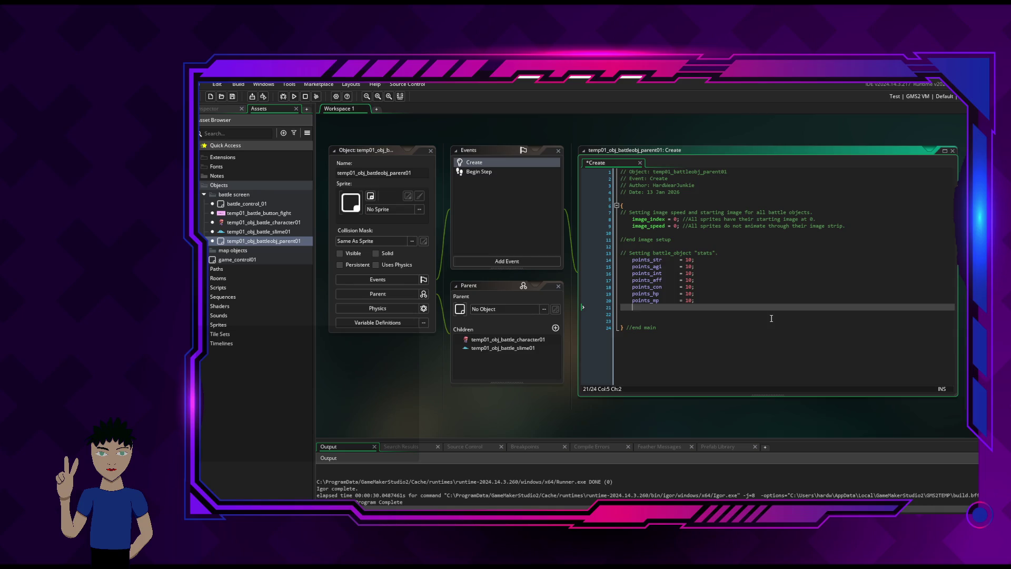
# End the stats block with //end stats setup and add a // Setting attack target flags. heading
pyautogui.write('/')
pyautogui.write('en')
pyautogui.write('end ')
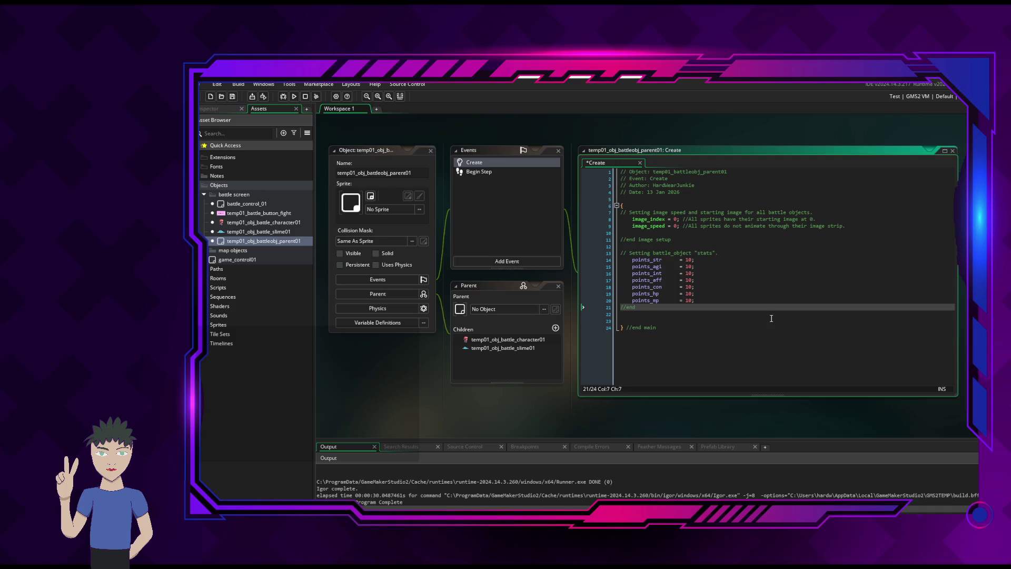
pyautogui.write('stats')
pyautogui.write('setup')
pyautogui.press('Return')
pyautogui.press('Return')
pyautogui.write('//')
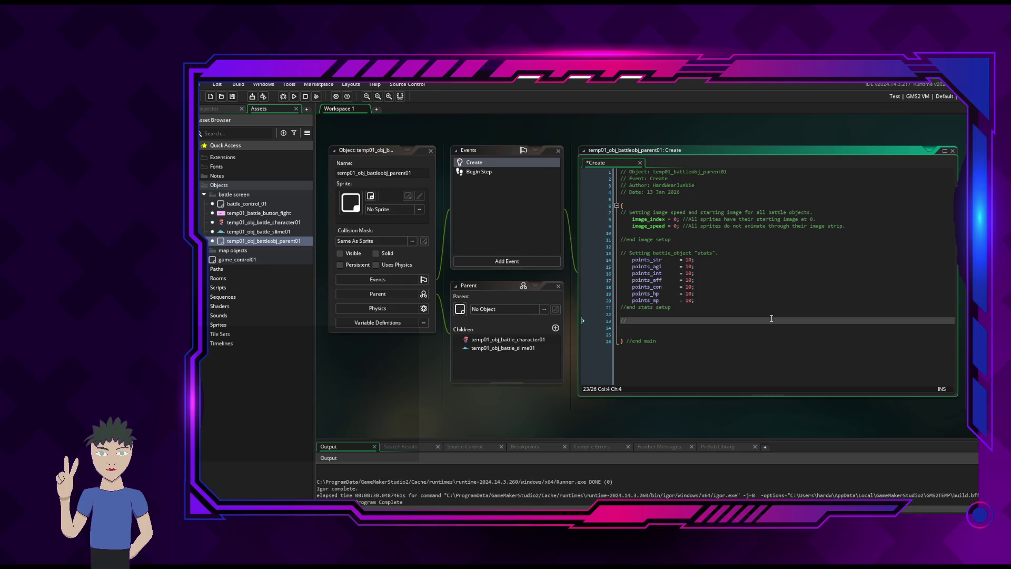
pyautogui.write('Setting t')
pyautogui.write('arget')
pyautogui.press('BackSpace')
pyautogui.press('BackSpace')
pyautogui.press('BackSpace')
pyautogui.write('attack t')
pyautogui.write('arget ')
pyautogui.write('flags.')
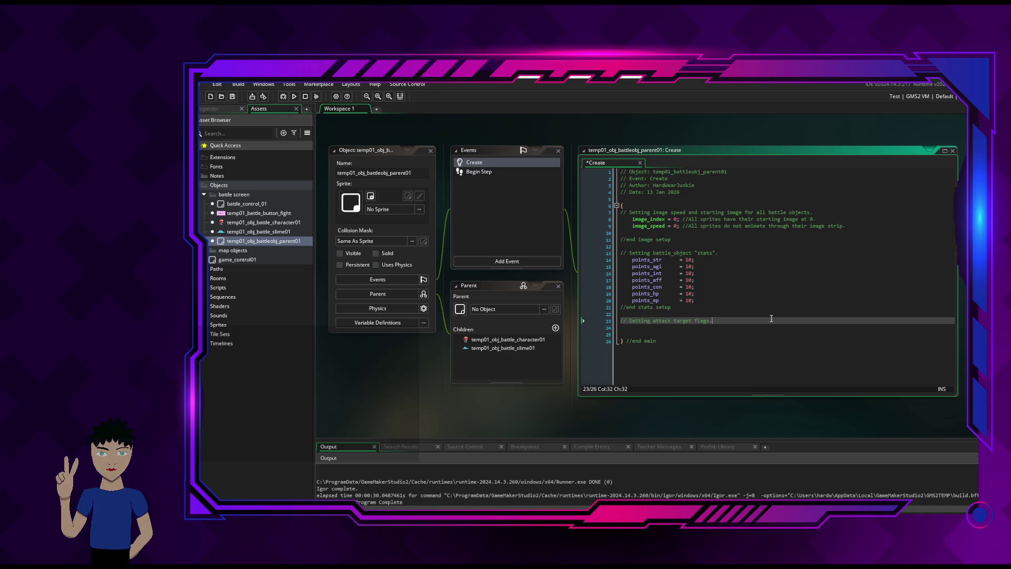
pyautogui.press('Return')
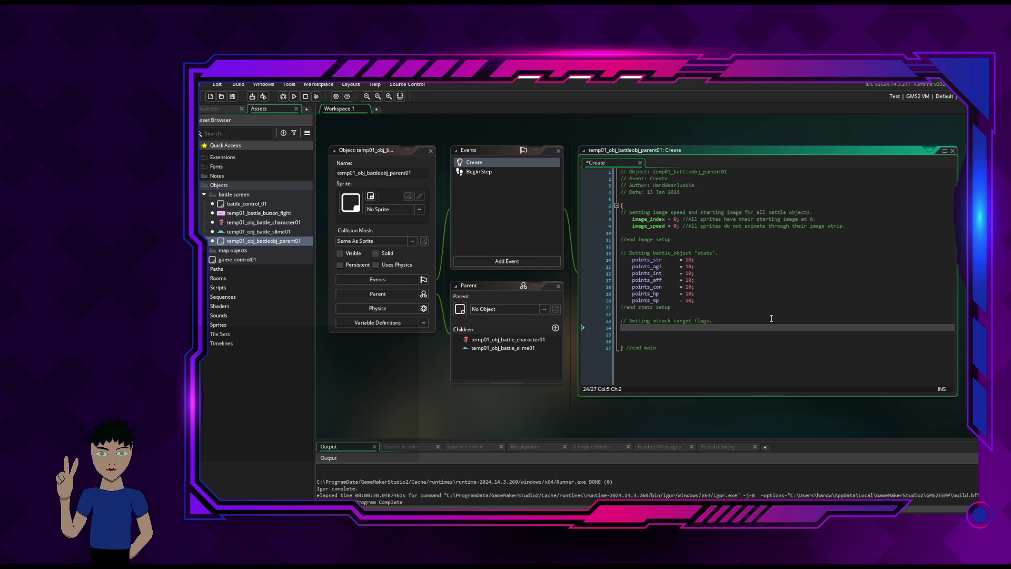
# Add target_id = 0; commented as the default target id, then save the Create event
pyautogui.write('id_')
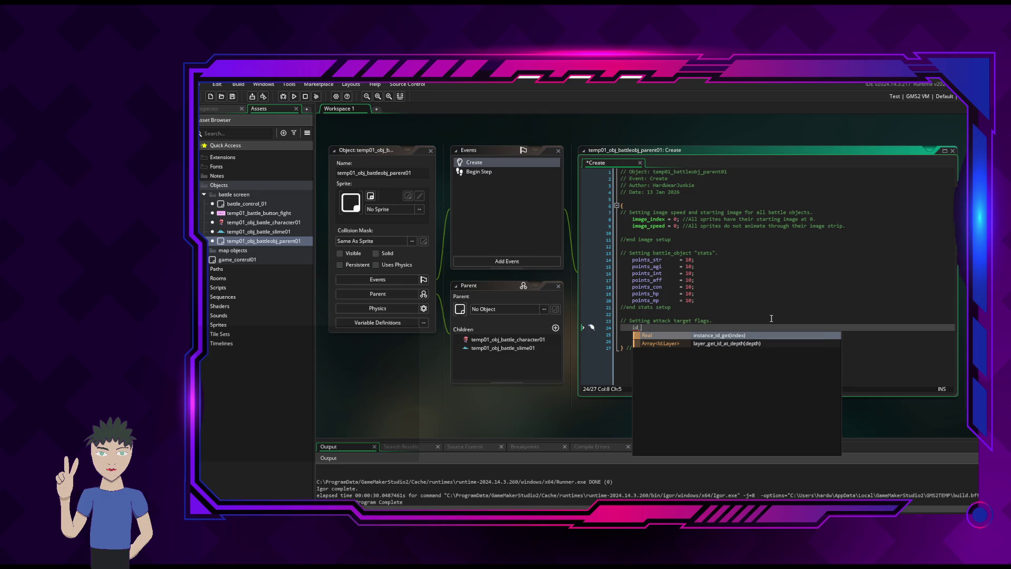
pyautogui.write('targe')
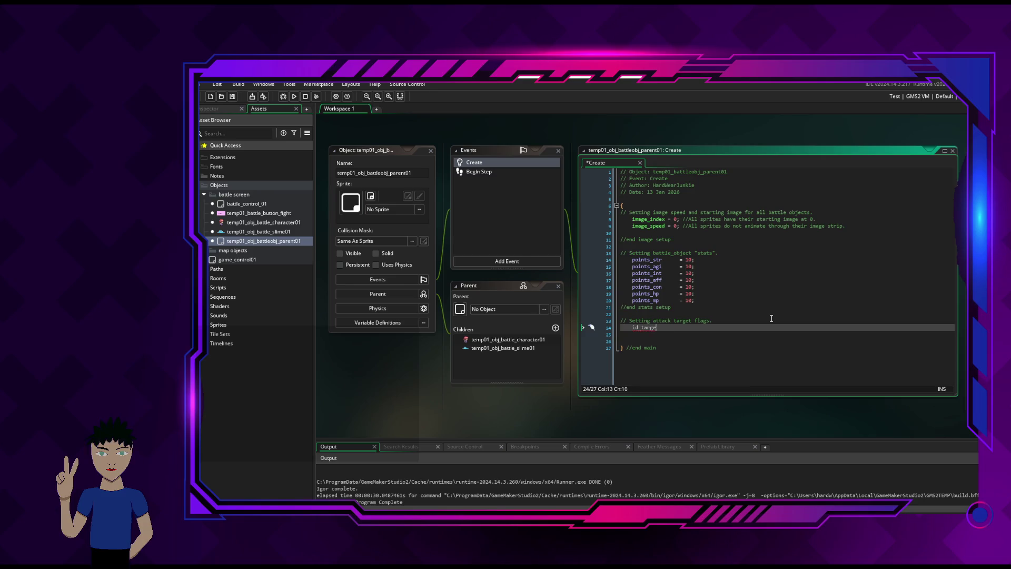
pyautogui.press('BackSpace')
pyautogui.press('BackSpace')
pyautogui.press('BackSpace')
pyautogui.write('ta')
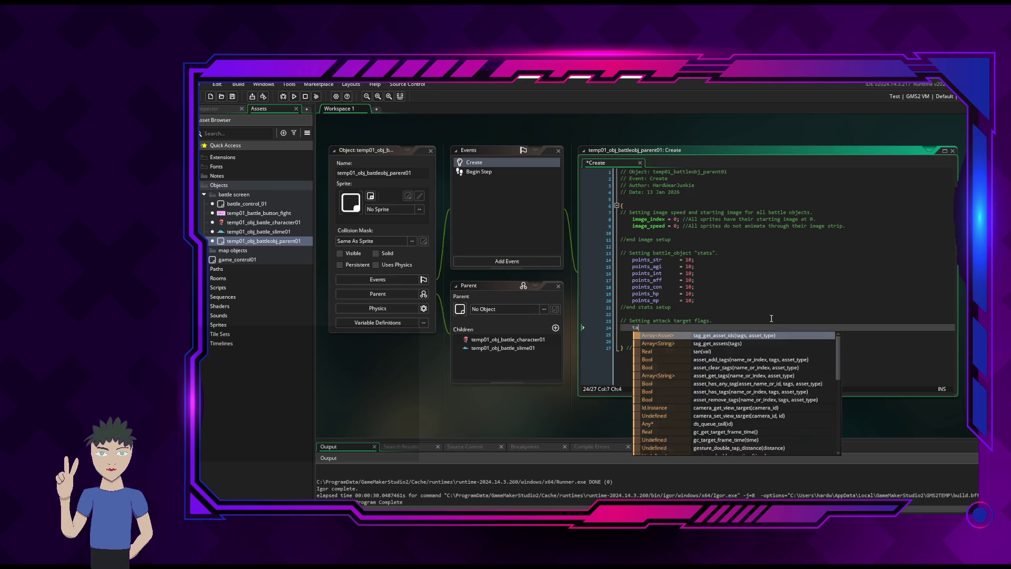
pyautogui.write('rget_')
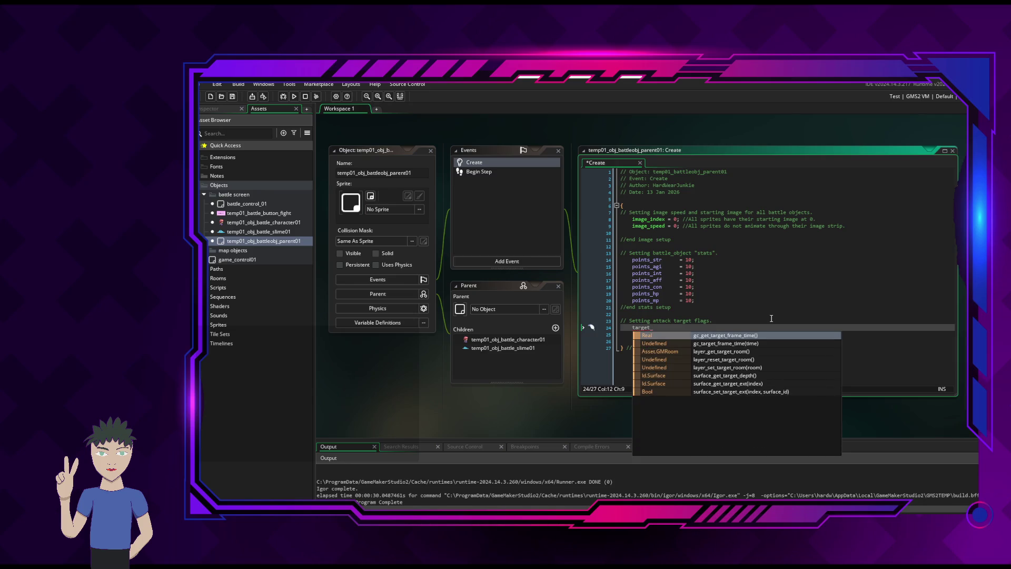
pyautogui.write('id = ')
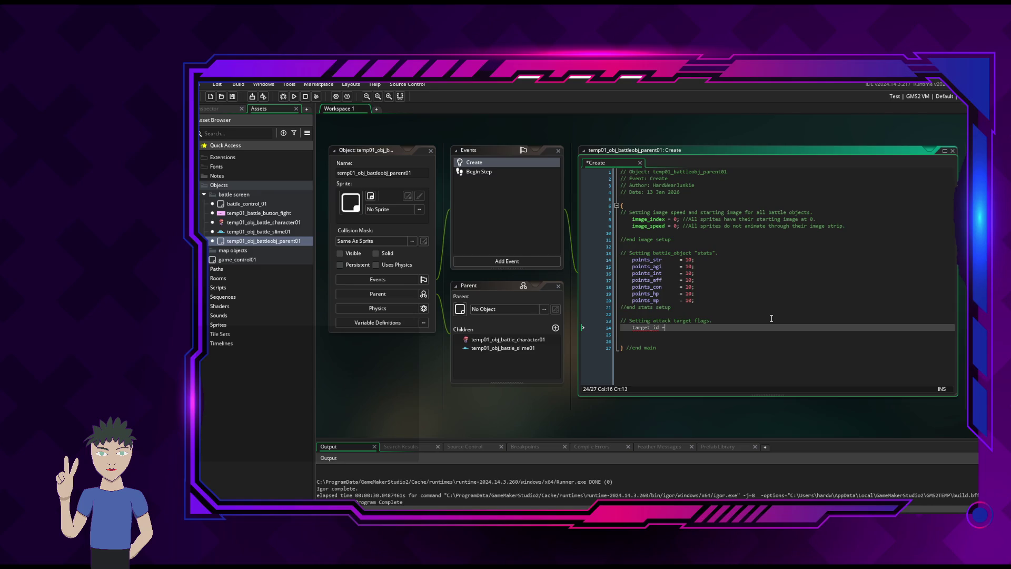
pyautogui.write('0;')
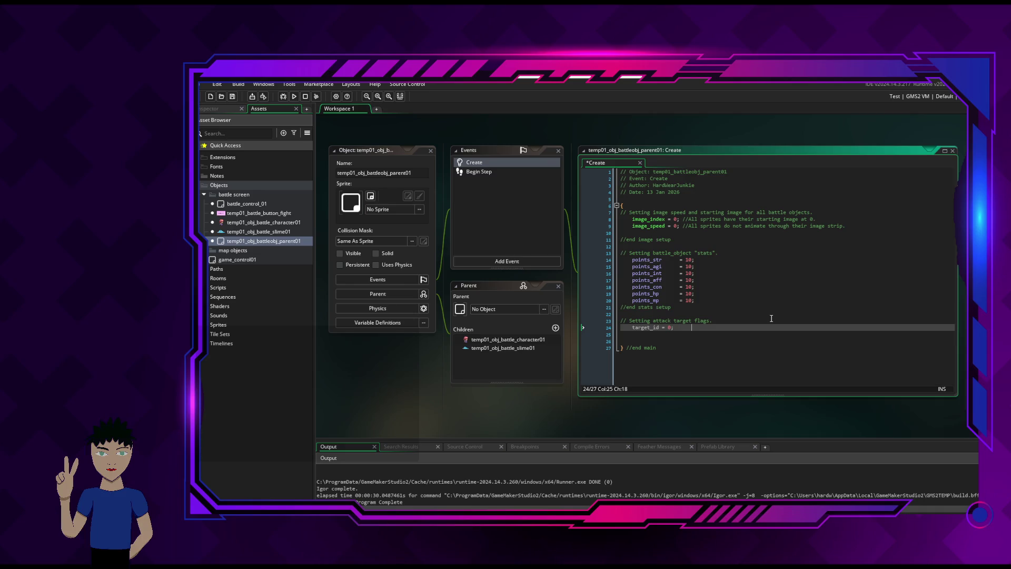
pyautogui.write('/ ')
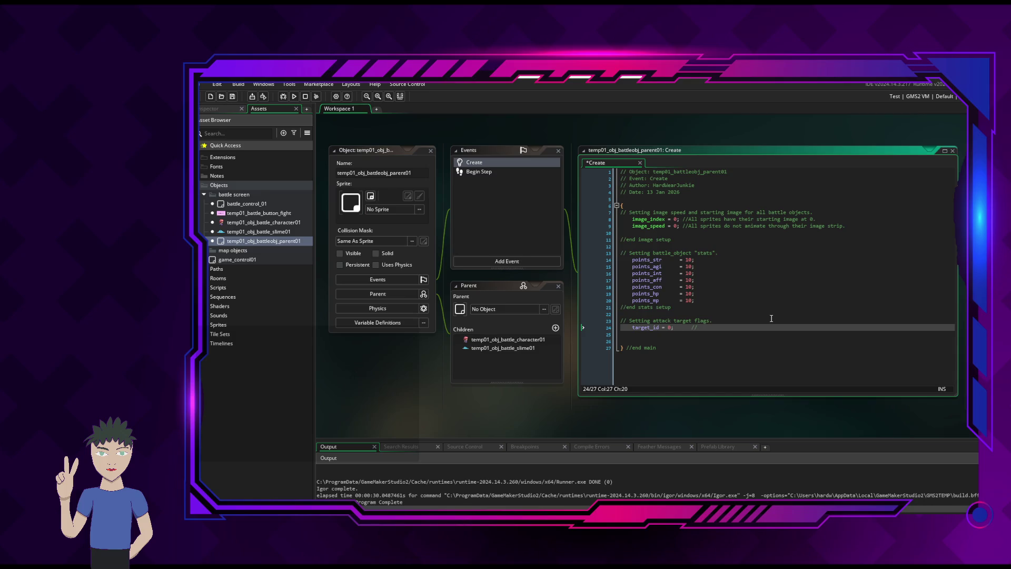
pyautogui.write('Set f')
pyautogui.press('BackSpace')
pyautogui.press('BackSpace')
pyautogui.write('0 i')
pyautogui.write('s the def')
pyautogui.write('ault tag')
pyautogui.press('BackSpace')
pyautogui.press('BackSpace')
pyautogui.write('get ')
pyautogui.write('id.')
pyautogui.write(' Actual ')
pyautogui.write('object ')
pyautogui.write('id will be a')
pyautogui.write('cc')
pyautogui.write('ed elsewhere.')
pyautogui.hotkey('ctrl', 's')
# Collapse the battle parent object's editor and move it out of the way
pyautogui.click(455, 151)
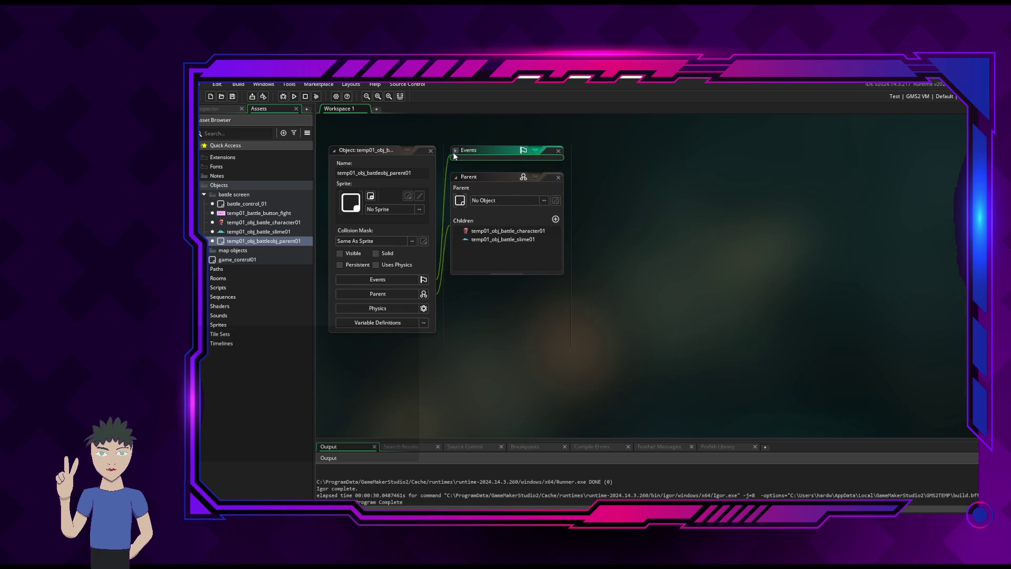
pyautogui.click(454, 154)
pyautogui.click(454, 154)
pyautogui.click(456, 175)
pyautogui.click(332, 150)
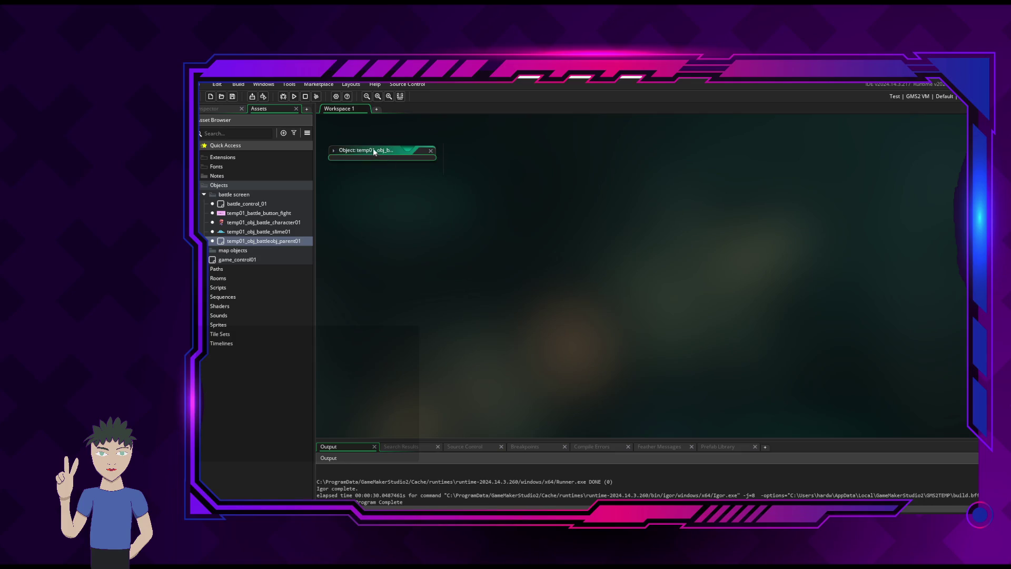
pyautogui.moveTo(373, 148); pyautogui.dragTo(362, 122)
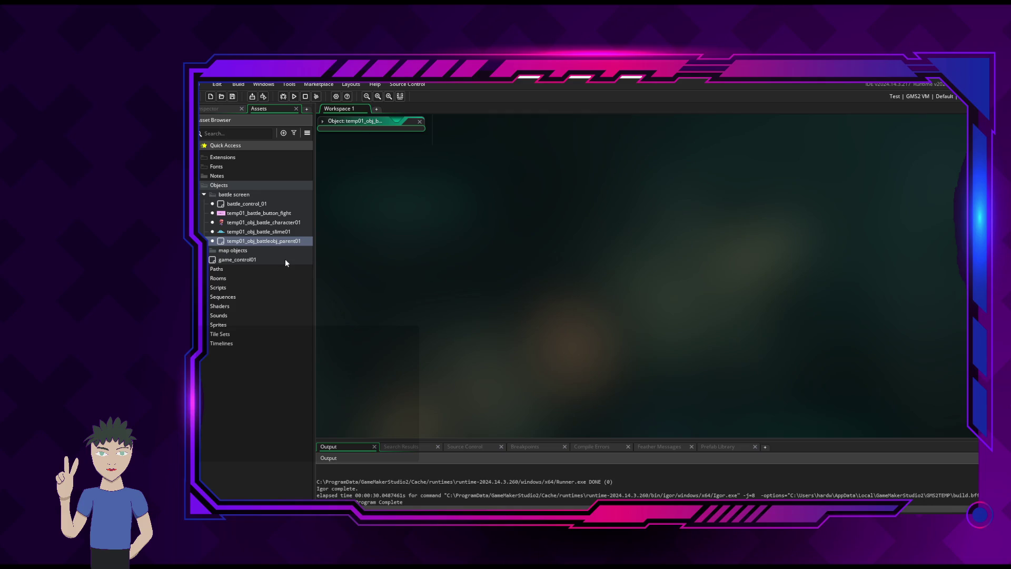
# Open temp01_obj_battle_character01 and select its inherited Begin Step event
pyautogui.click(249, 222)
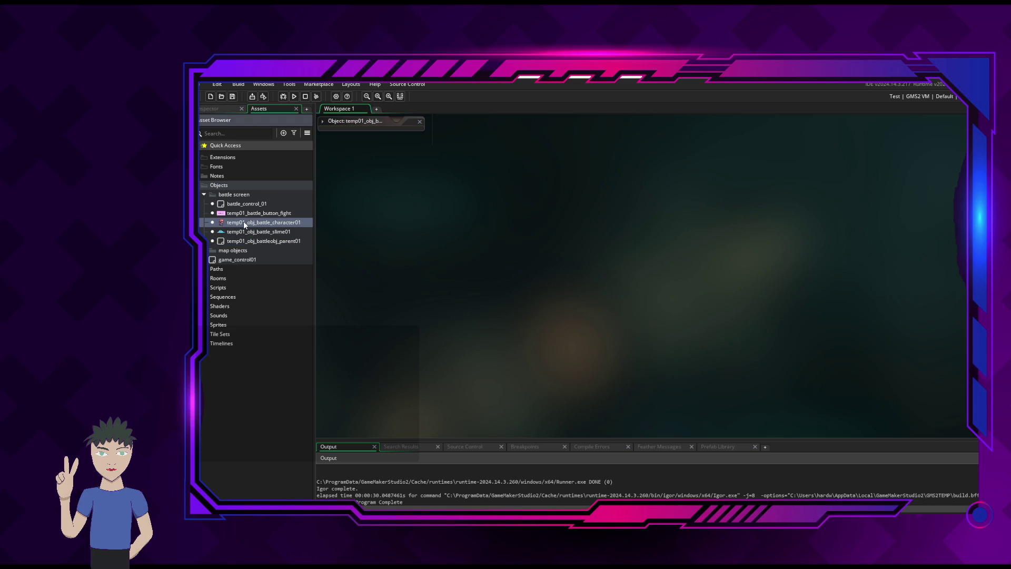
pyautogui.doubleClick(244, 223)
pyautogui.click(517, 175)
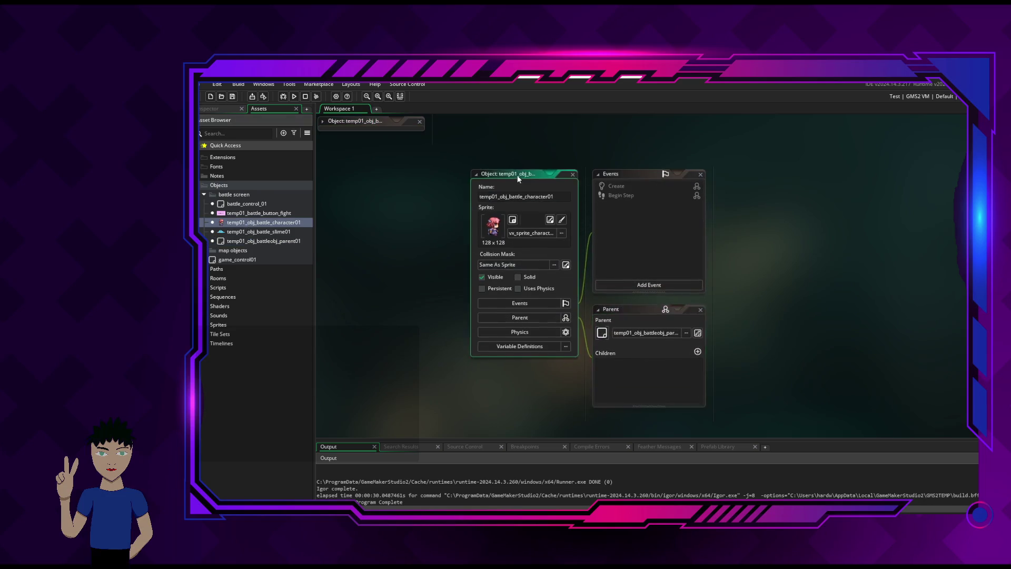
pyautogui.moveTo(517, 175)
pyautogui.mouseDown()
pyautogui.moveTo(413, 179)
pyautogui.moveTo(382, 162)
pyautogui.mouseUp()
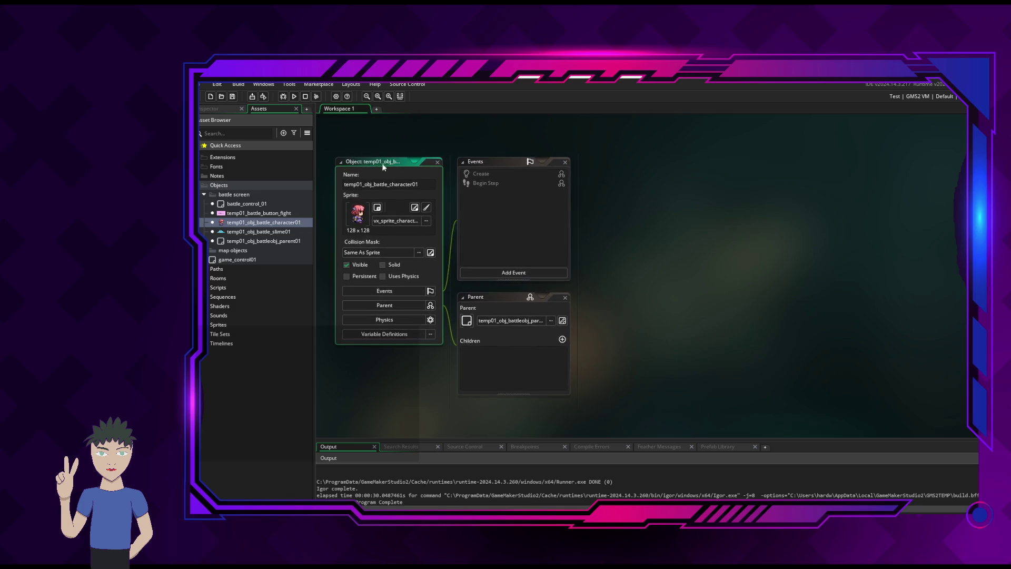
pyautogui.click(486, 183)
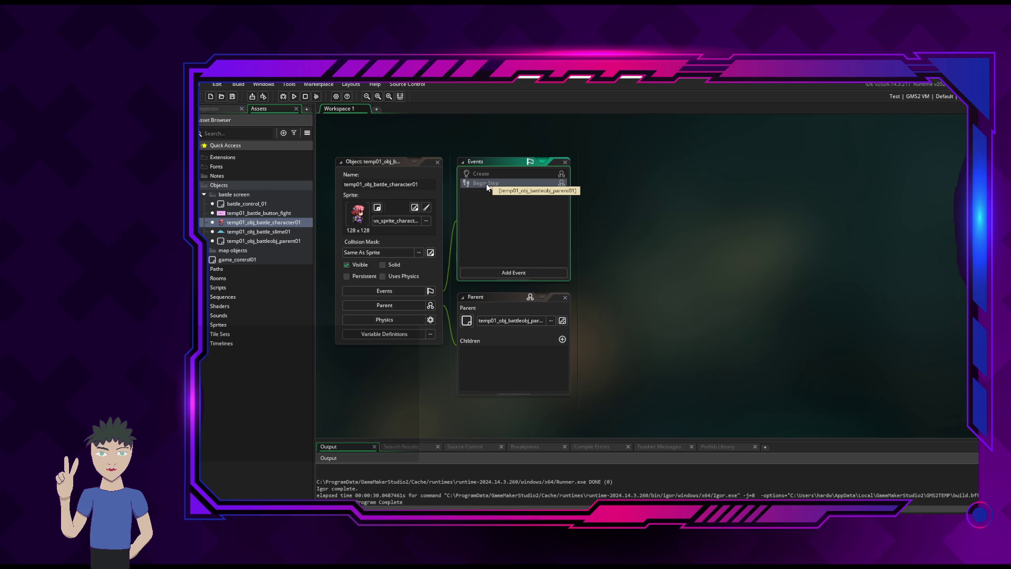
# Open the Begin Step code inherited from temp01_obj_battleobj_parent01, go to its last line, then try closing with Alt+F4
pyautogui.doubleClick(485, 183)
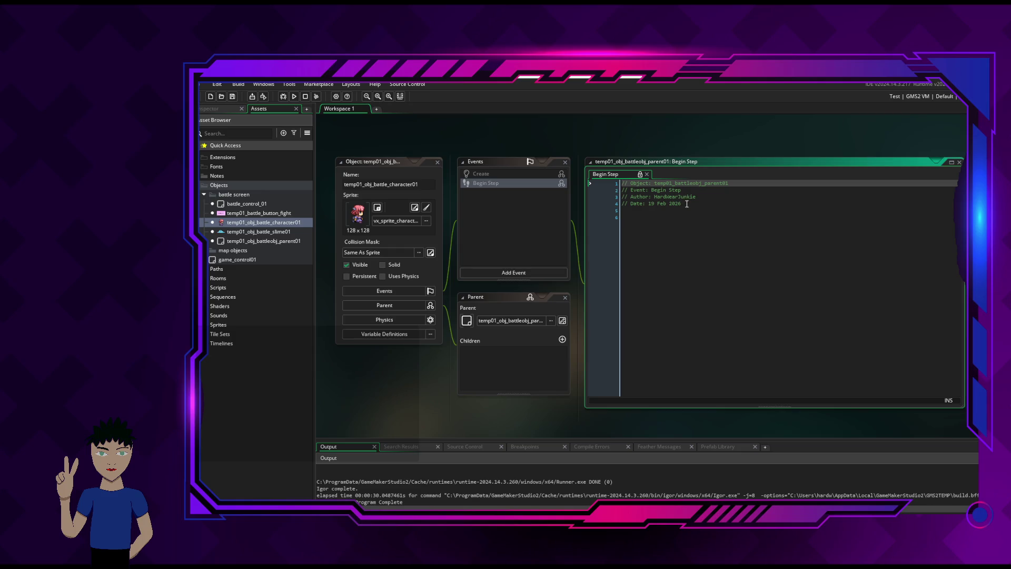
pyautogui.click(685, 203)
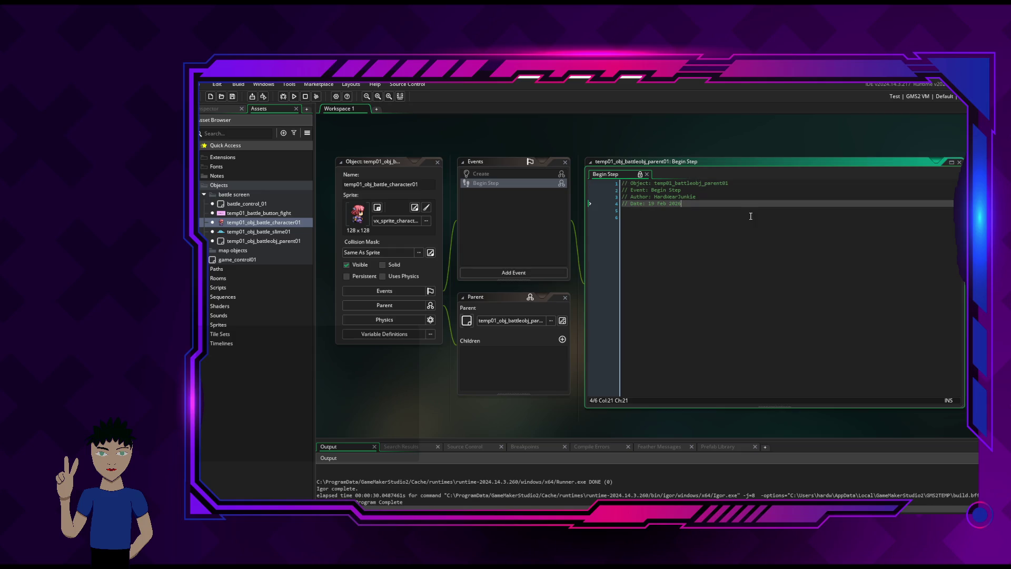
pyautogui.click(696, 226)
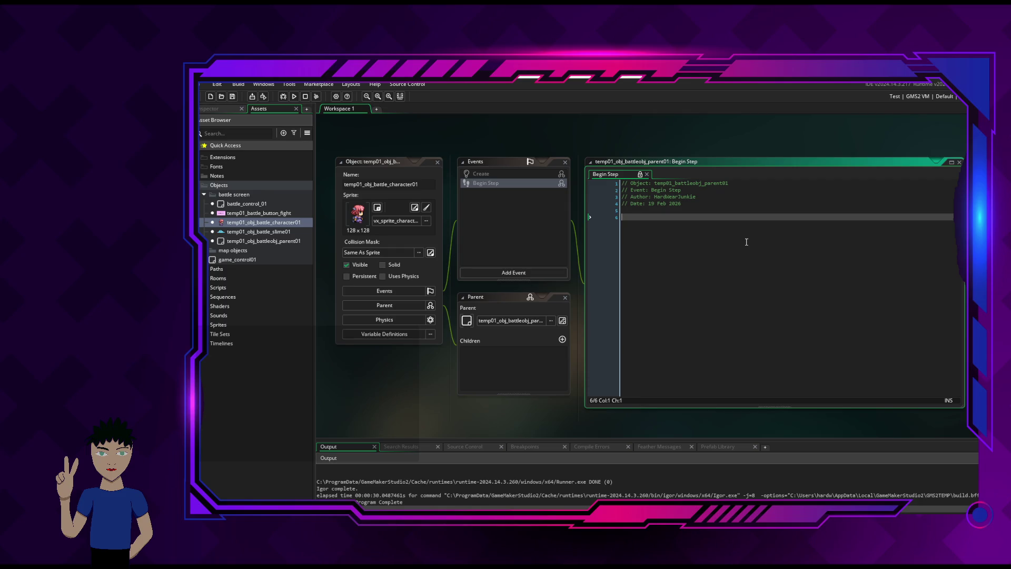
pyautogui.moveTo(201, 121)
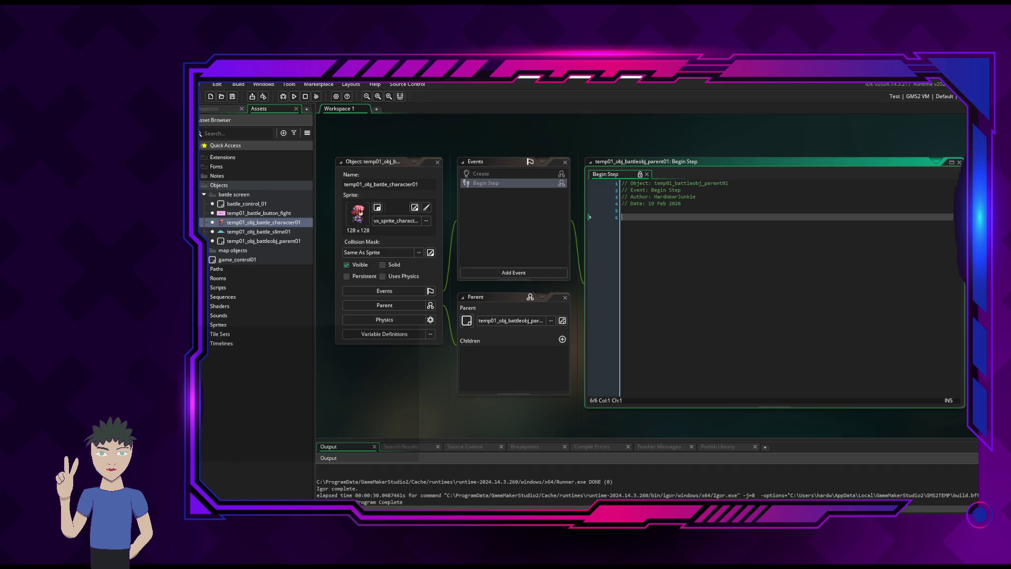
pyautogui.hotkey('alt', 'F4')
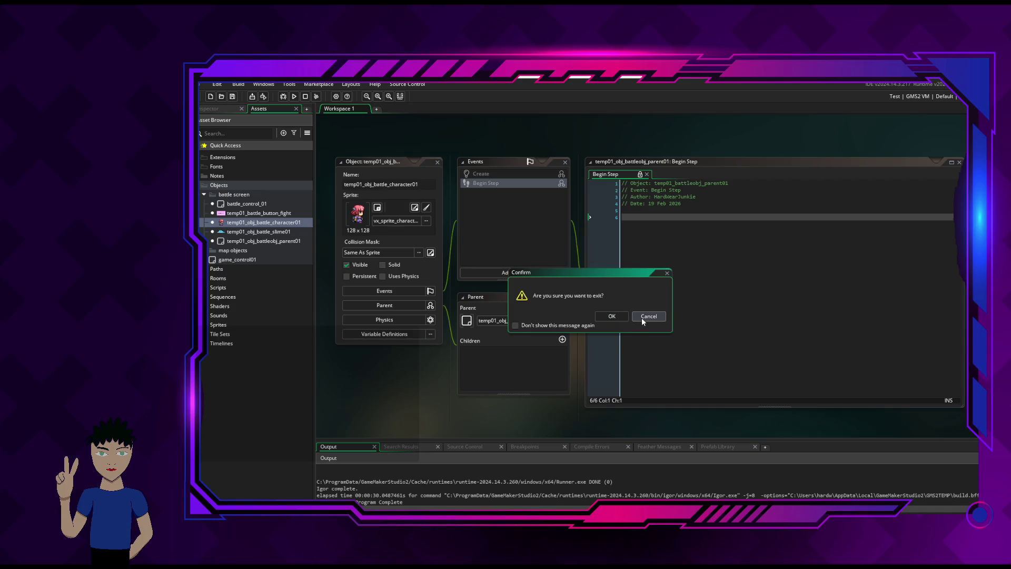
# Cancel the quit prompt, close the character object's editor, and switch to the OBS window
pyautogui.click(641, 318)
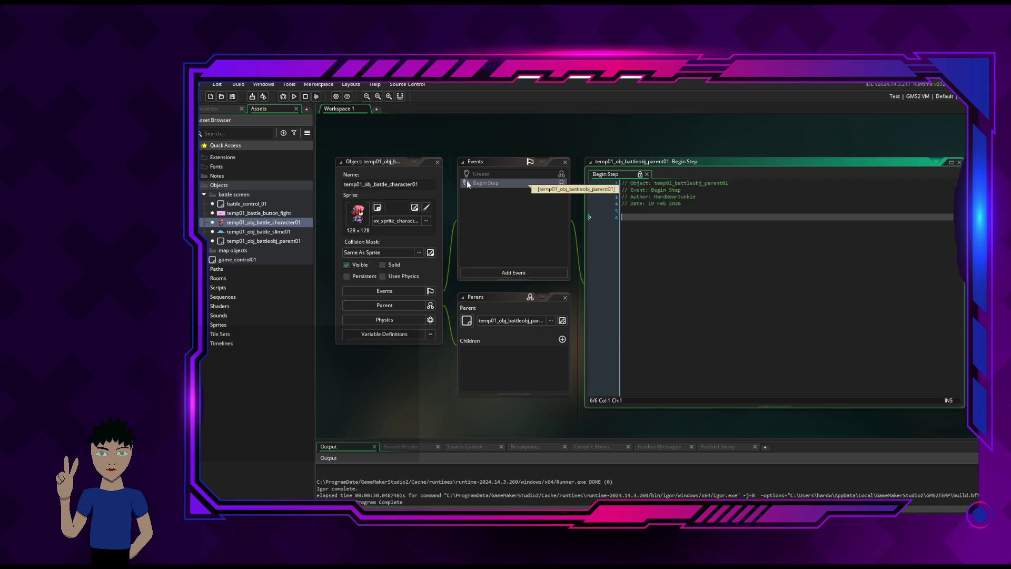
pyautogui.click(437, 161)
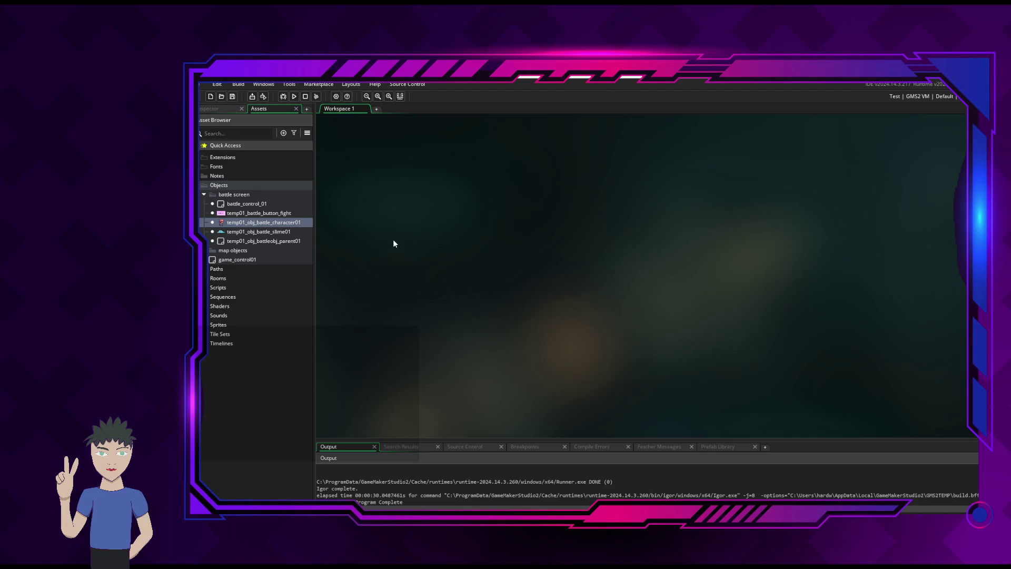
pyautogui.hotkey('alt', 'Tab')
pyautogui.hotkey('alt', 'Tab')
pyautogui.hotkey('alt', 'Tab')
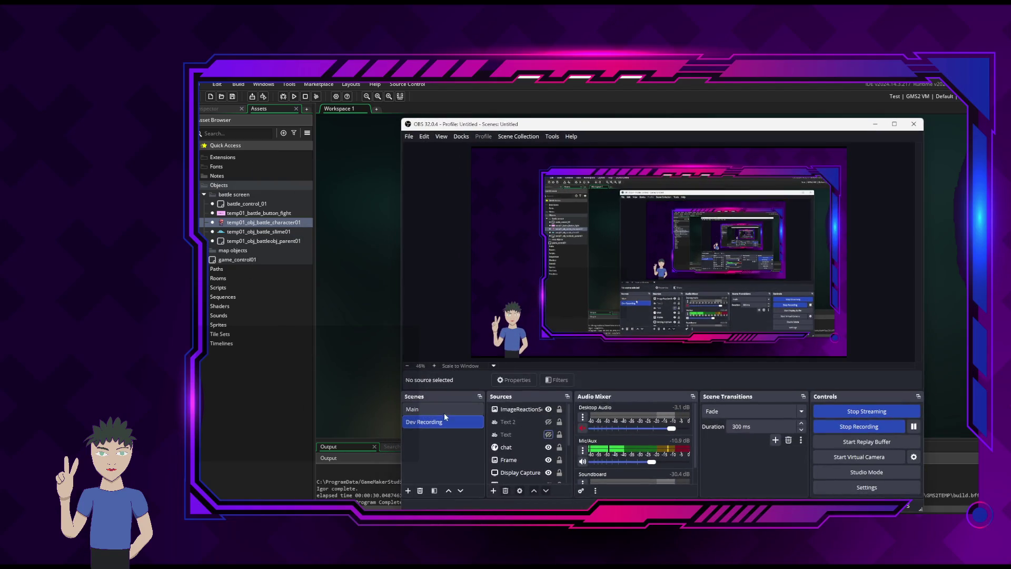
pyautogui.click(444, 412)
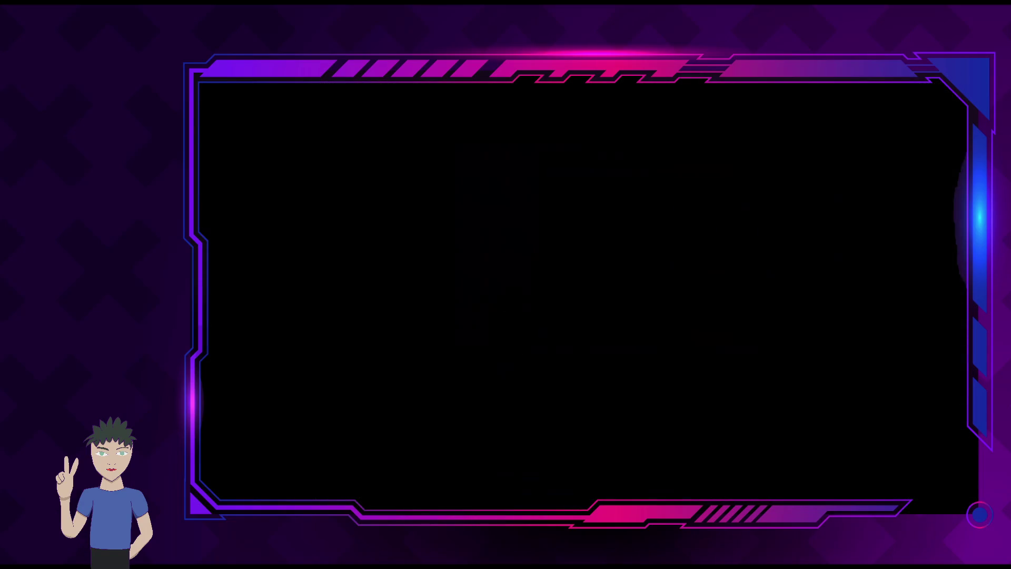
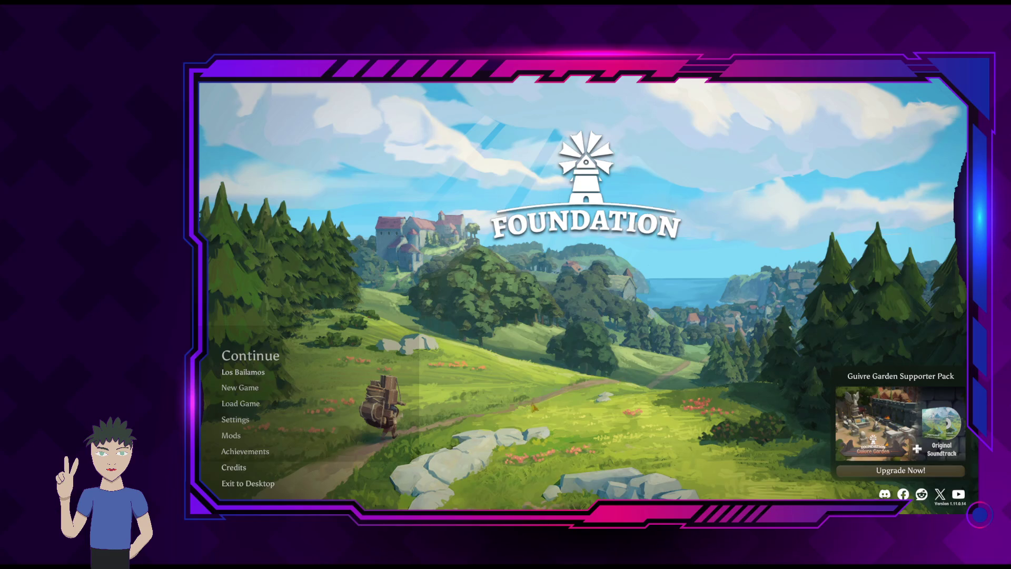
# Load the Los Bailamos save at month 45 and unpause the game at normal speed
pyautogui.click(268, 356)
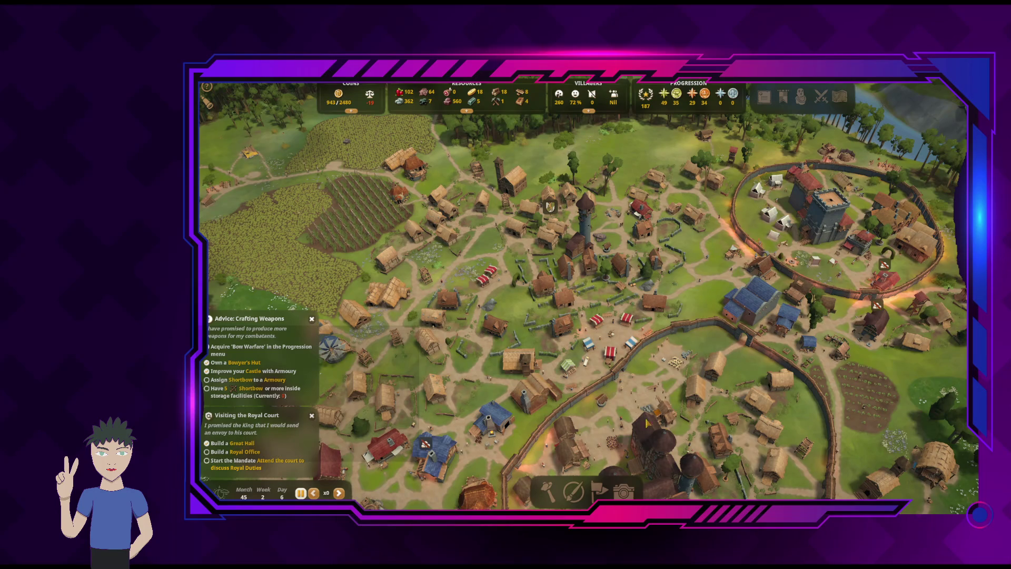
pyautogui.press('space')
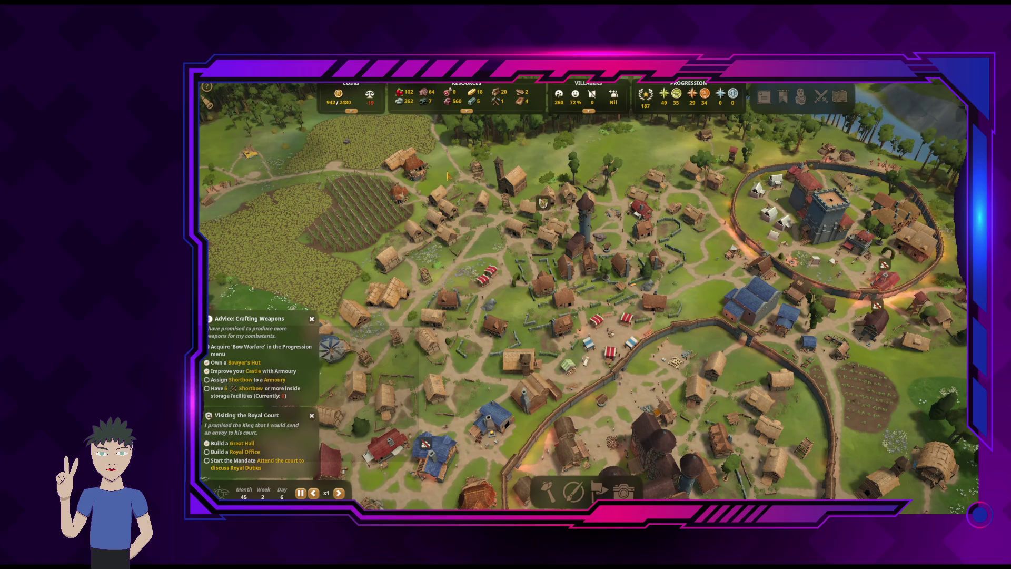
# Inspect the occupants and housing quality of two village houses
pyautogui.moveTo(370, 102)
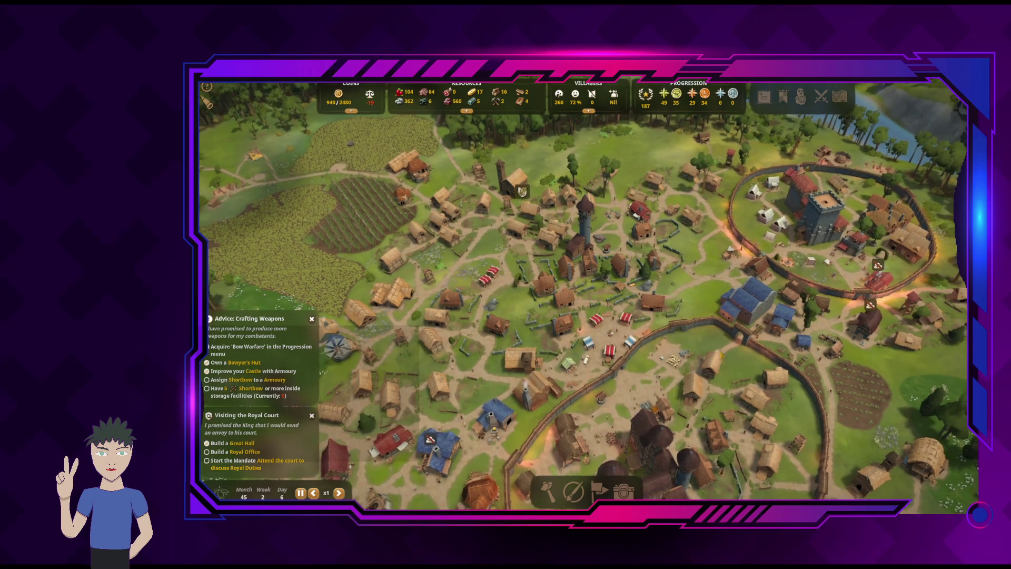
pyautogui.press('q')
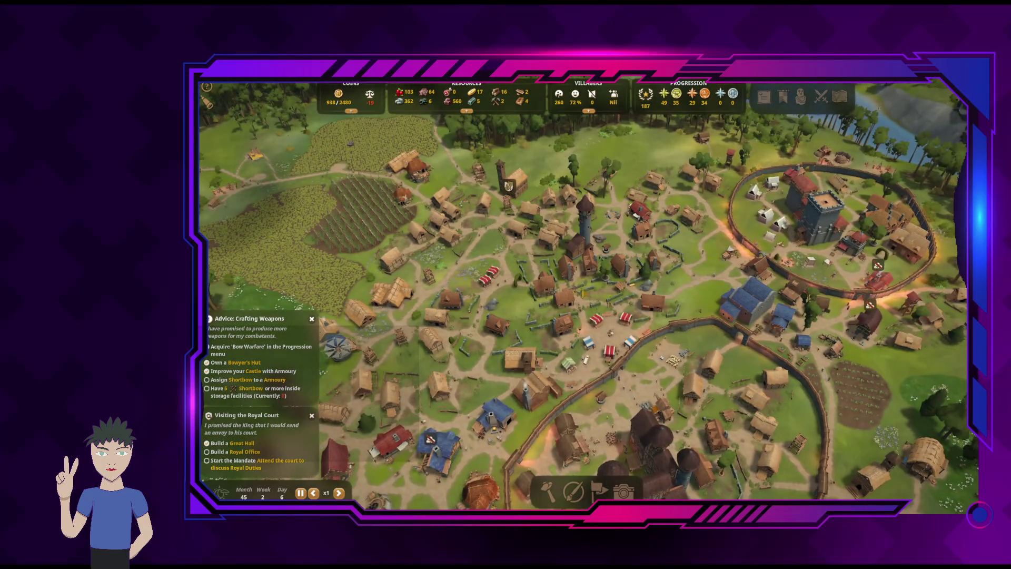
pyautogui.click(543, 283)
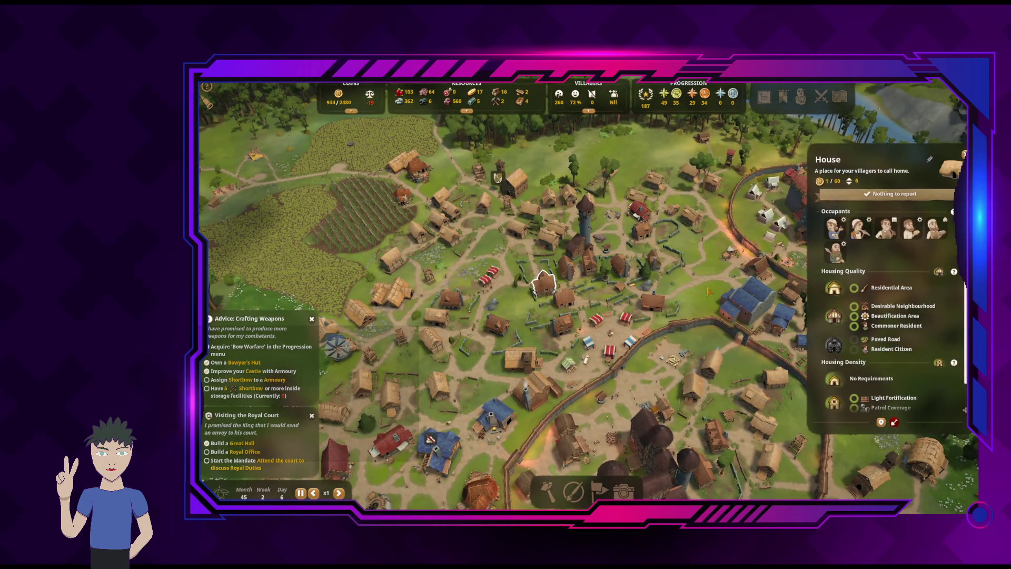
pyautogui.click(652, 297)
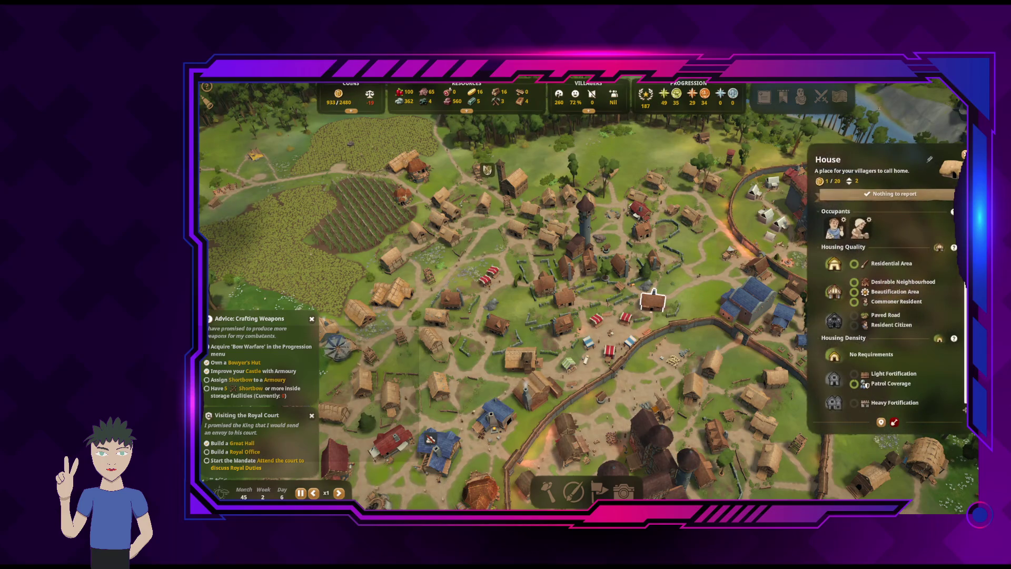
pyautogui.press('Escape')
# Move to the walled castle and open the Castle Keep, then the Manor House's Watchpost details
pyautogui.press('d')
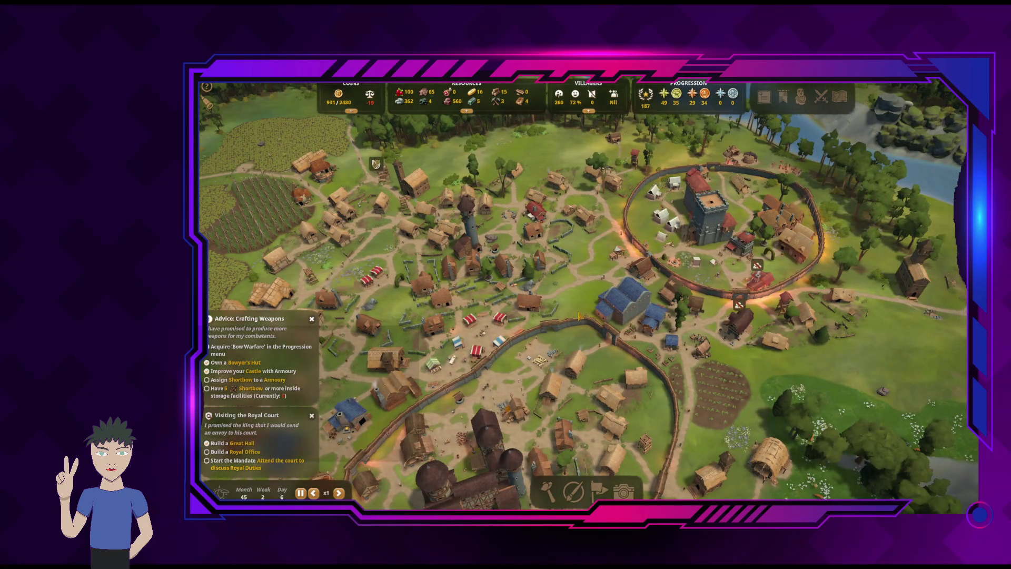
pyautogui.press('s')
pyautogui.press('e')
pyautogui.press('w')
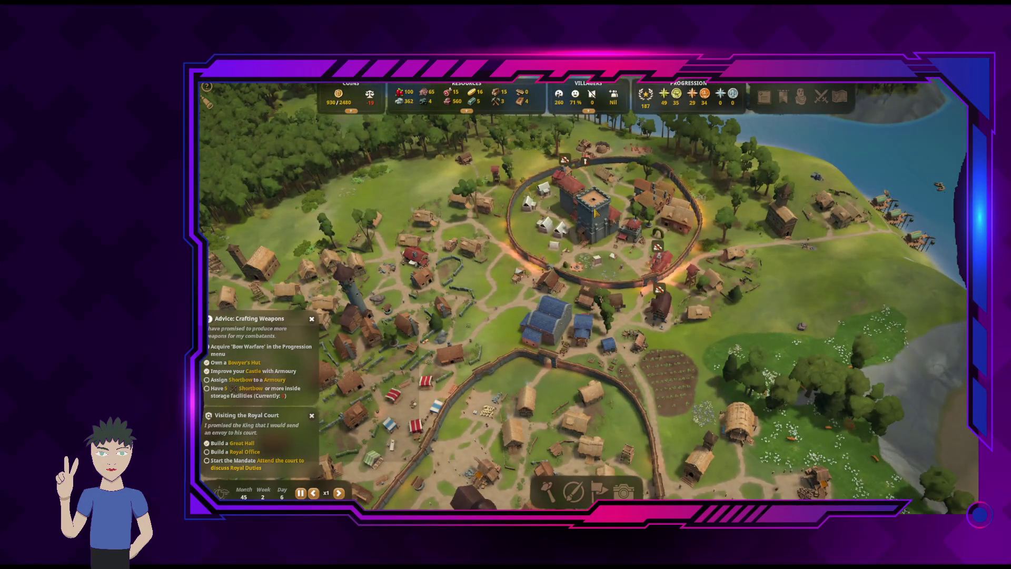
pyautogui.click(590, 206)
pyautogui.press('a')
pyautogui.click(521, 283)
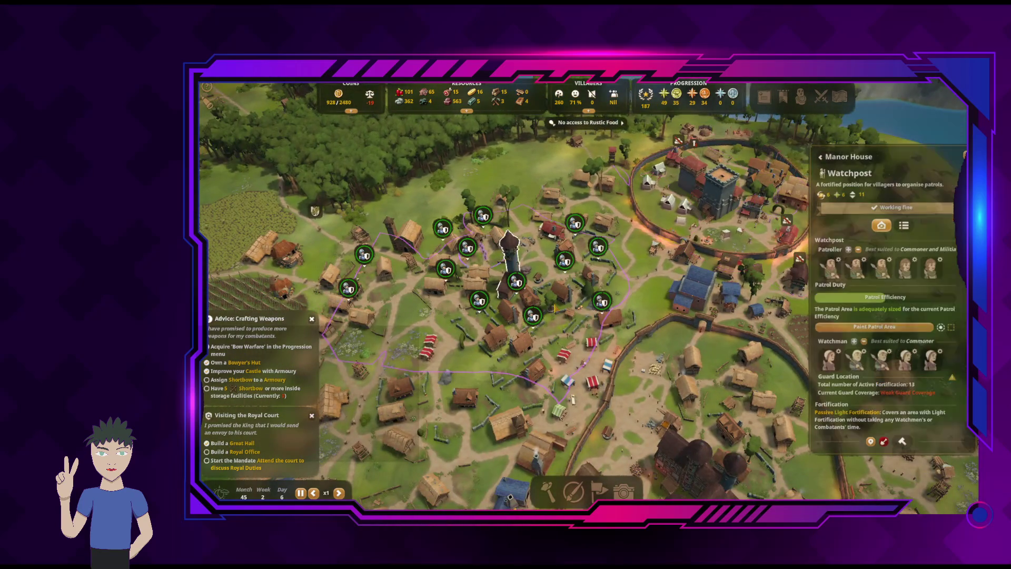
# Check the manor's Treasury details, then return to the Watchpost details
pyautogui.press('a')
pyautogui.press('s')
pyautogui.press('e')
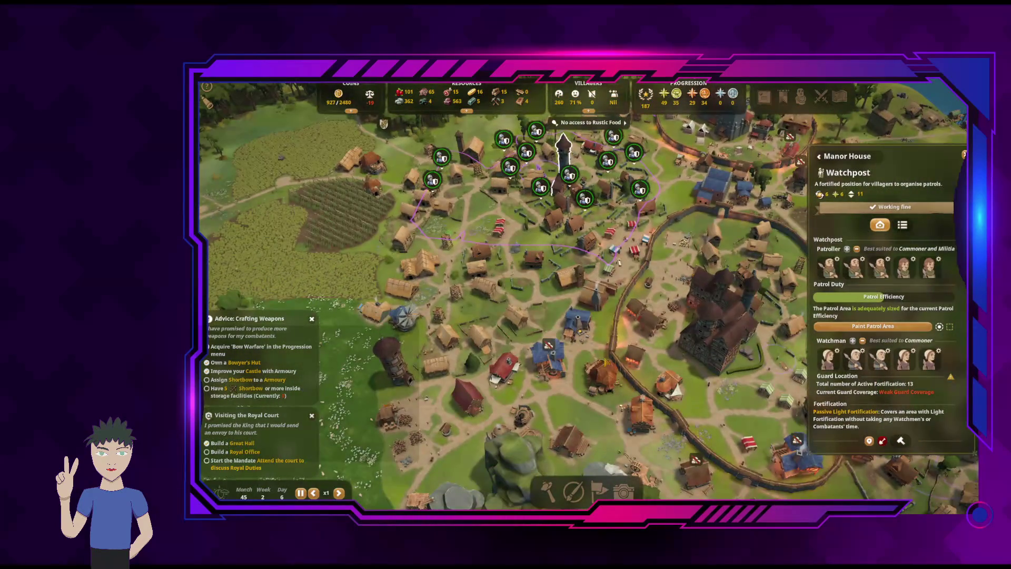
pyautogui.click(647, 381)
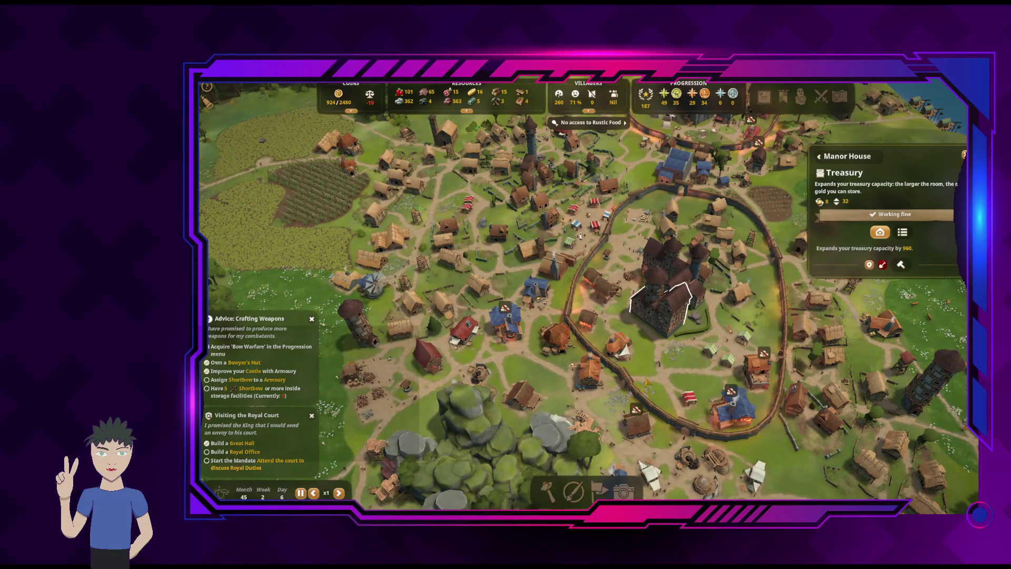
pyautogui.press('e')
pyautogui.click(683, 263)
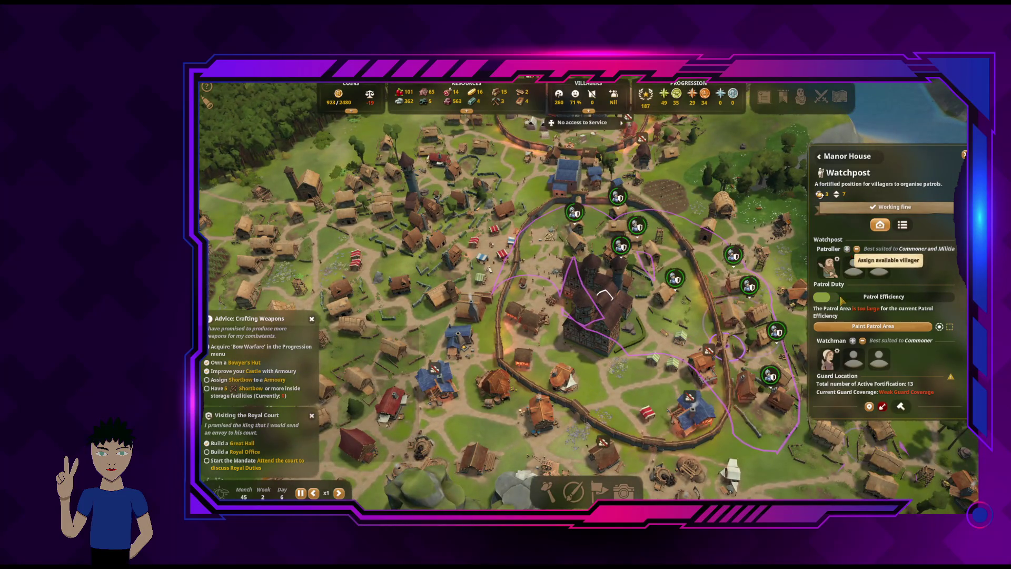
# Close the Watchpost details and patrol overlay, zooming in over the walled town
pyautogui.press('q')
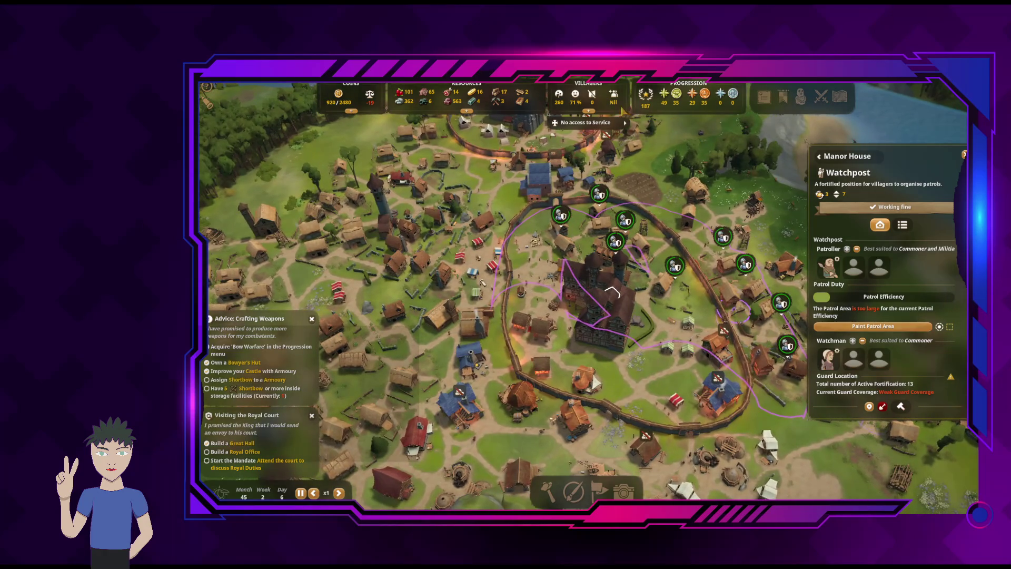
pyautogui.moveTo(618, 107)
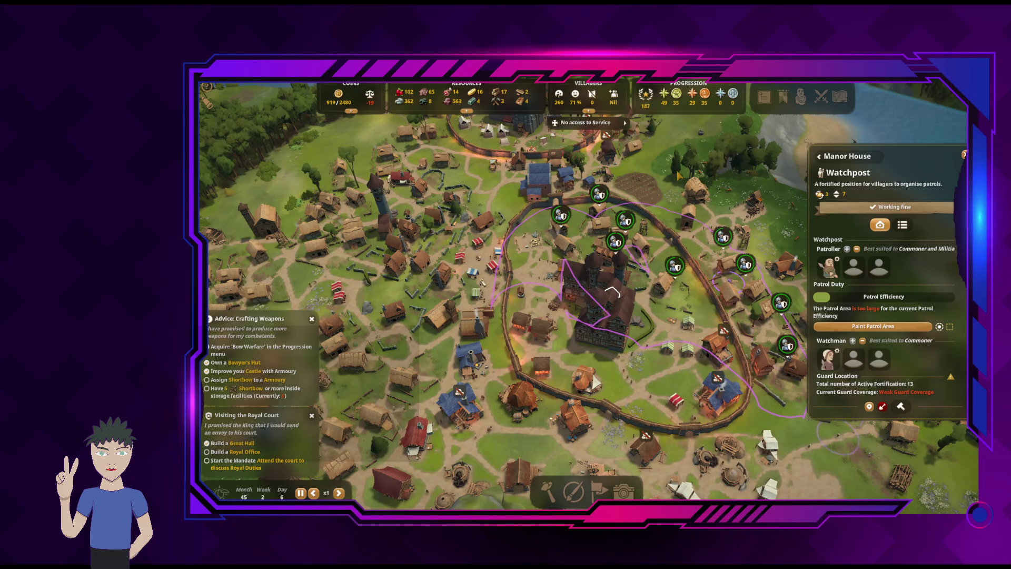
pyautogui.press('Escape')
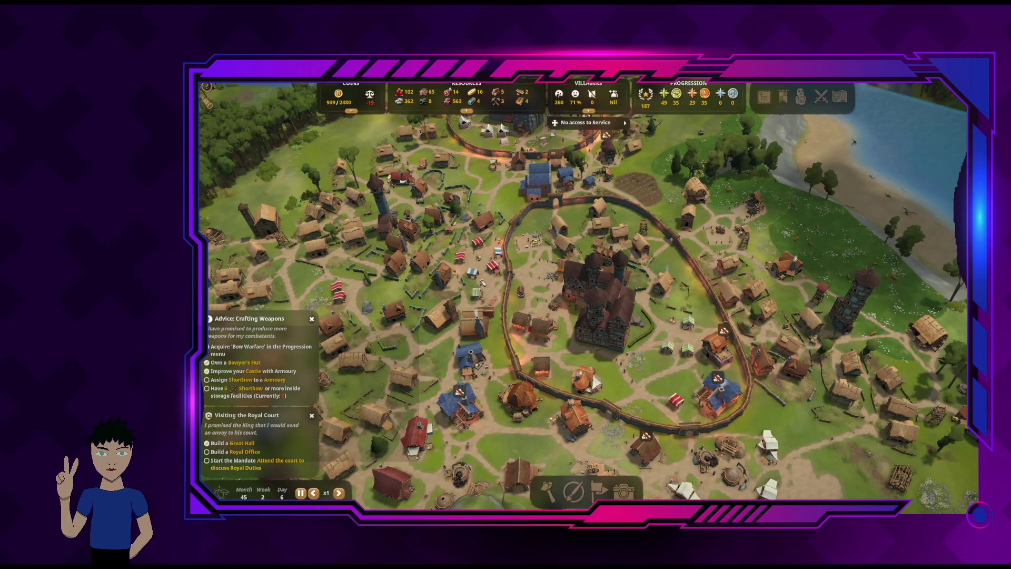
pyautogui.scroll(3, 613, 171)
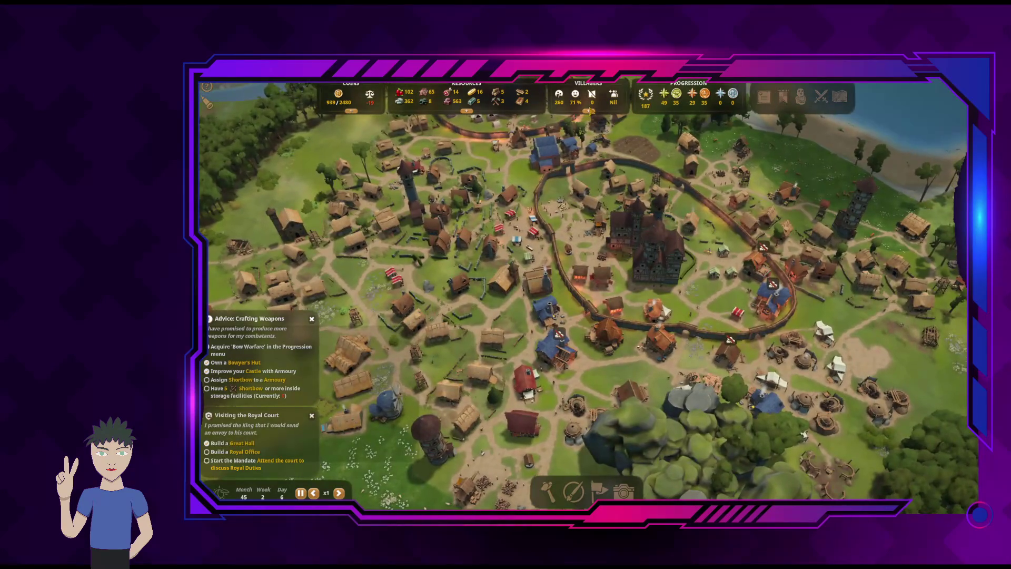
pyautogui.moveTo(590, 114)
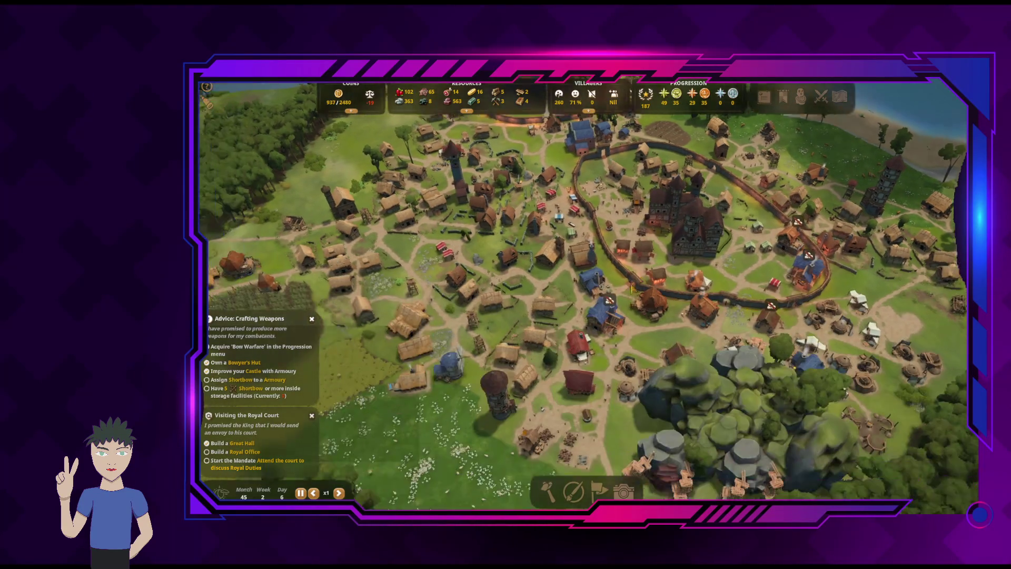
pyautogui.press('s')
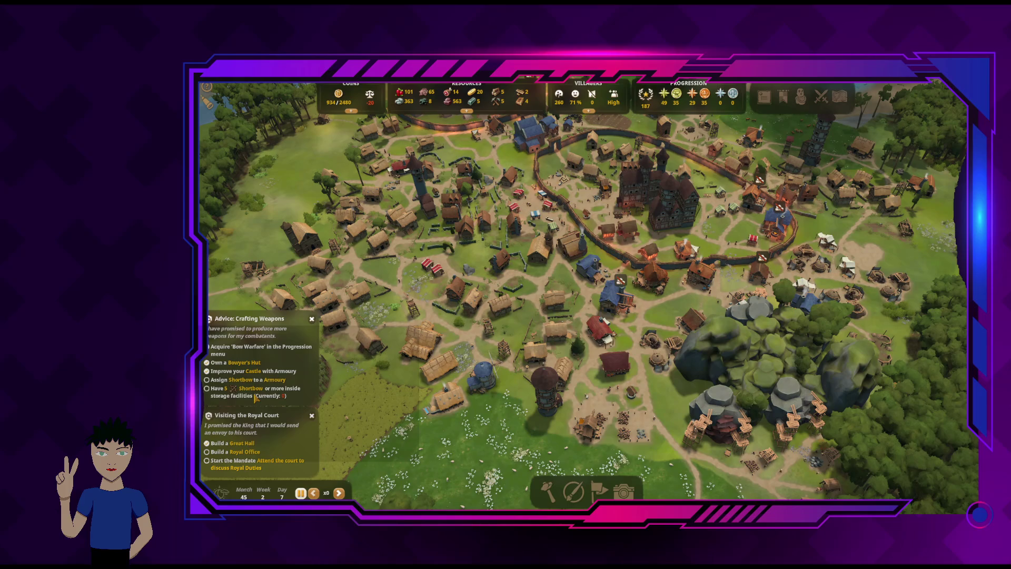
# Inspect the Common Wares Workshop, the Blacksmith and the Butchery
pyautogui.scroll(3, 582, 327)
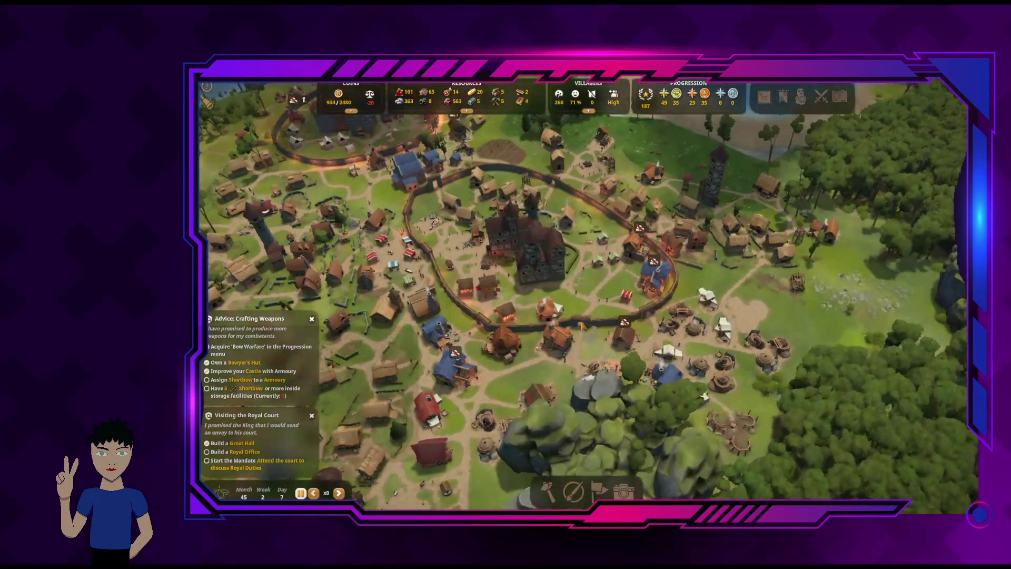
pyautogui.click(634, 249)
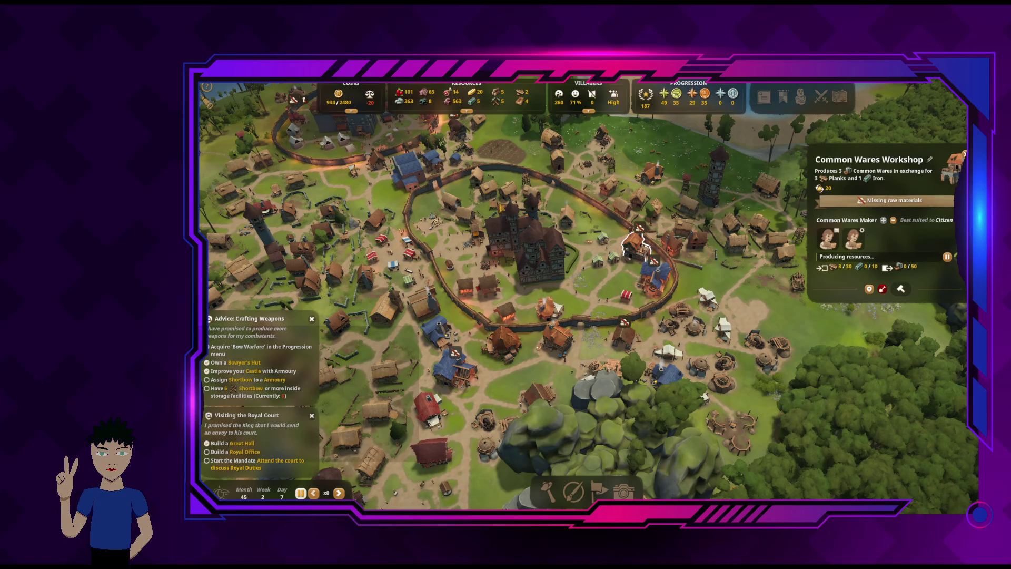
pyautogui.click(664, 291)
pyautogui.scroll(5, 586, 300)
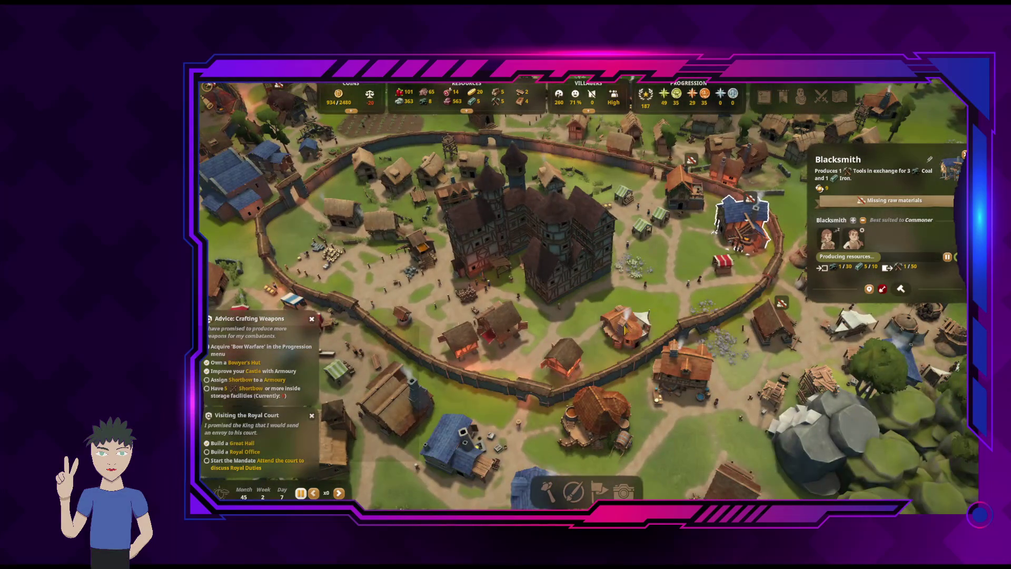
pyautogui.click(625, 329)
# Open the Village Market stall's details, showing 30 Common Wares with 2 consumed this week
pyautogui.press('d')
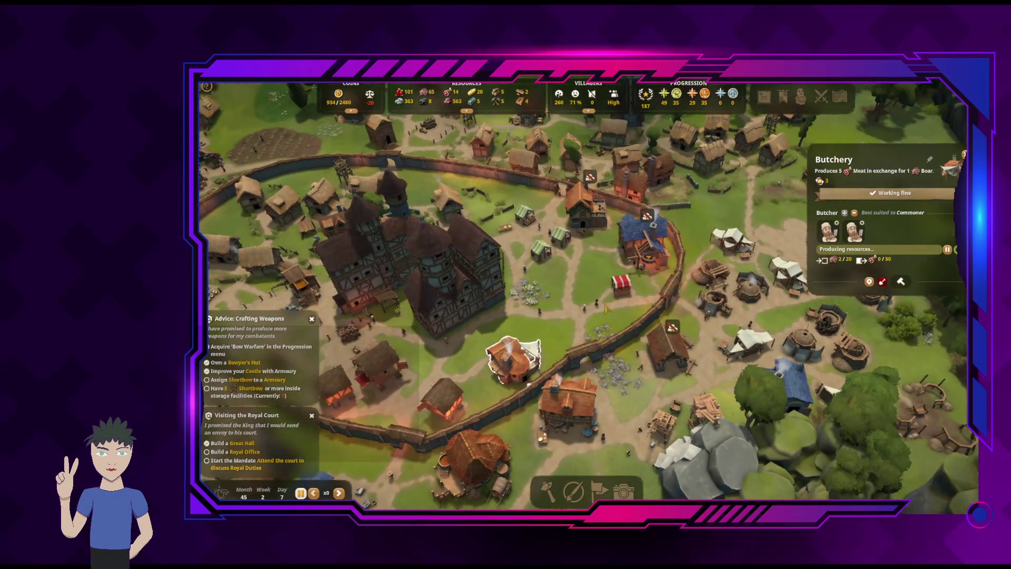
pyautogui.scroll(2, 605, 309)
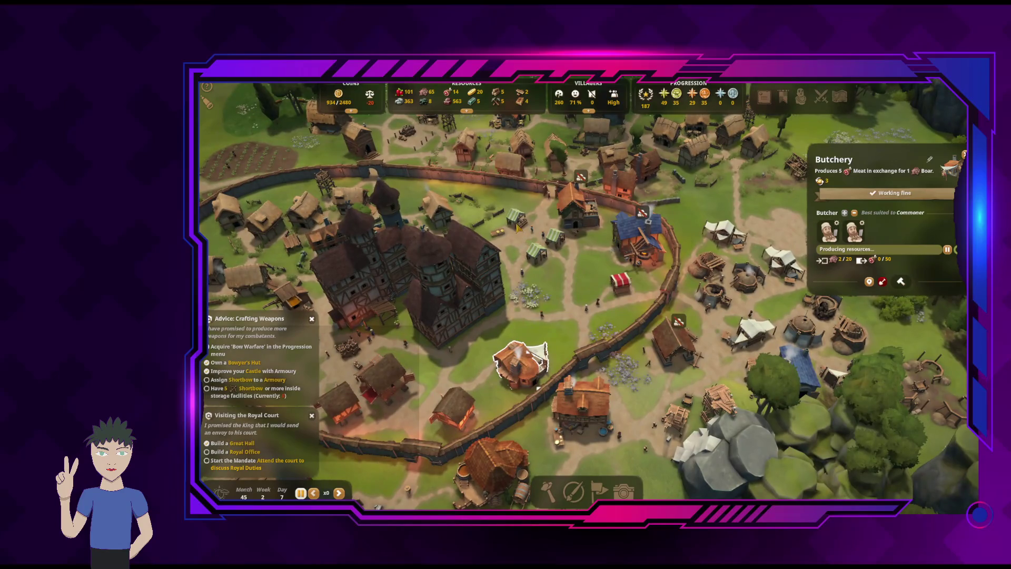
pyautogui.click(518, 227)
pyautogui.scroll(3, 576, 292)
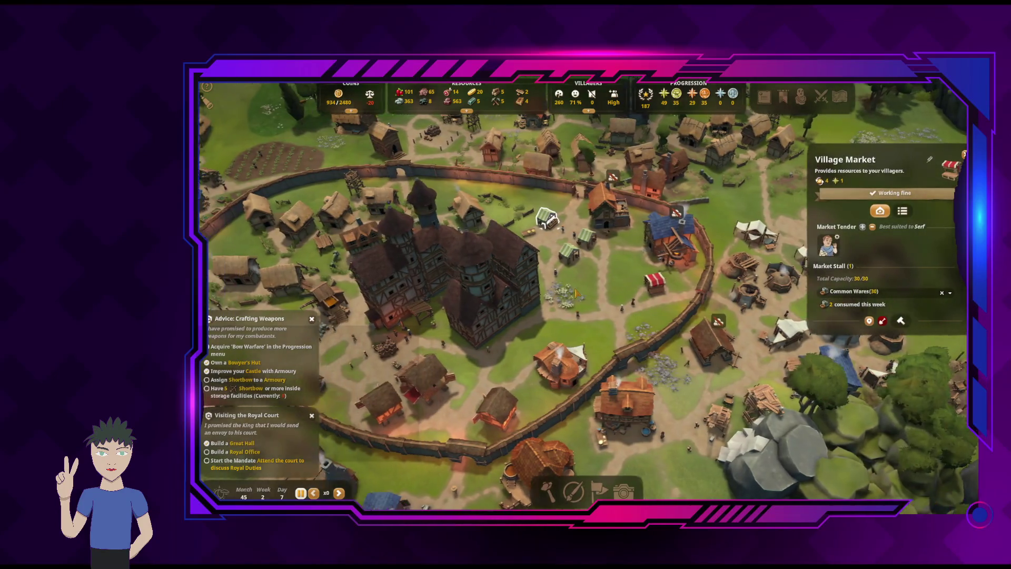
pyautogui.scroll(-3, 557, 286)
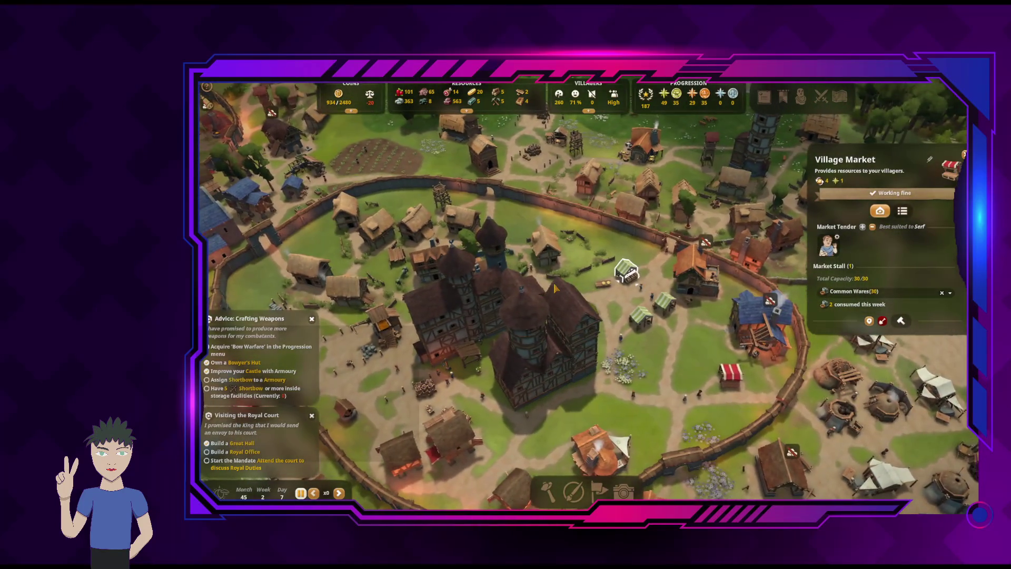
pyautogui.press('a')
pyautogui.scroll(3, 544, 286)
pyautogui.scroll(-3, 544, 285)
# Inspect a house inside the castle walls and the Swordsmith
pyautogui.press('a')
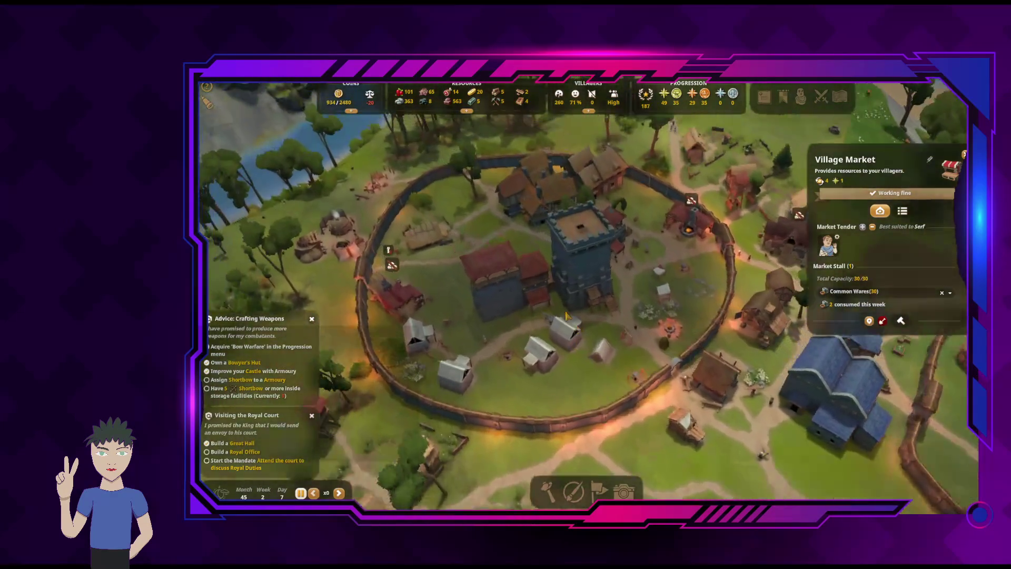
pyautogui.scroll(3, 620, 313)
pyautogui.click(489, 270)
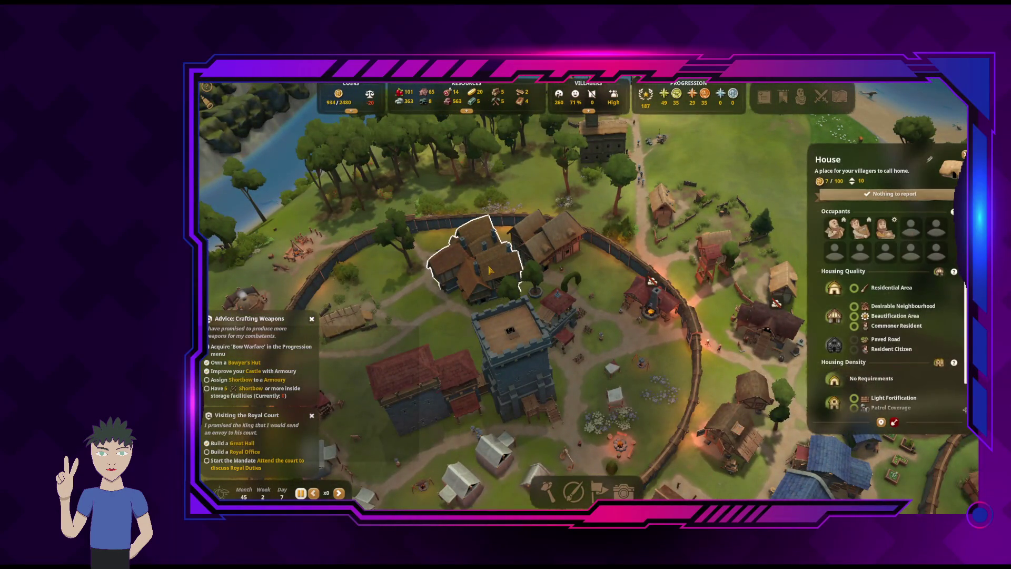
pyautogui.click(651, 301)
pyautogui.press('e')
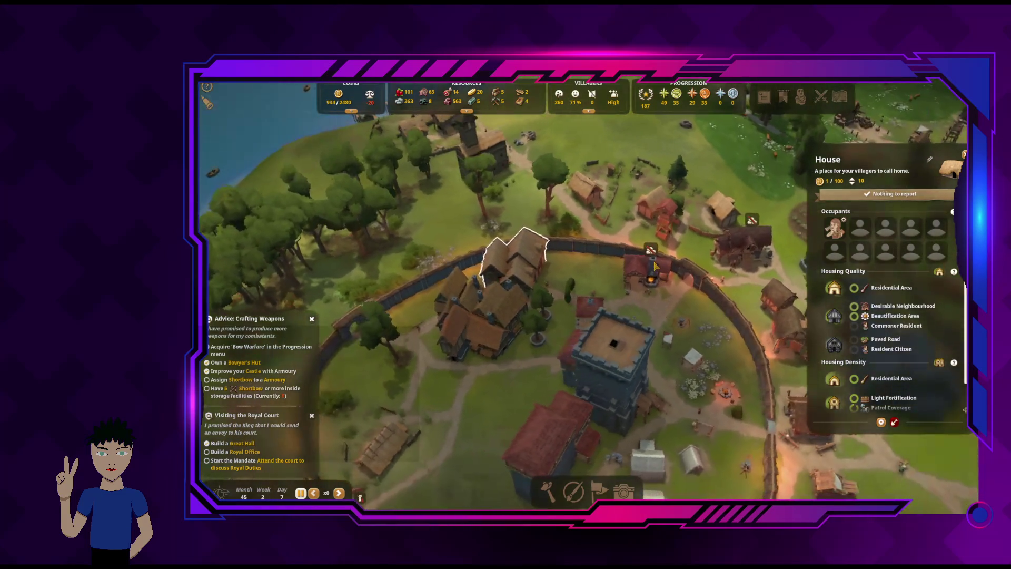
pyautogui.press('e')
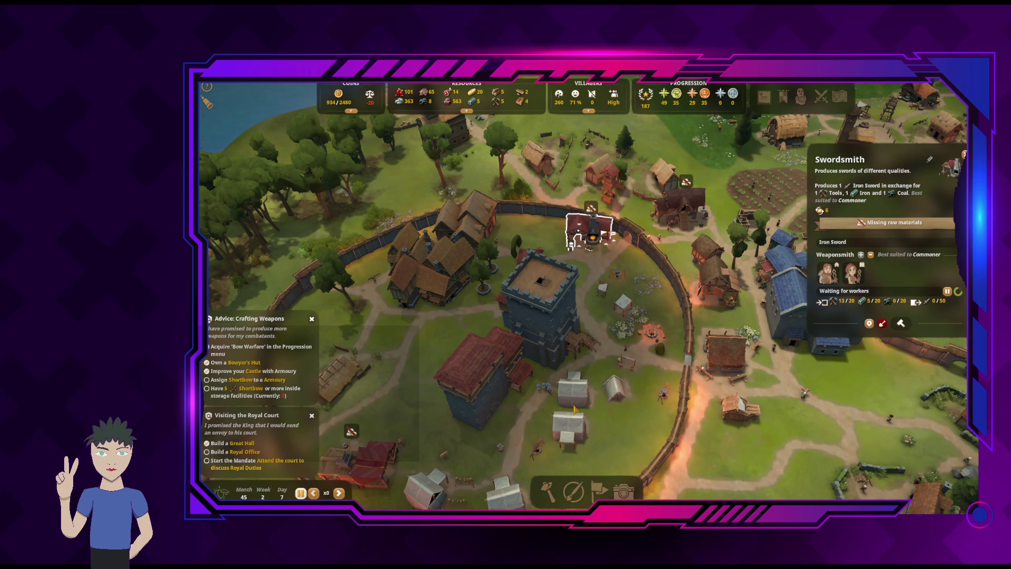
# Check the Bowyer's Hut, missing raw materials, then zoom out and resume at normal speed
pyautogui.click(372, 475)
pyautogui.press('e')
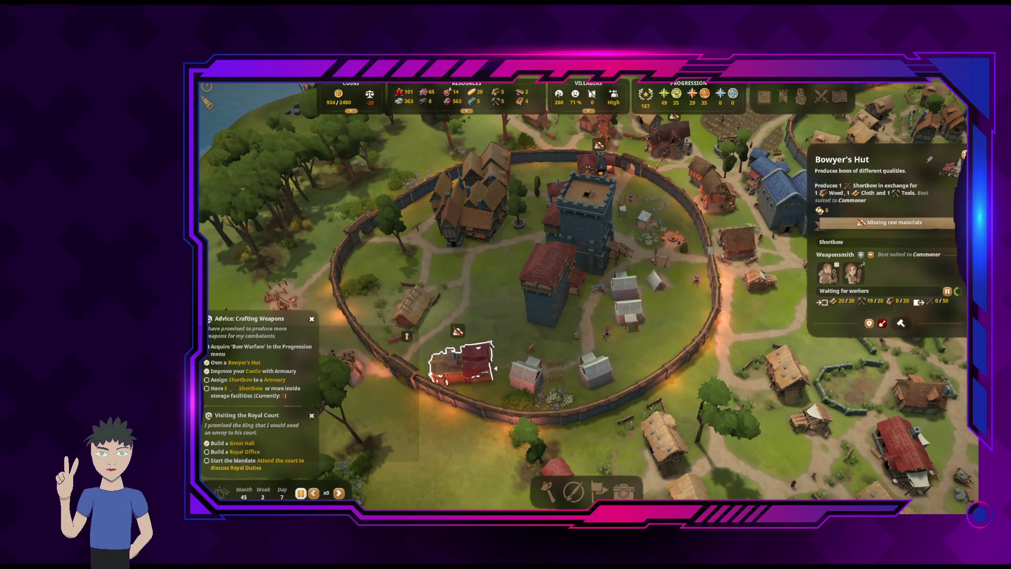
pyautogui.rightClick(749, 233)
pyautogui.scroll(-3, 644, 274)
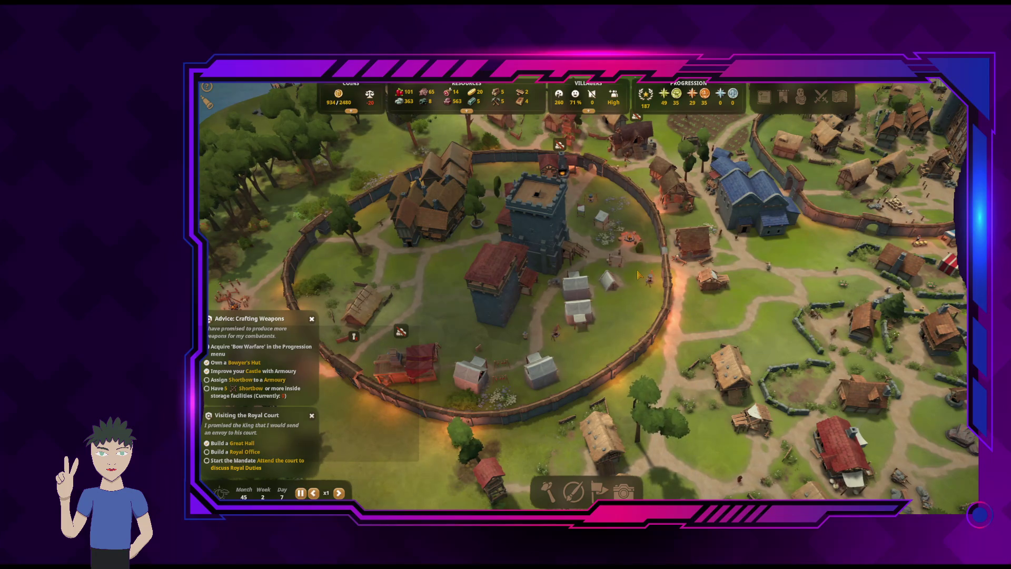
pyautogui.scroll(-4, 640, 275)
pyautogui.press('space')
# Tour the village east and south over the fields, forest and vineyard
pyautogui.press('d')
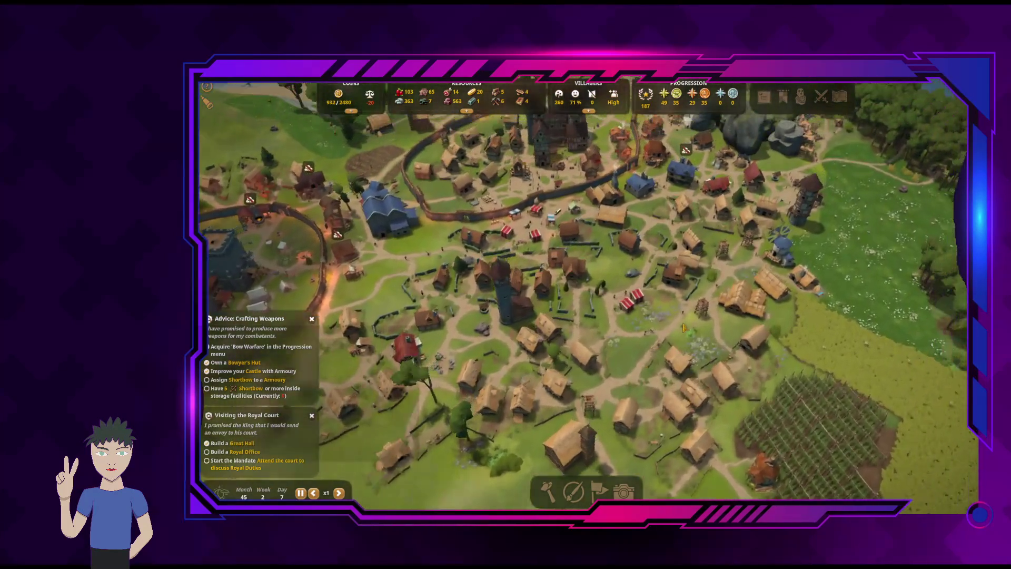
pyautogui.press('w')
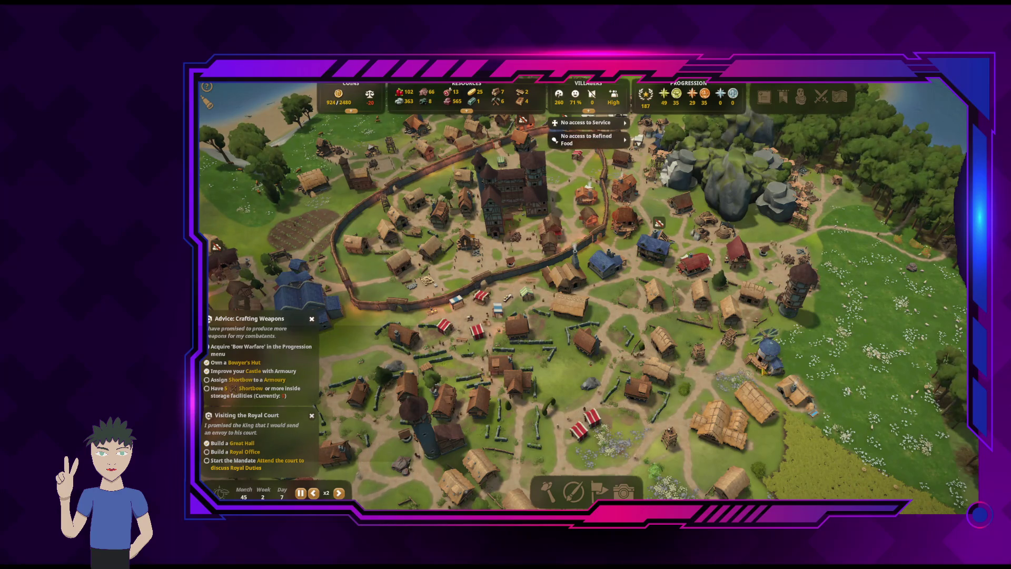
pyautogui.press('s')
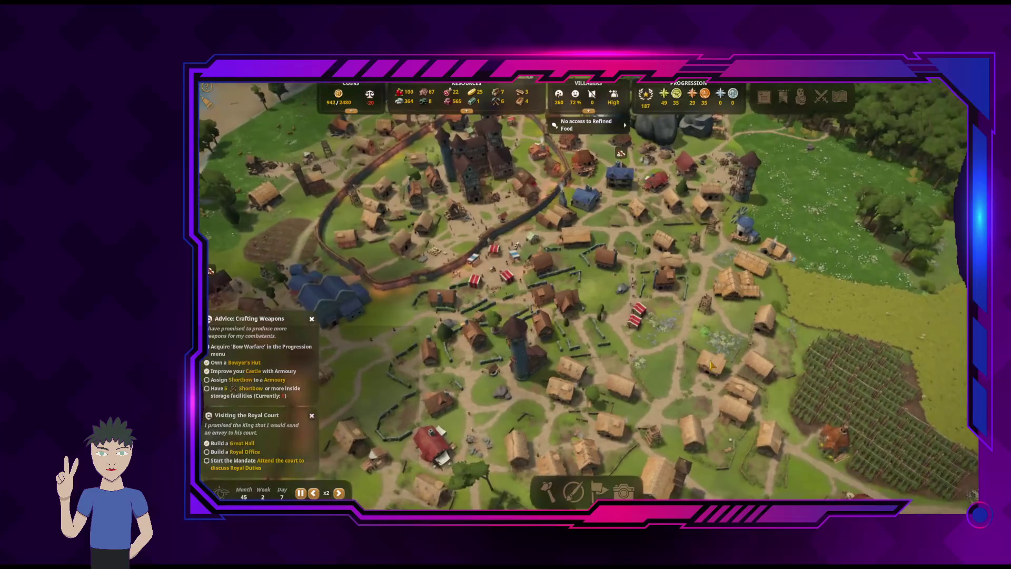
pyautogui.press('s')
pyautogui.press('d')
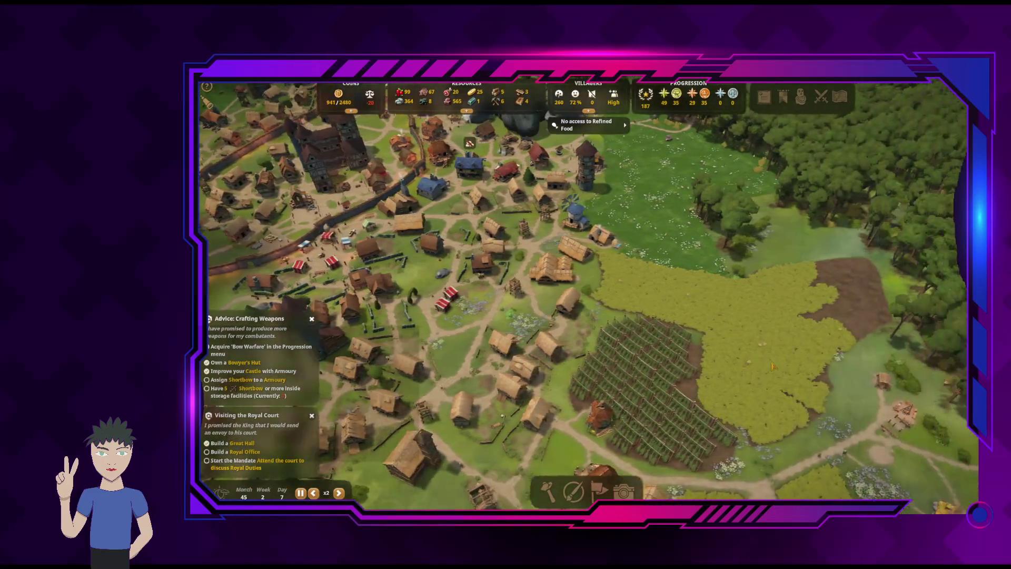
pyautogui.press('e')
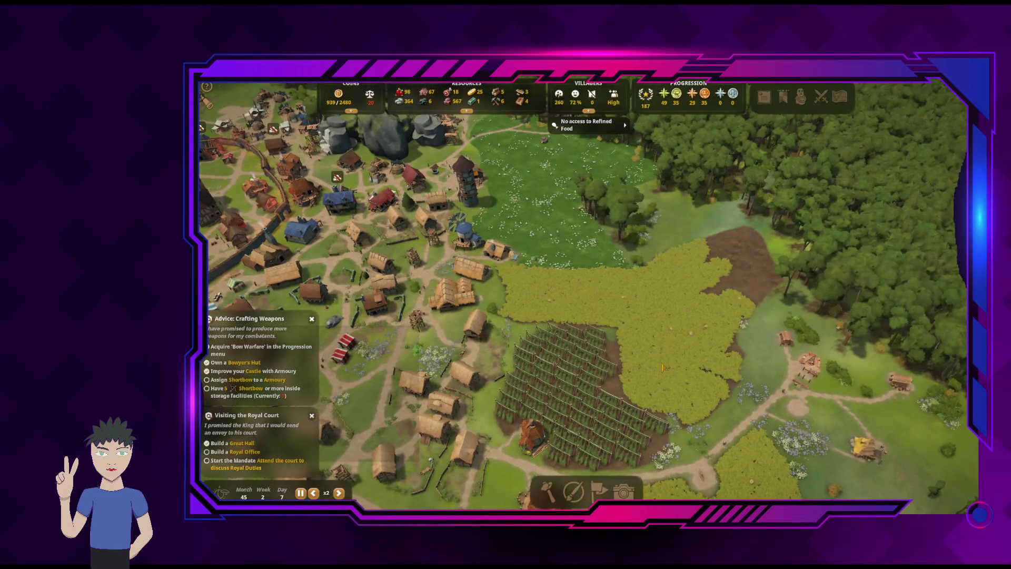
pyautogui.press('s')
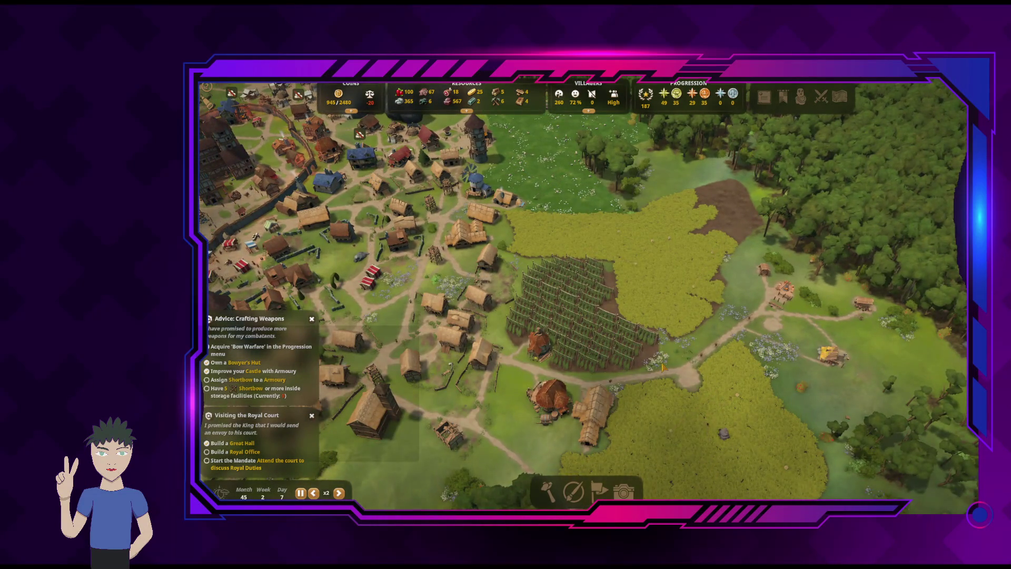
pyautogui.press('a')
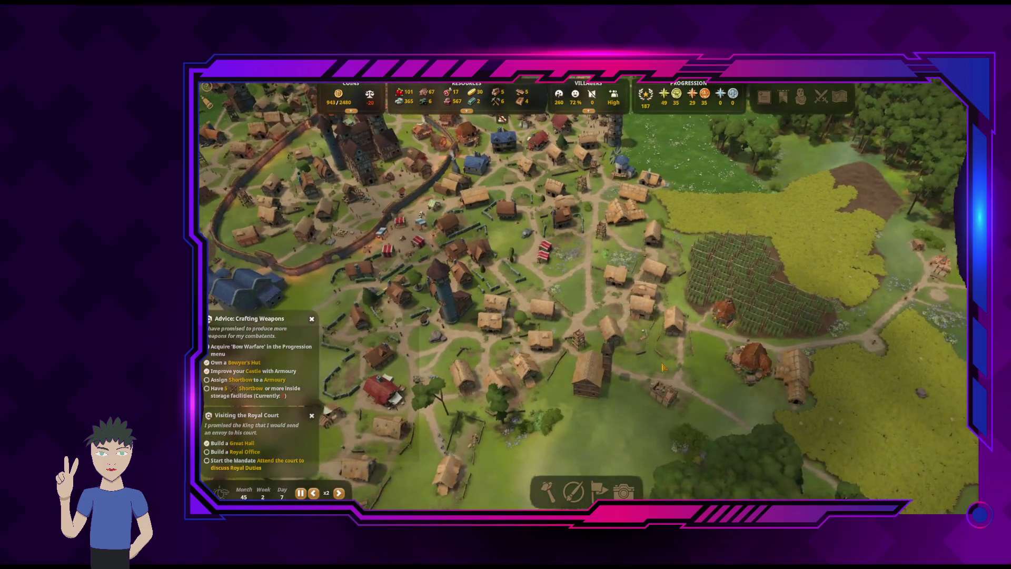
# Pan west past the castle to the river and rocks, then show the zone painting overlays
pyautogui.press('s')
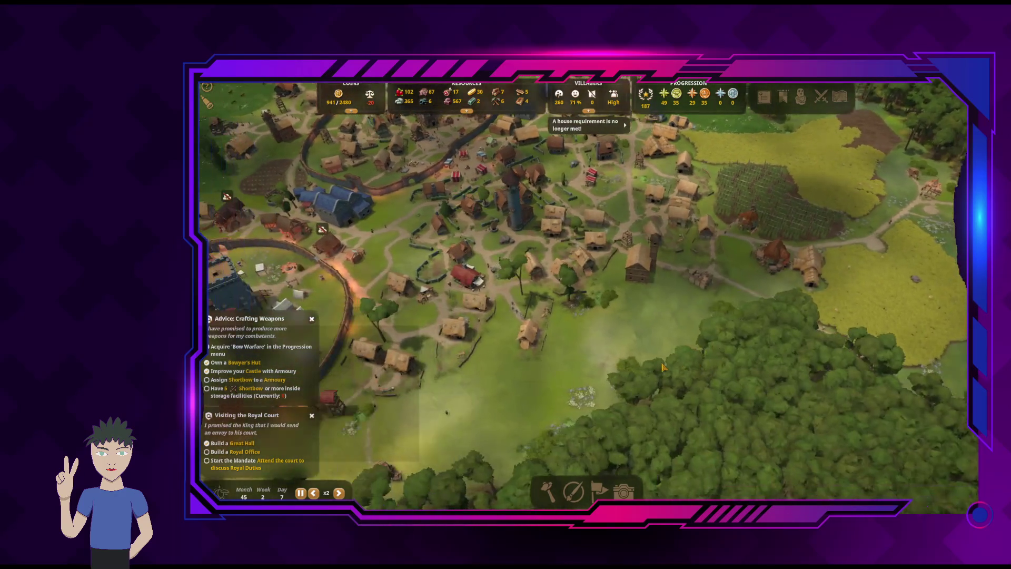
pyautogui.press('a')
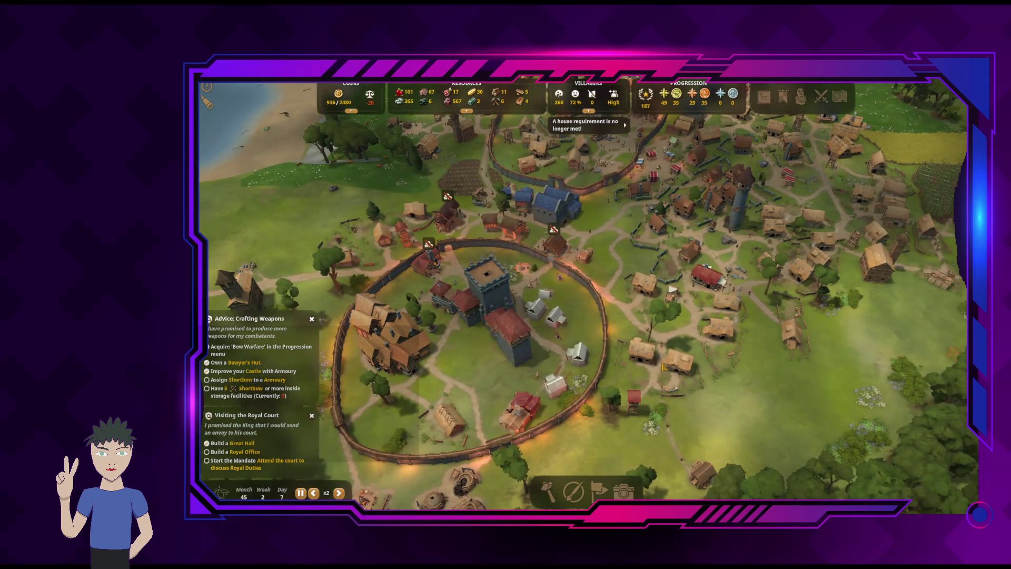
pyautogui.press('q')
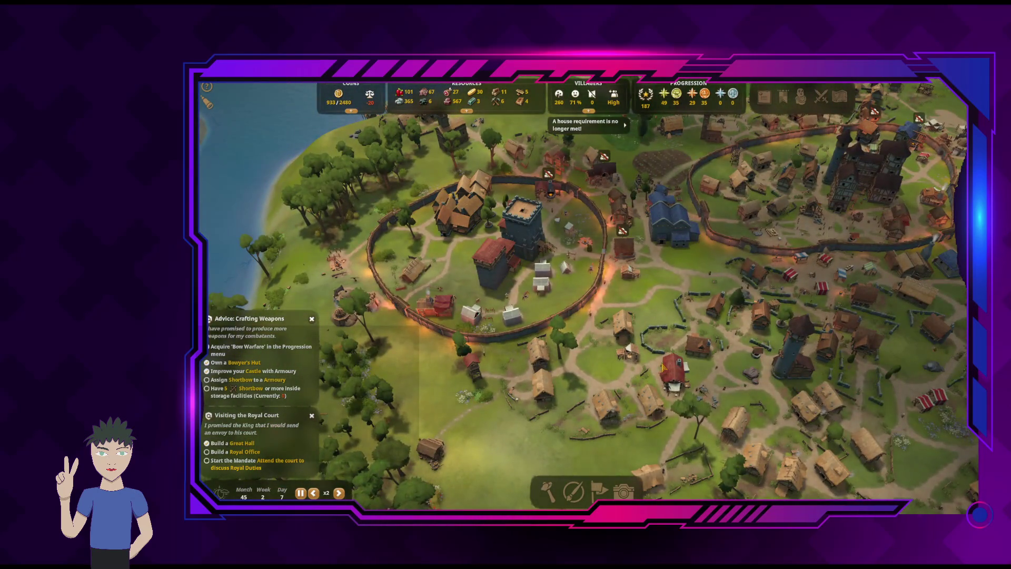
pyautogui.press('a')
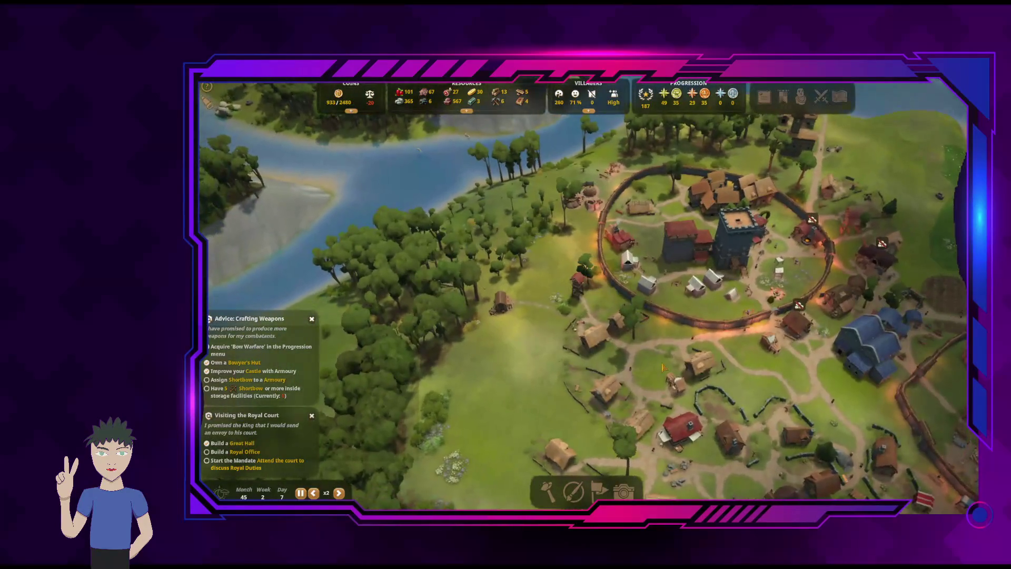
pyautogui.press('w')
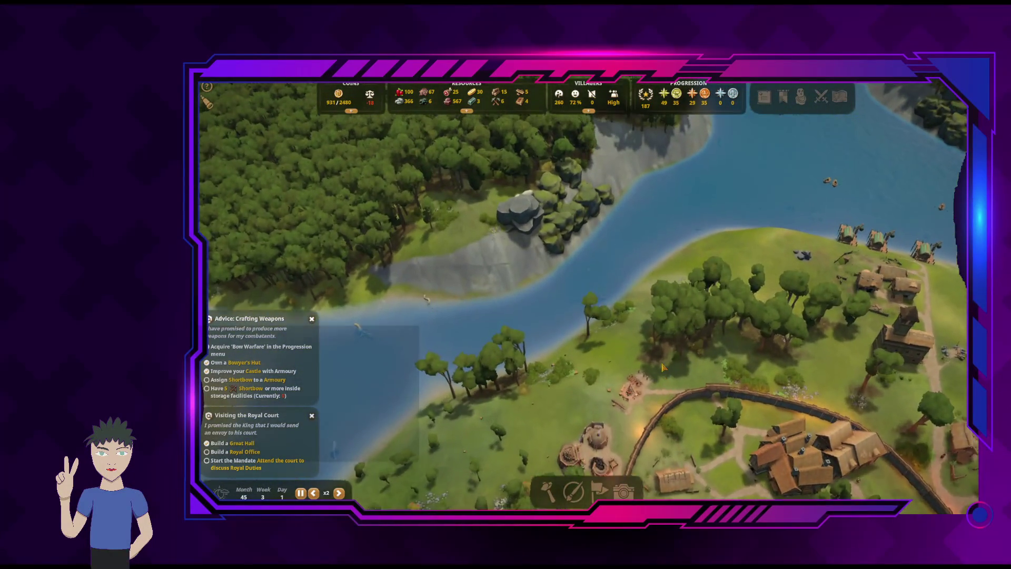
pyautogui.press('w')
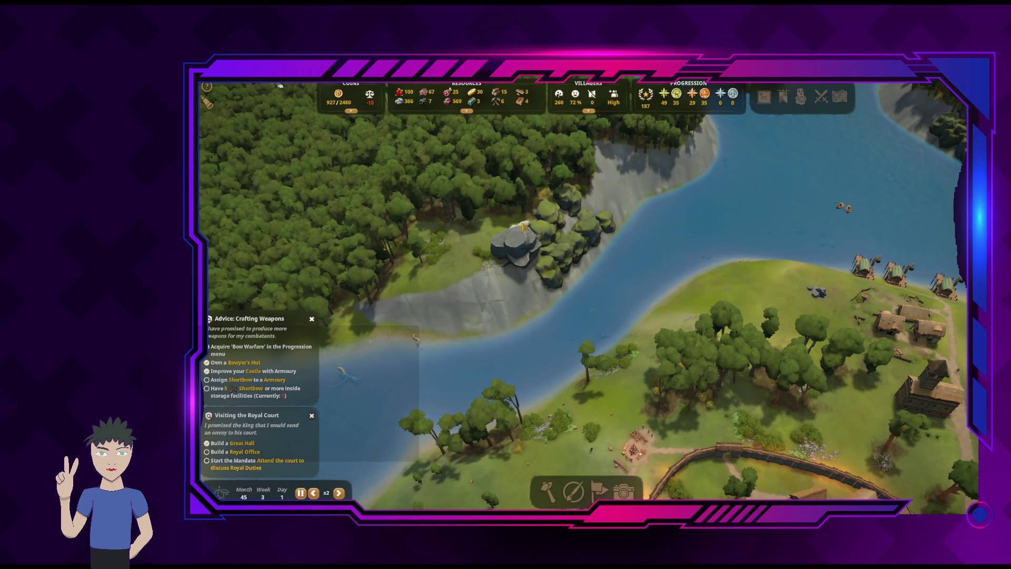
pyautogui.press('s')
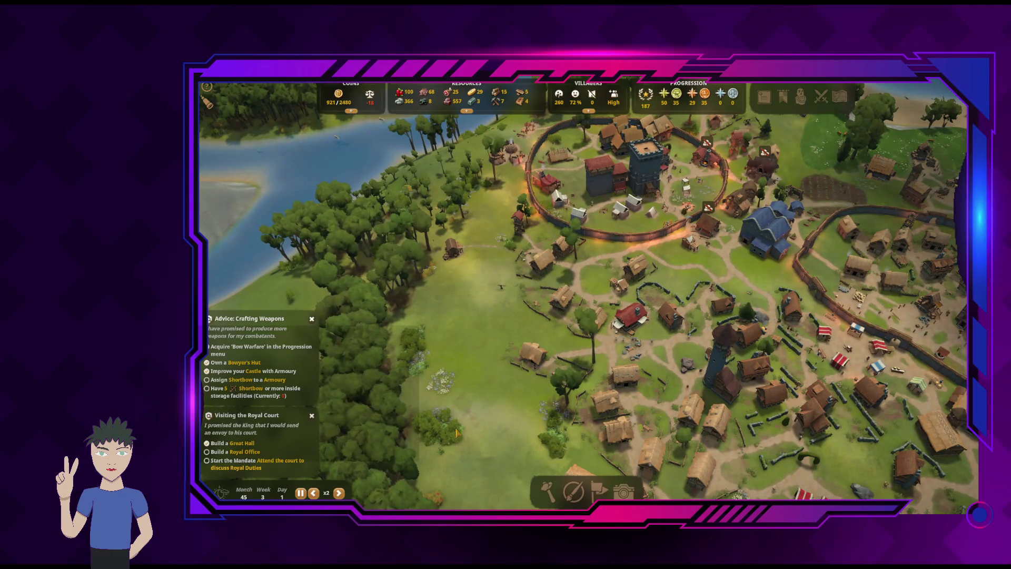
pyautogui.press('a')
pyautogui.click(574, 491)
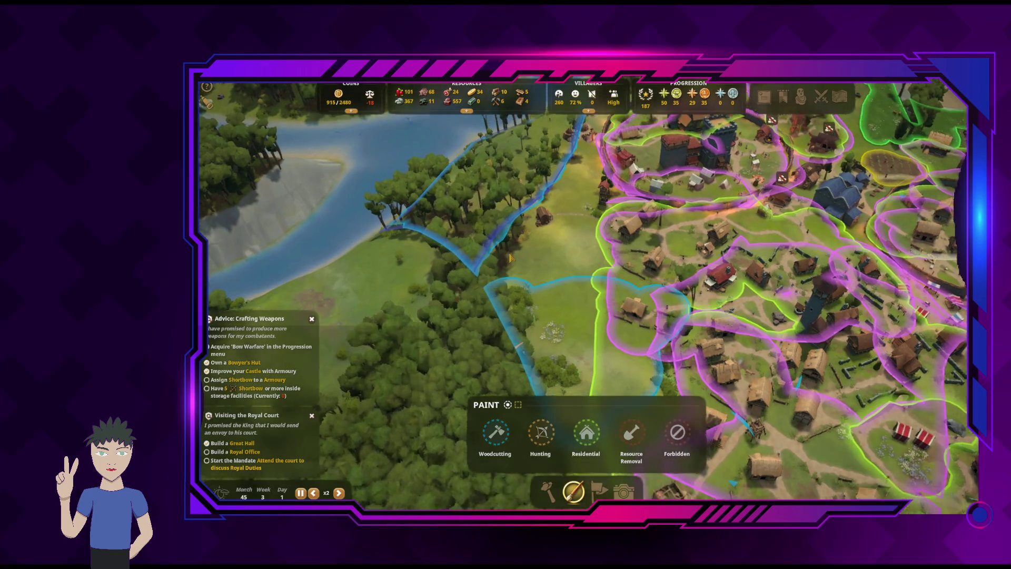
pyautogui.press('w')
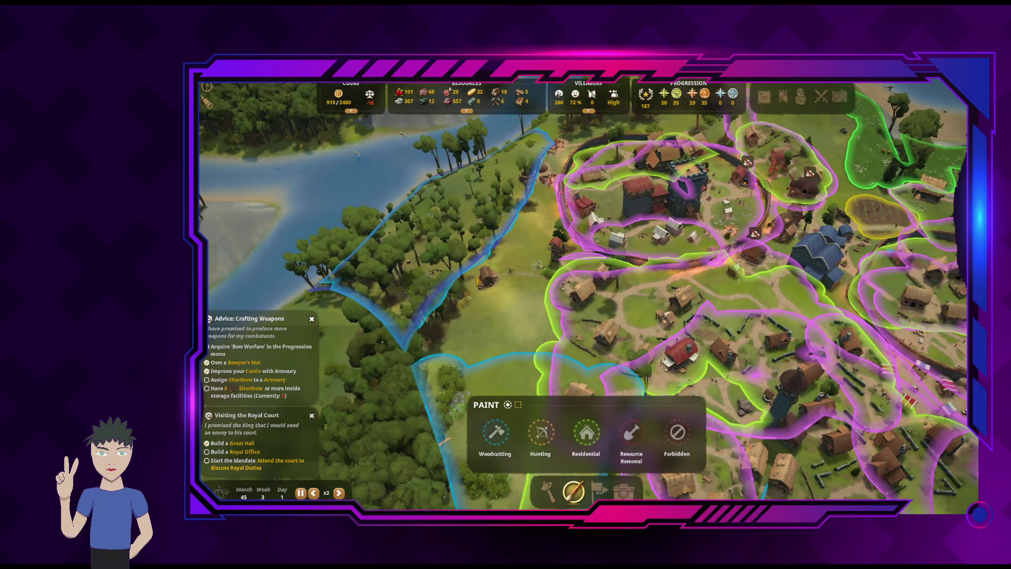
pyautogui.press('w')
pyautogui.press('a')
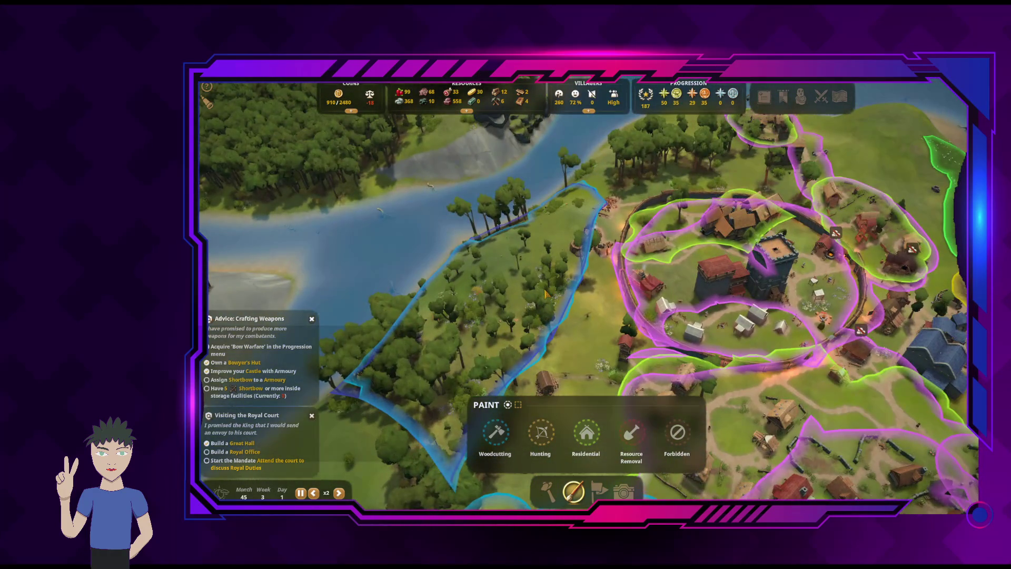
pyautogui.press('Escape')
pyautogui.press('s')
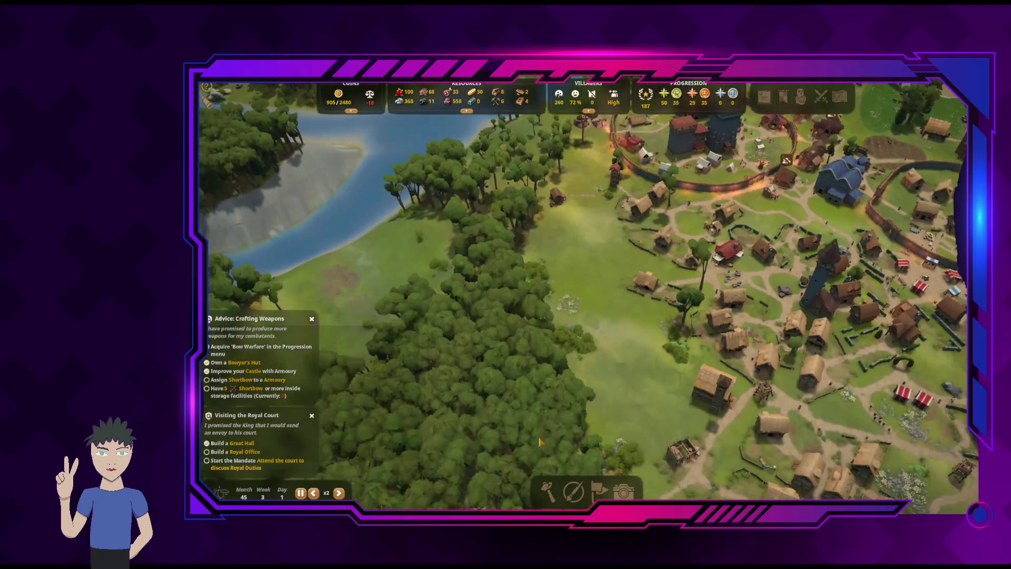
pyautogui.click(595, 491)
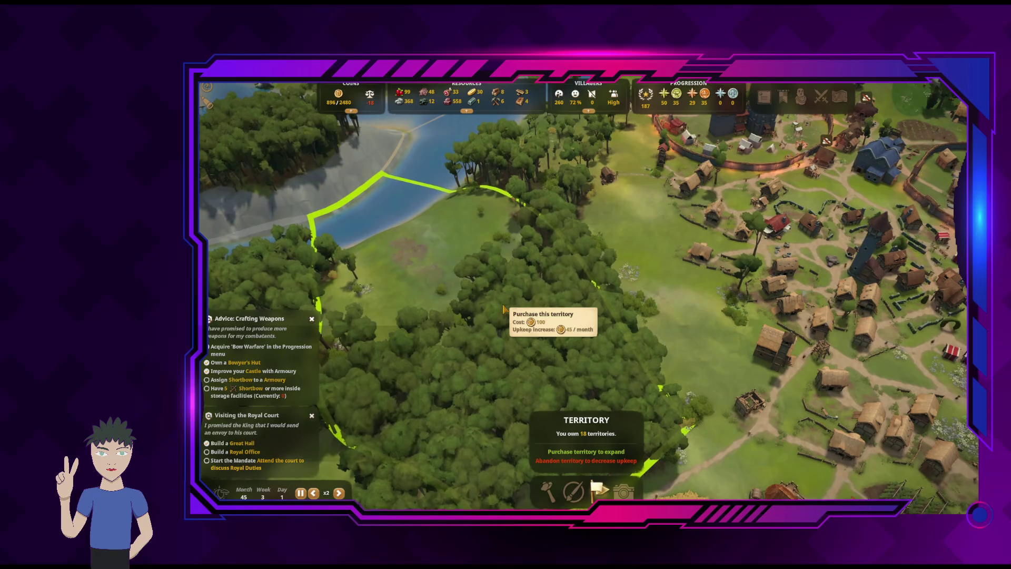
pyautogui.press('s')
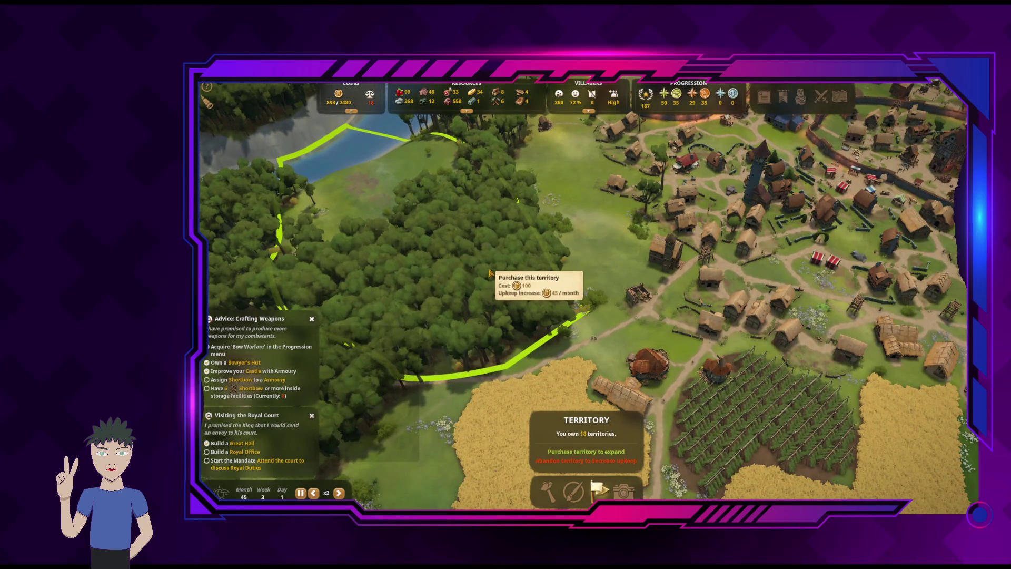
pyautogui.press('w')
pyautogui.press('a')
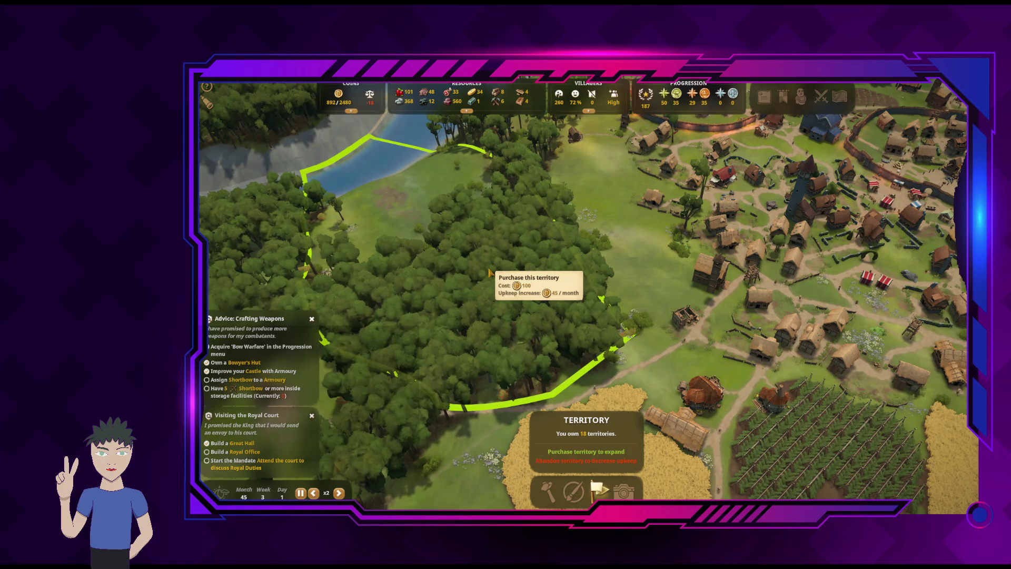
pyautogui.press('w')
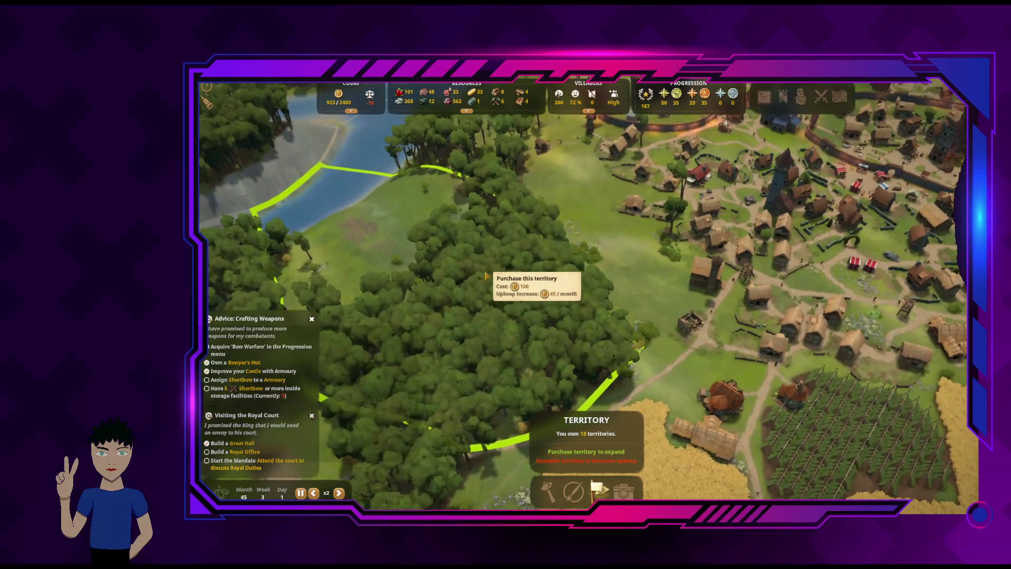
pyautogui.press('Escape')
pyautogui.press('d')
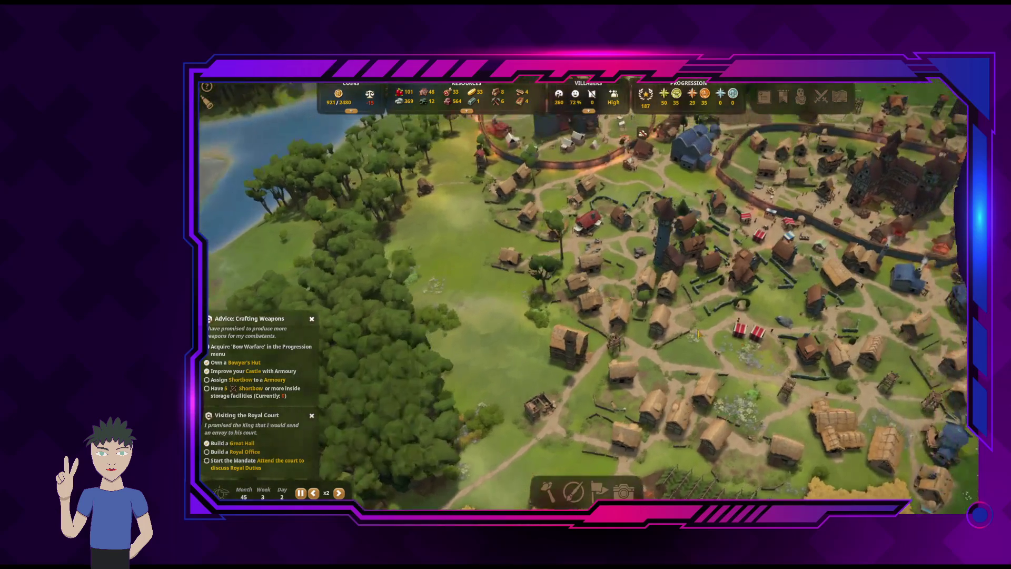
pyautogui.press('d')
# Pan east to the rocky deposits and inspect a rock deposit and the Iron Smelter's production
pyautogui.press('w')
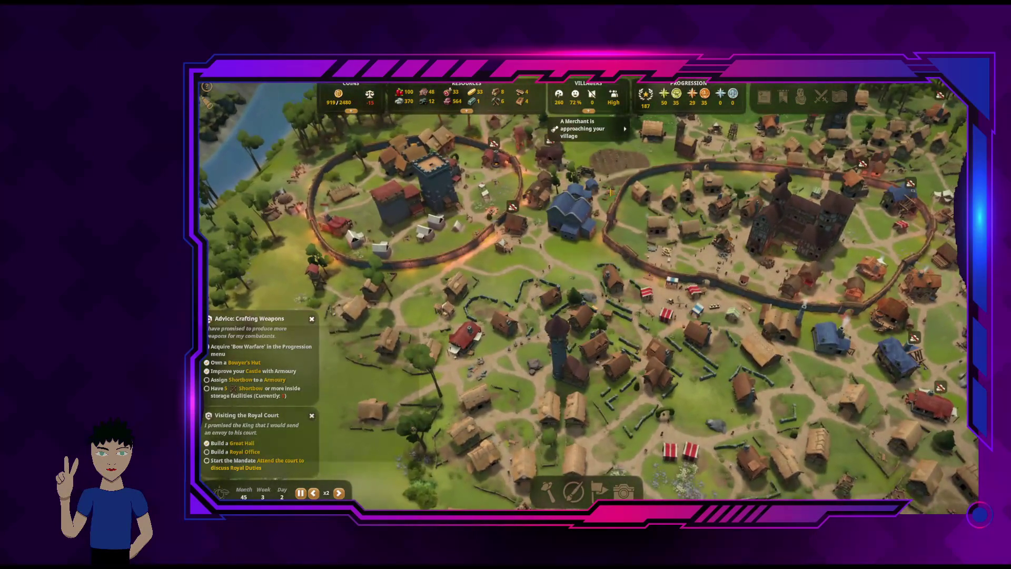
pyautogui.press('d')
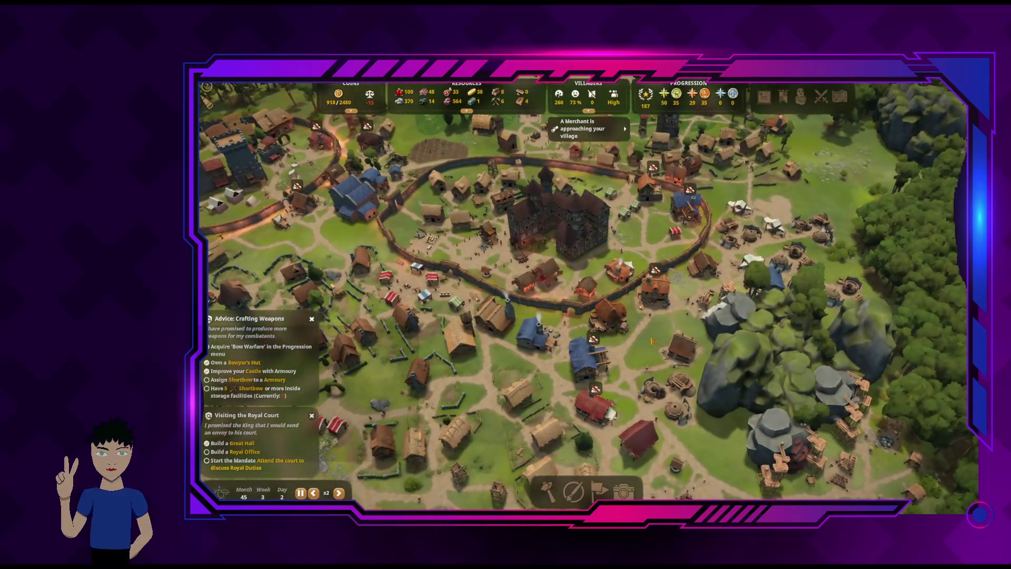
pyautogui.press('s')
pyautogui.press('d')
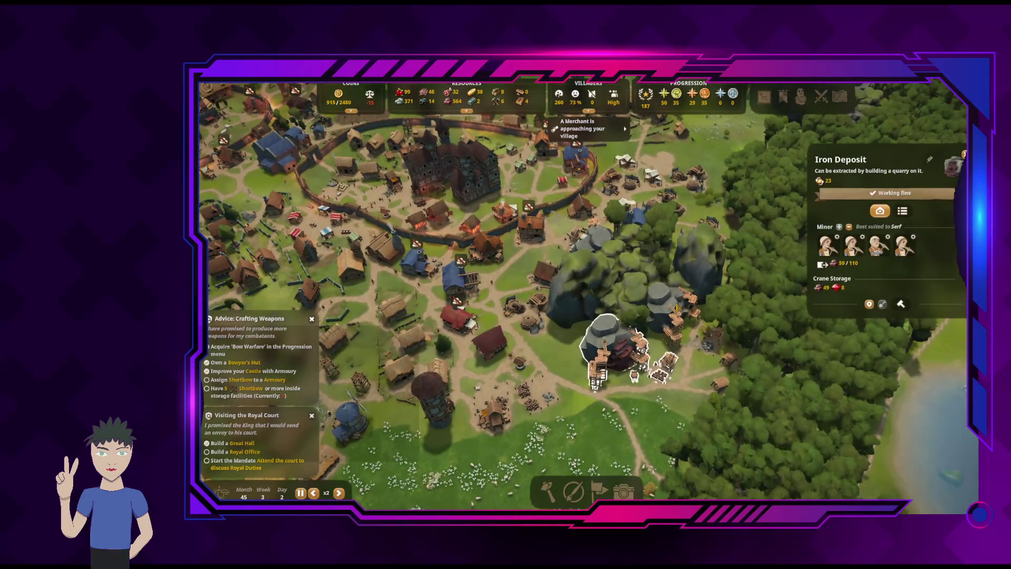
pyautogui.click(729, 253)
pyautogui.press('e')
pyautogui.press('e')
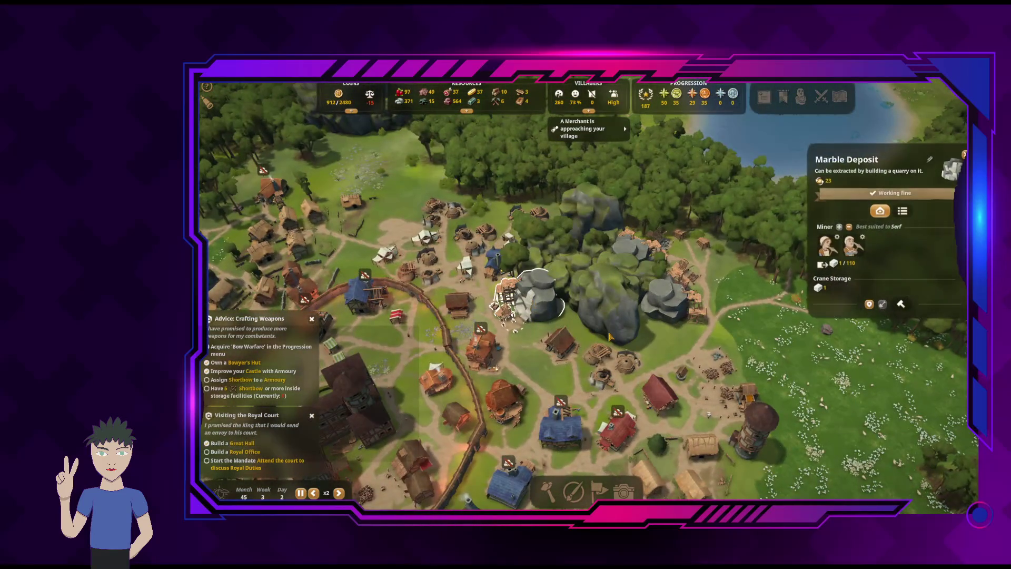
pyautogui.press('a')
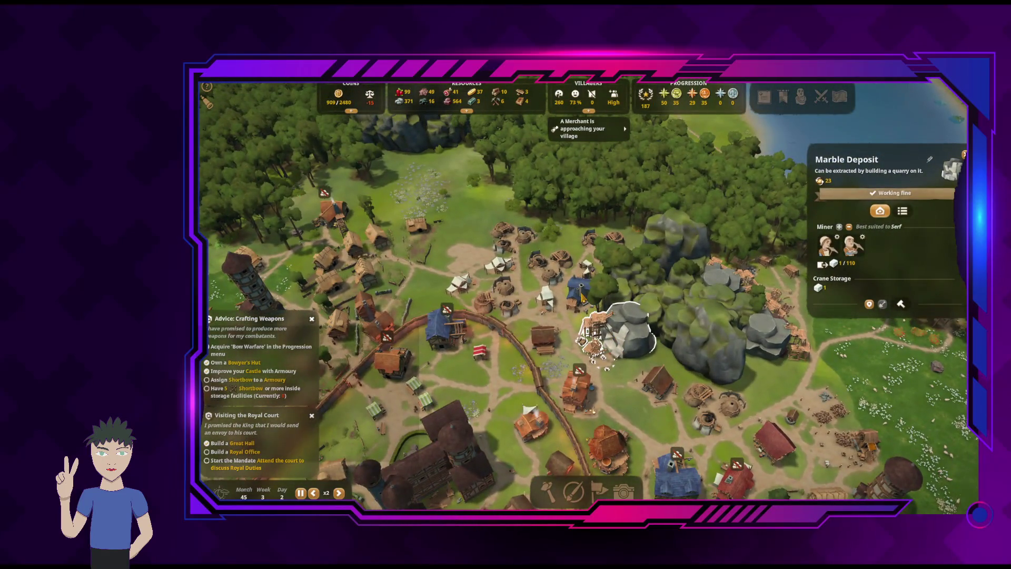
pyautogui.click(580, 289)
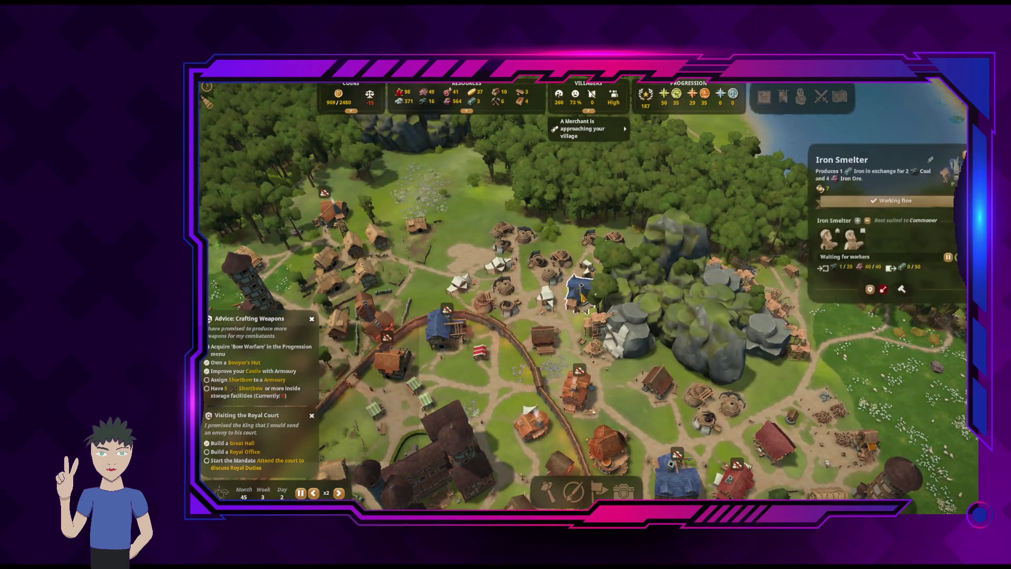
# Inspect the stone deposit and select the nearby Stonemason Hut, holding 15 of 20 Stone
pyautogui.press('s')
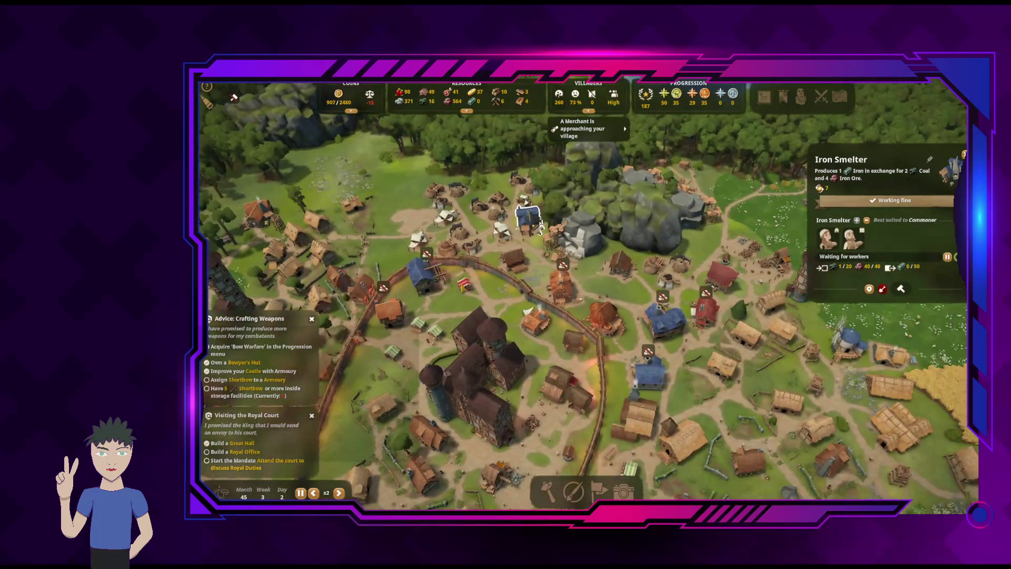
pyautogui.moveTo(398, 105)
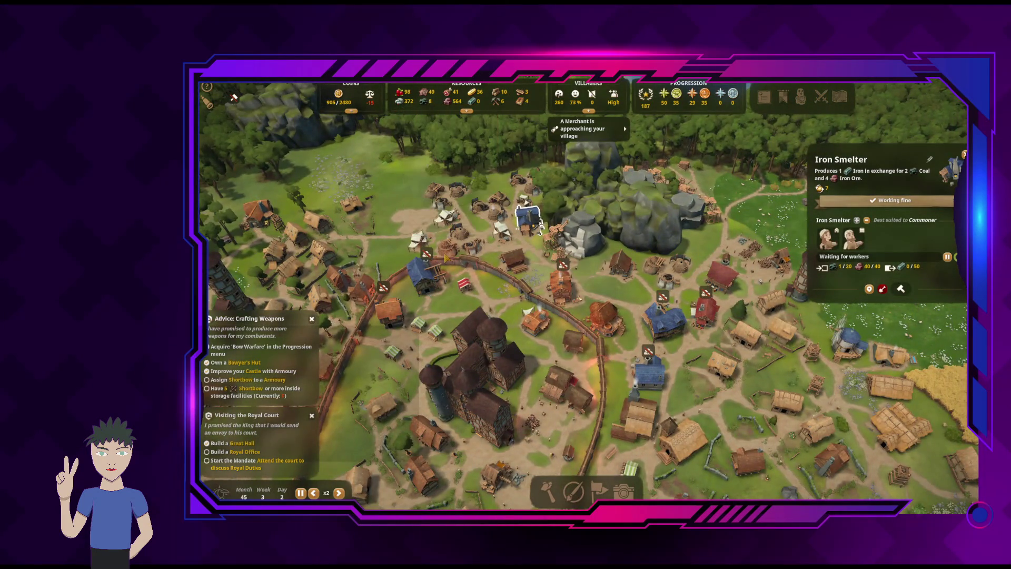
pyautogui.click(641, 181)
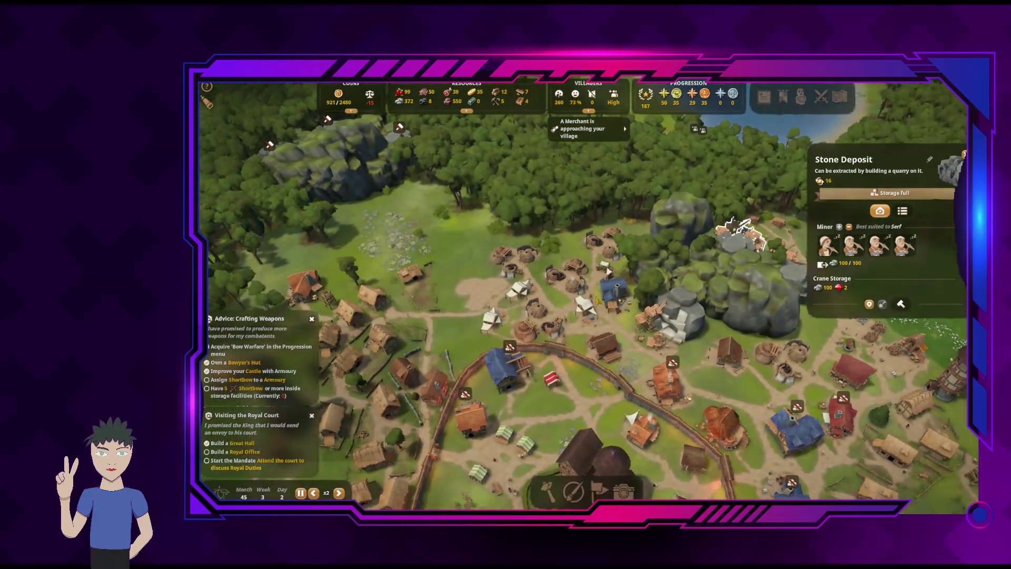
pyautogui.click(586, 314)
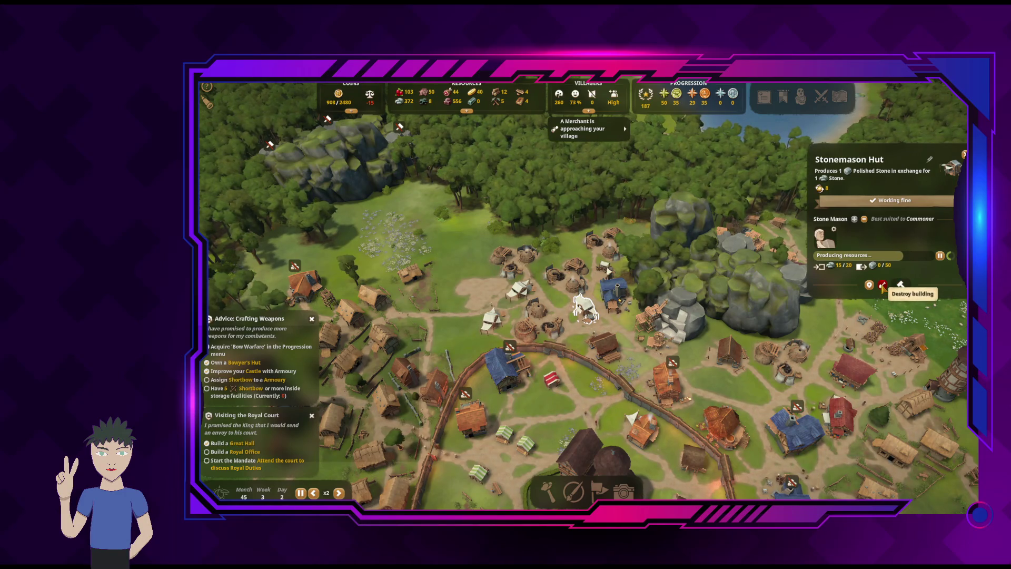
# Demolish all three Stonemason Huts beside the stone deposit, confirming Destroy each time
pyautogui.click(882, 285)
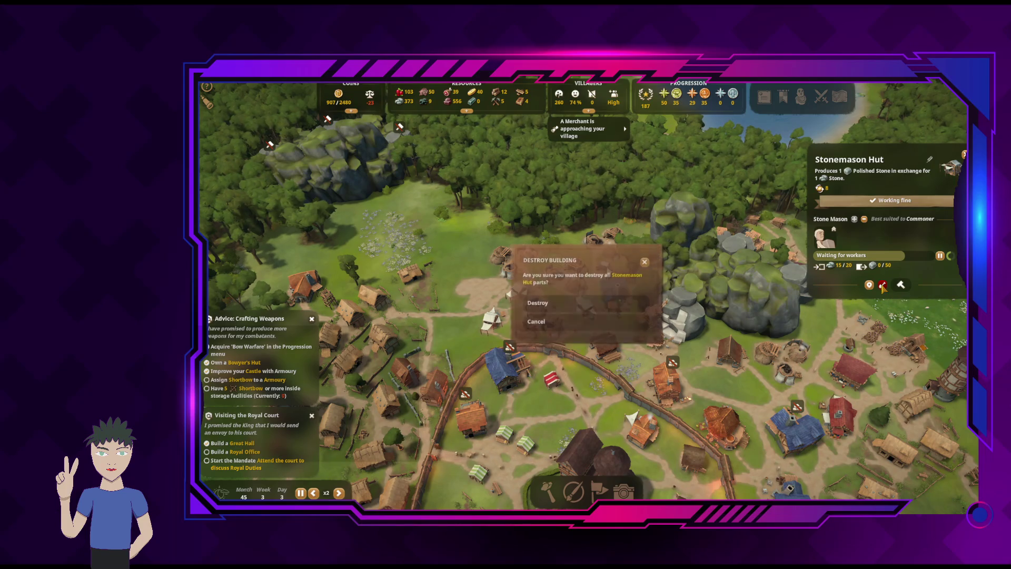
pyautogui.click(560, 304)
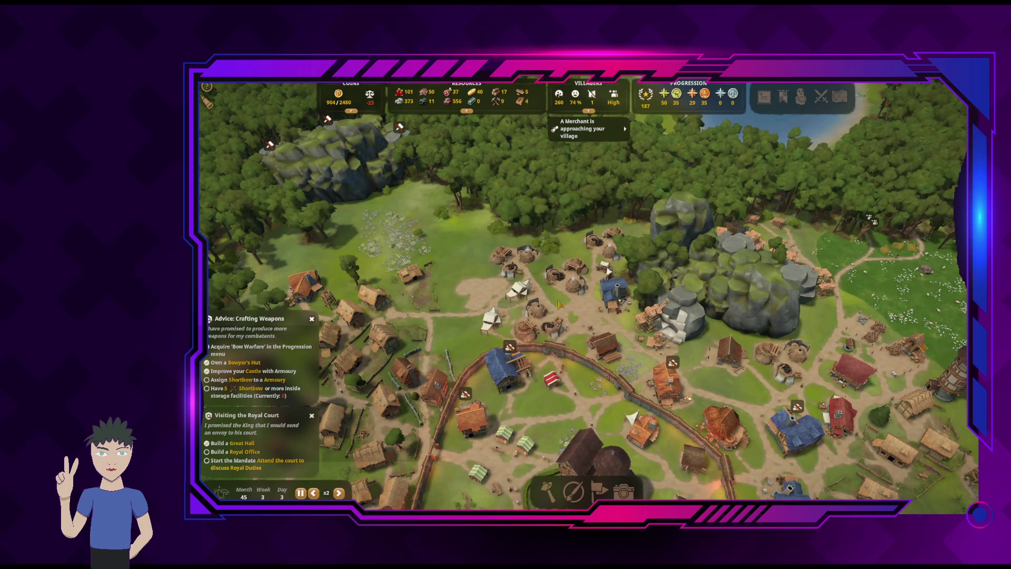
pyautogui.click(685, 367)
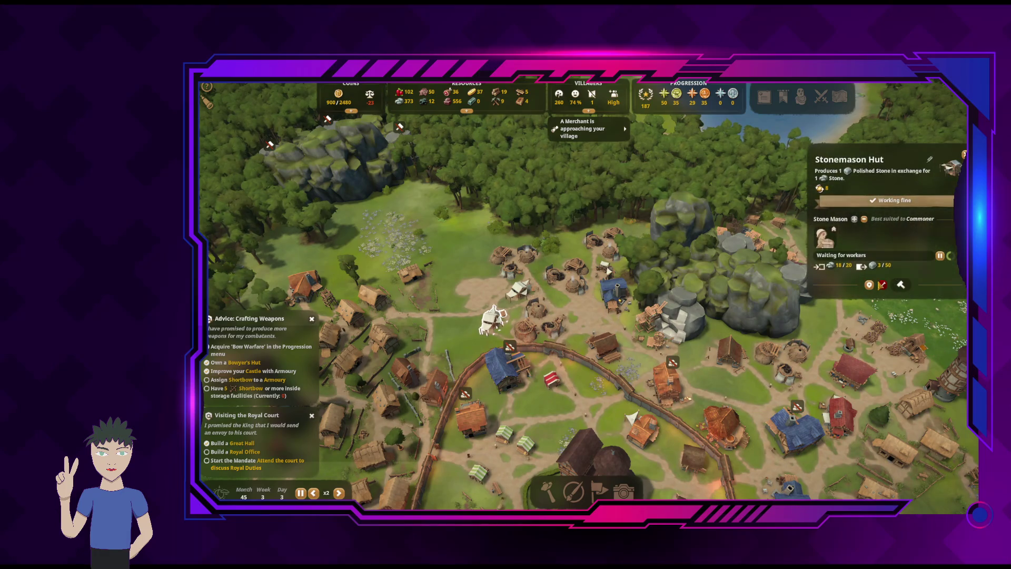
pyautogui.click(882, 285)
pyautogui.click(612, 306)
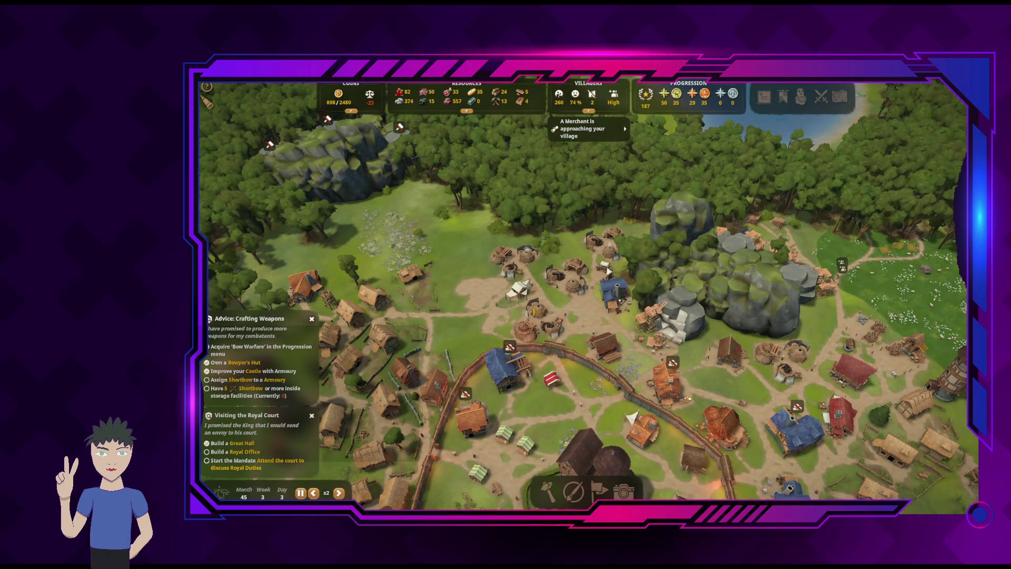
pyautogui.click(840, 275)
pyautogui.click(882, 285)
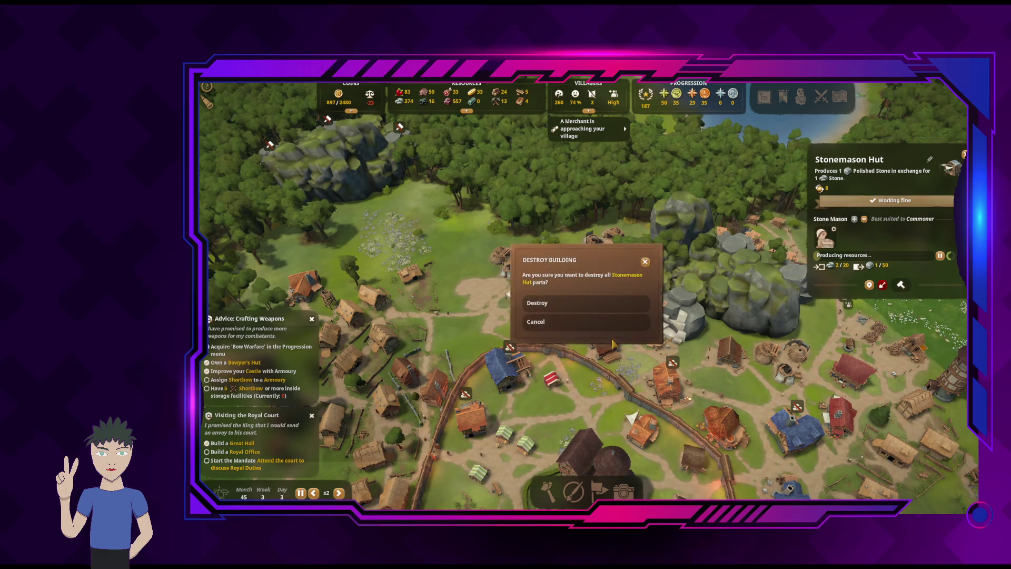
pyautogui.click(586, 304)
# Pan and rotate the camera across the village to the blue-roofed monastery
pyautogui.press('s')
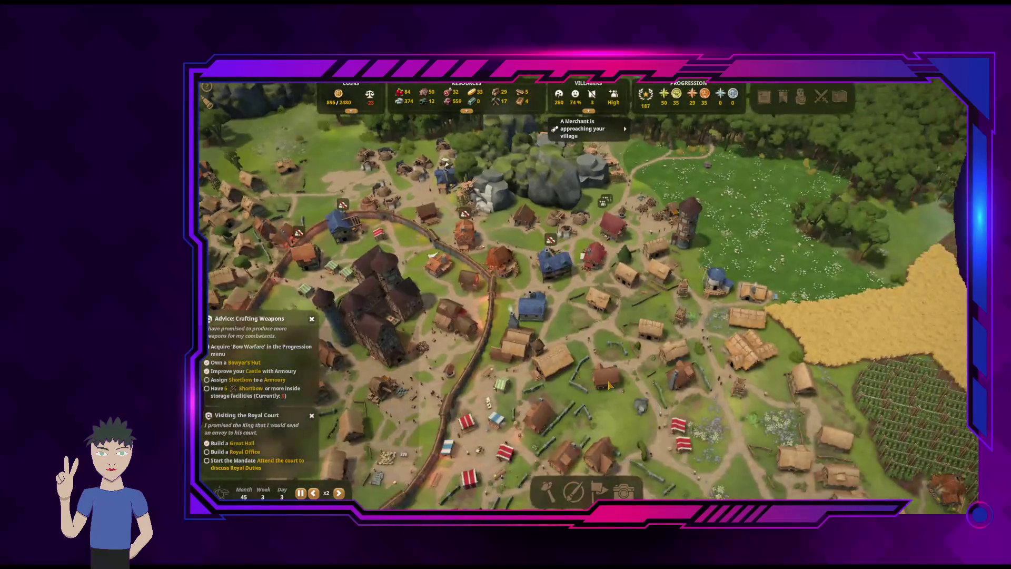
pyautogui.press('s')
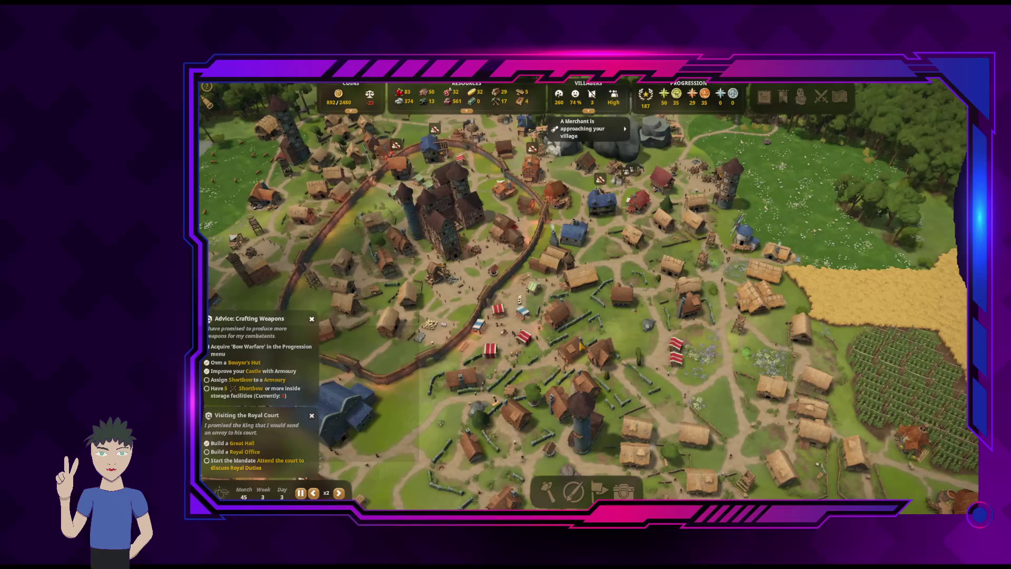
pyautogui.press('q')
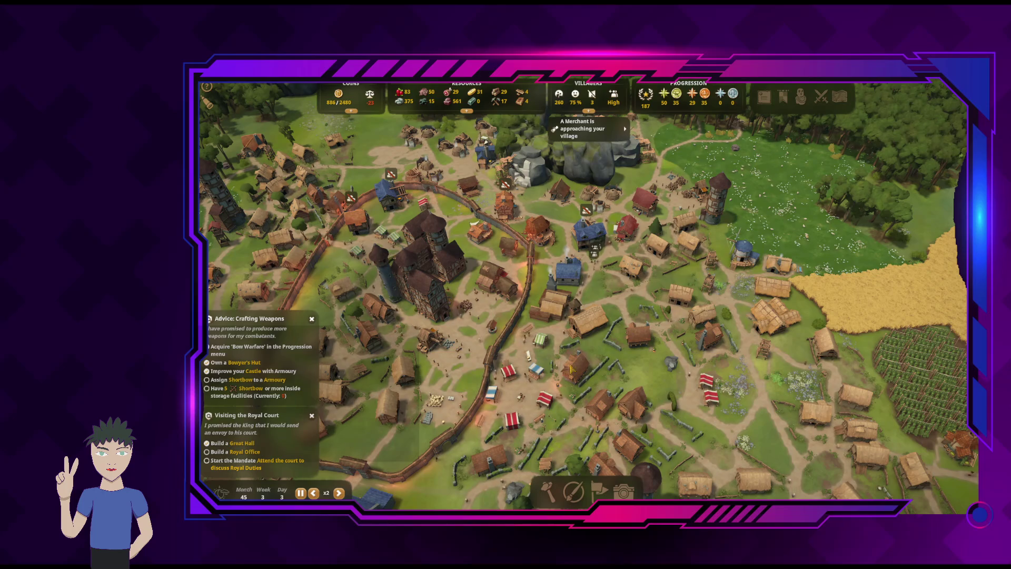
pyautogui.press('s')
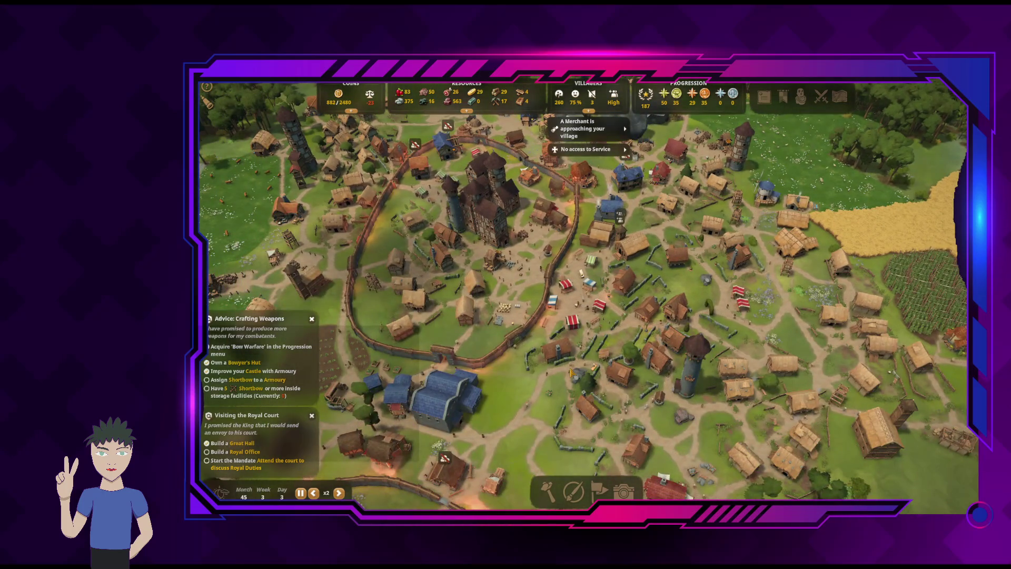
pyautogui.scroll(5, 570, 372)
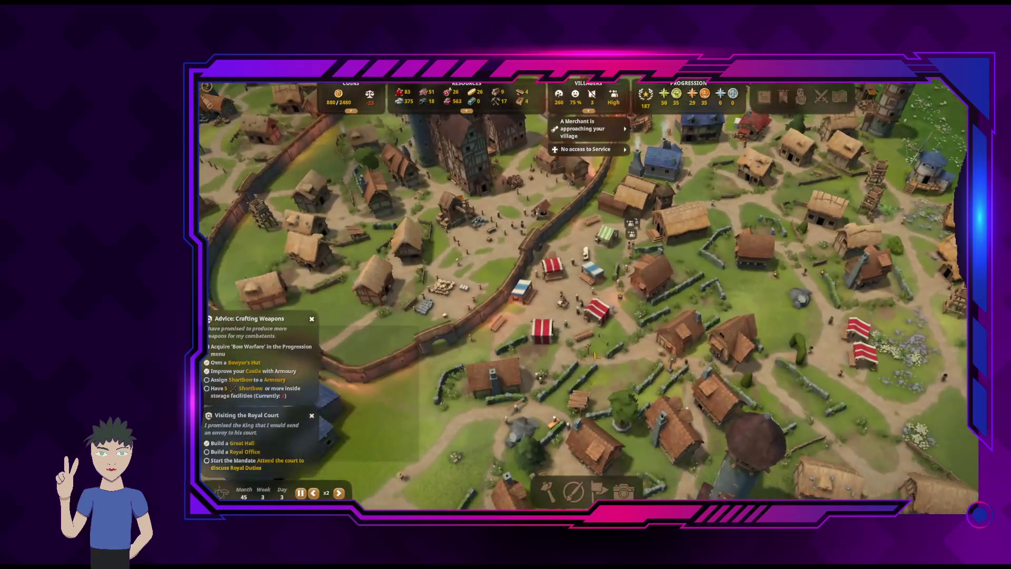
pyautogui.press('e')
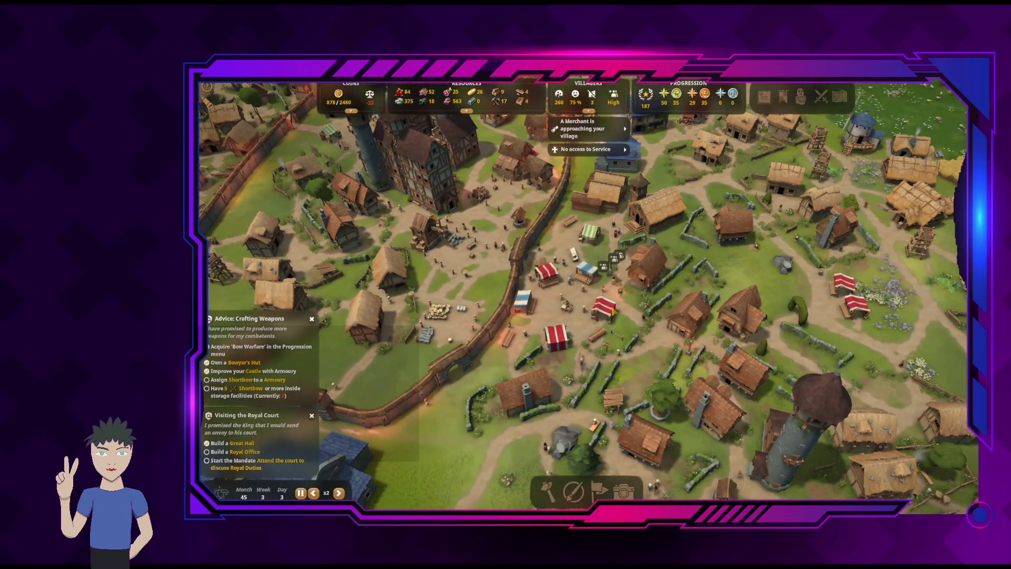
pyautogui.press('d')
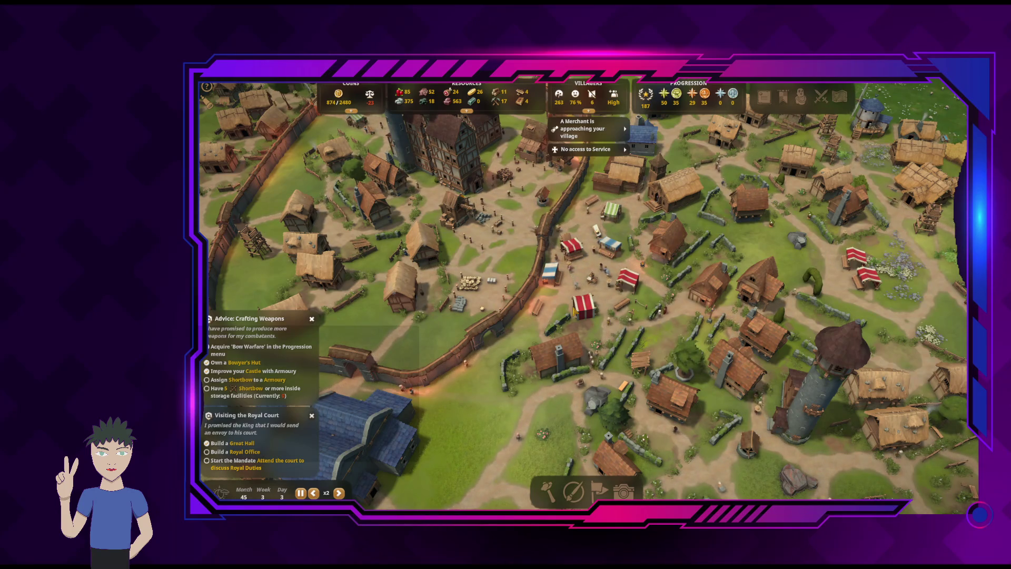
pyautogui.press('s')
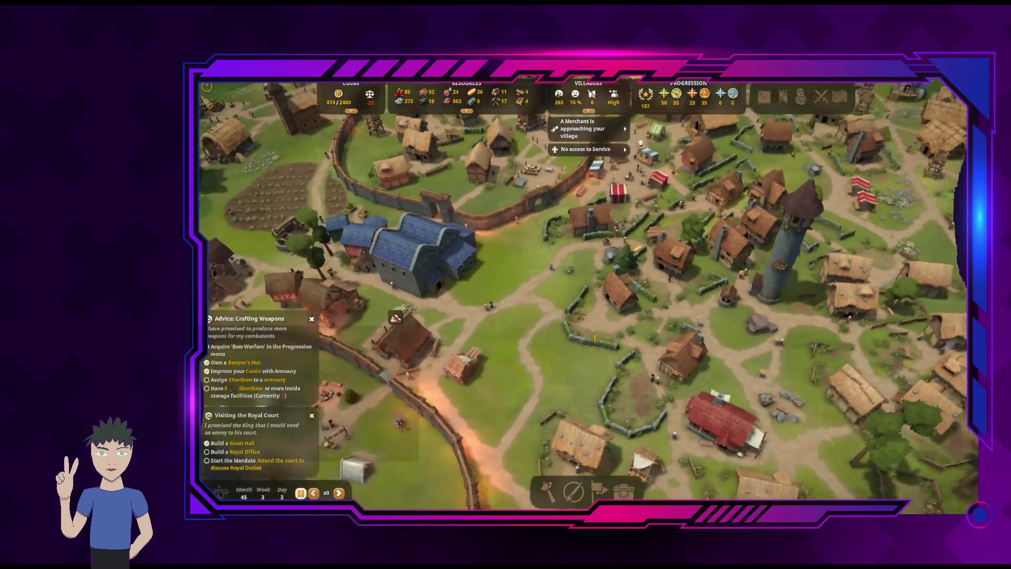
pyautogui.press('d')
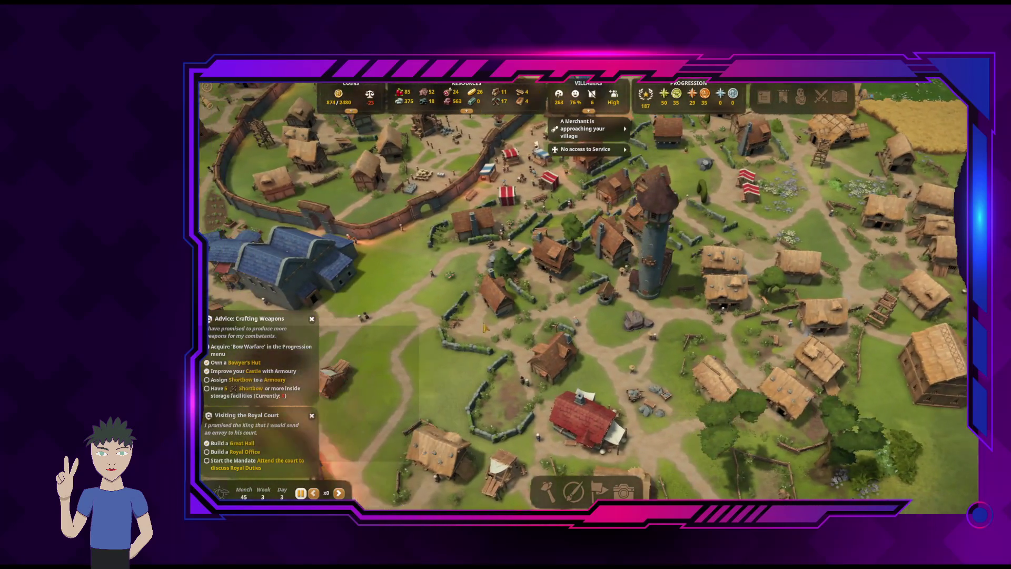
pyautogui.press('a')
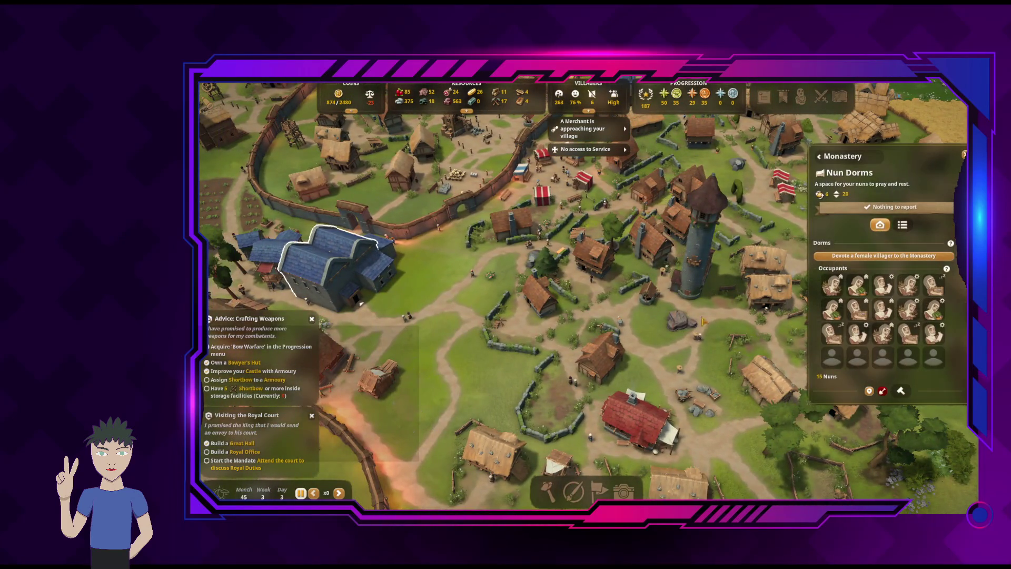
# Devote another female villager to the monastery, bringing the Nun Dorms to 16 nuns
pyautogui.click(893, 257)
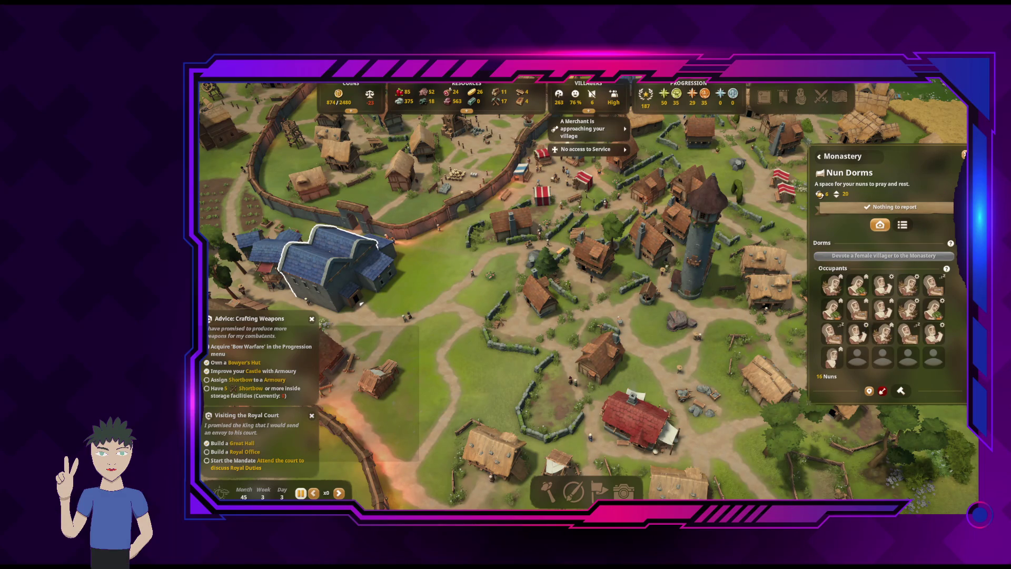
pyautogui.press('Escape')
pyautogui.scroll(2, 636, 293)
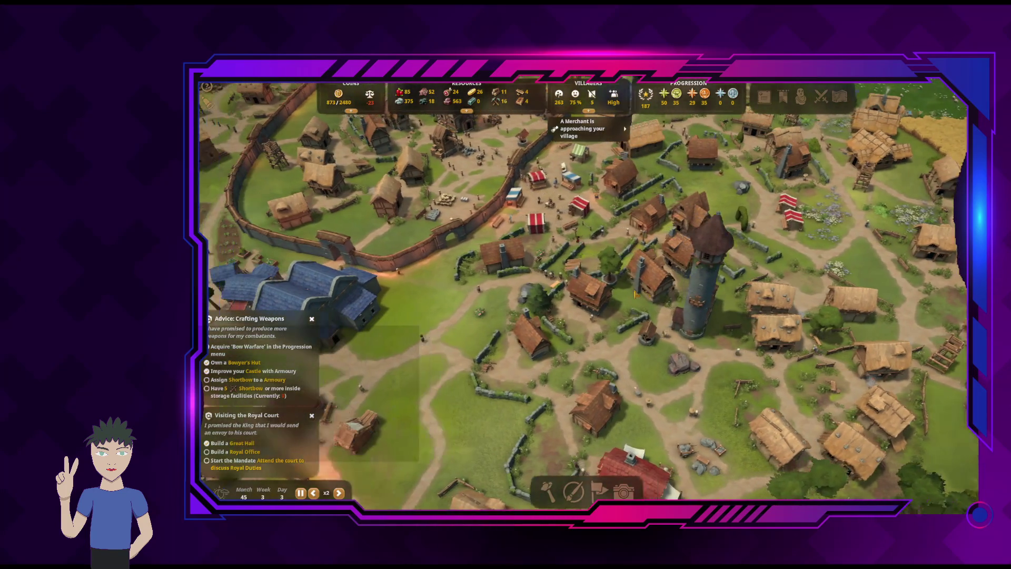
# Pause the game and review the castle watchpost's patrol routes, then close its details
pyautogui.click(636, 293)
pyautogui.press('w')
pyautogui.press('a')
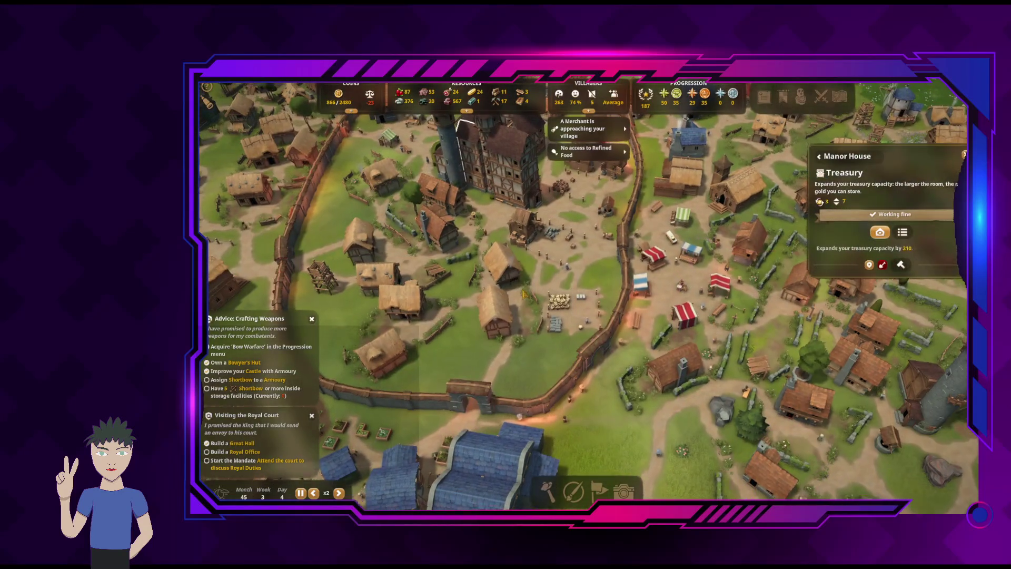
pyautogui.scroll(3, 432, 266)
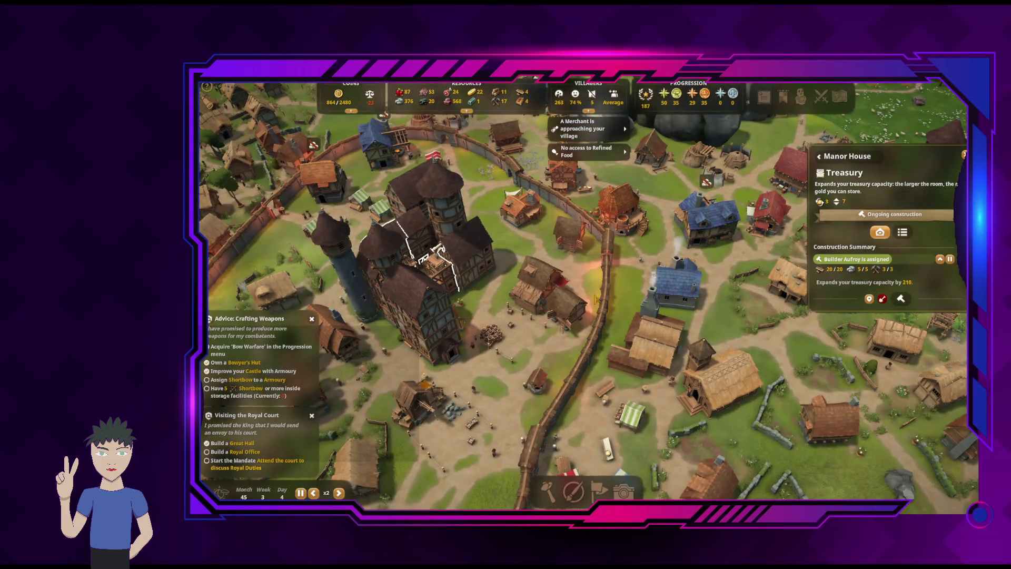
pyautogui.press('space')
pyautogui.scroll(3, 426, 263)
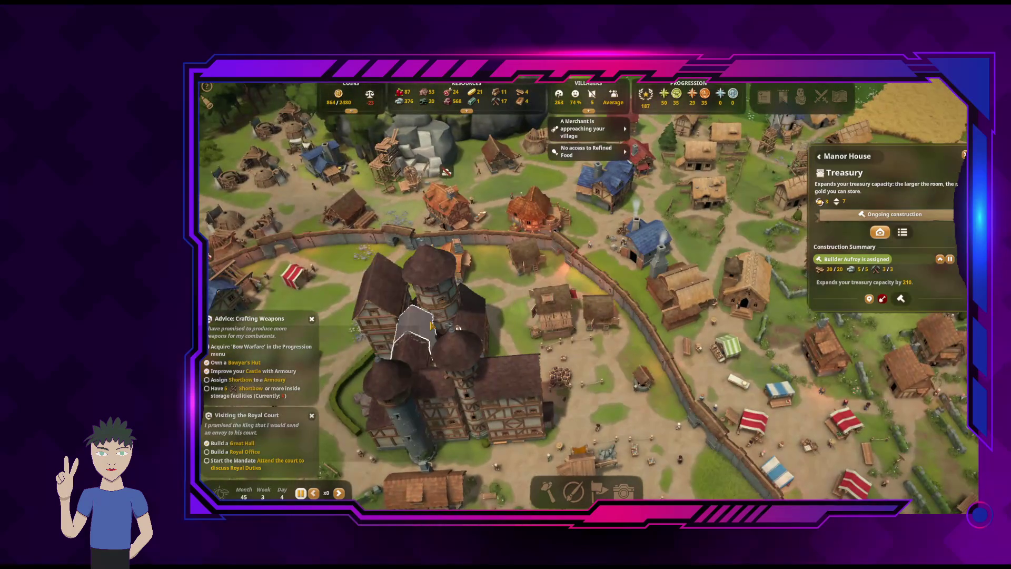
pyautogui.click(467, 306)
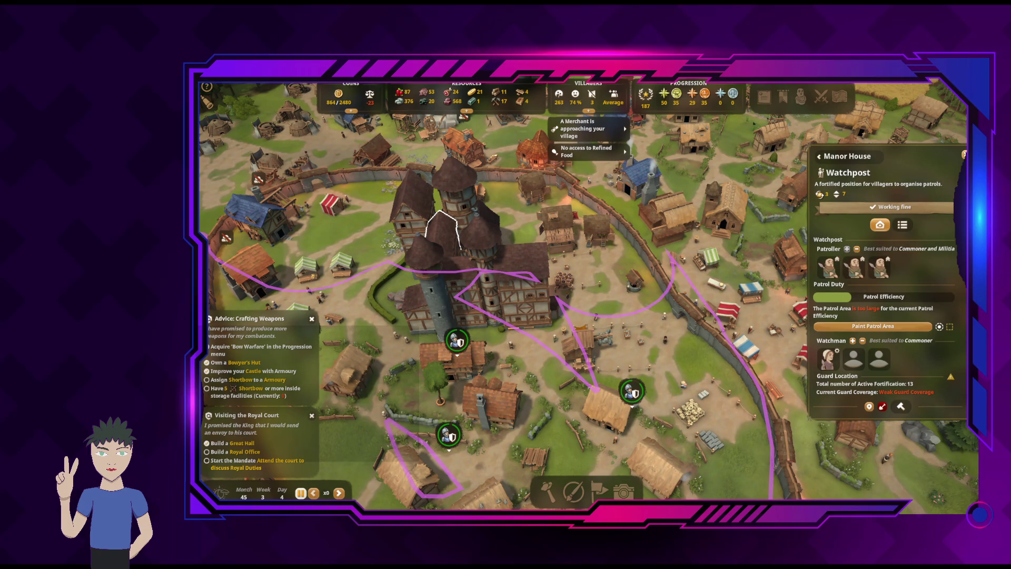
pyautogui.press('Escape')
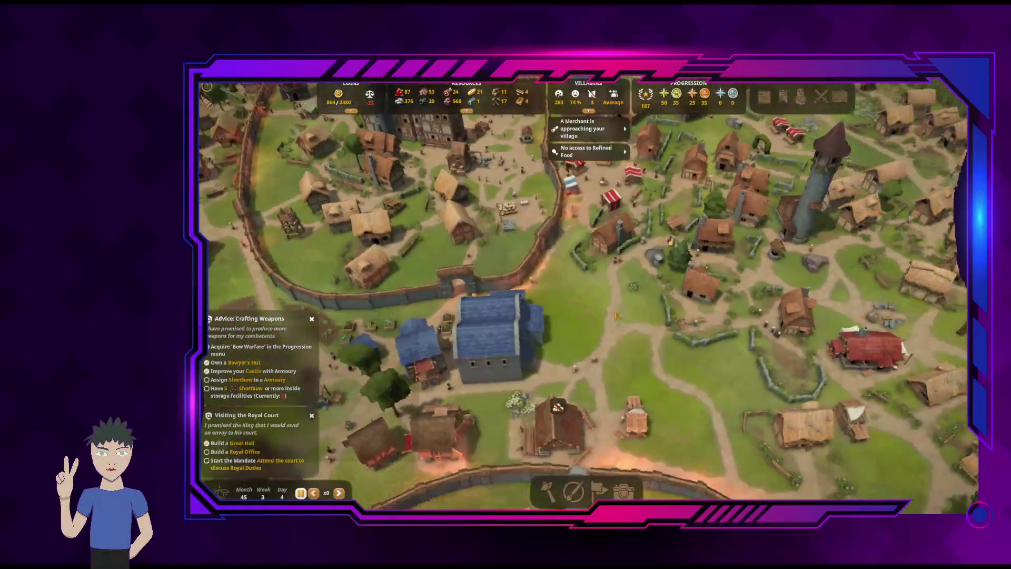
# Pan across the village and open the red Weaver Hut's details: 1 Cloth from 3 Wool
pyautogui.press('d')
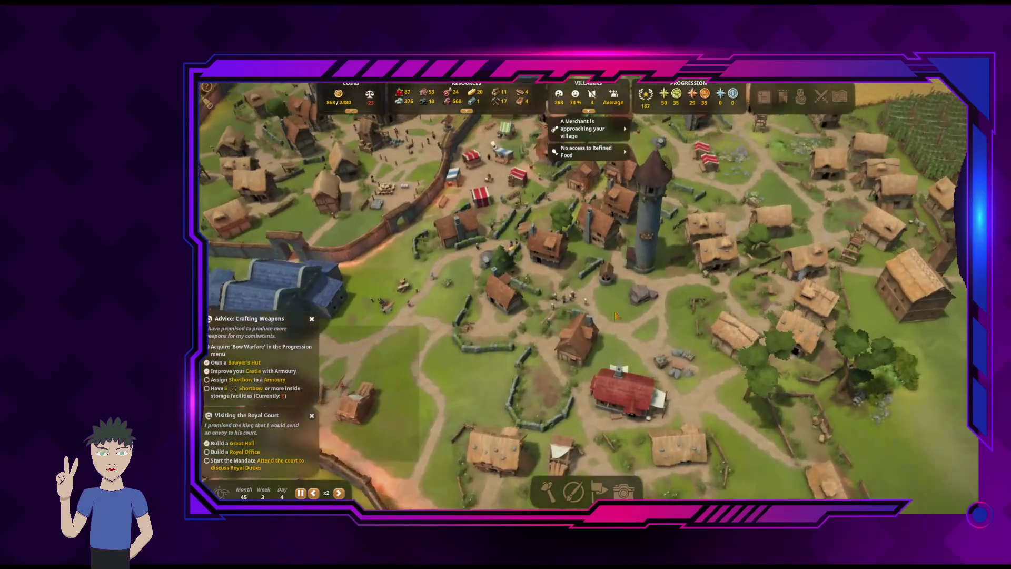
pyautogui.press('w')
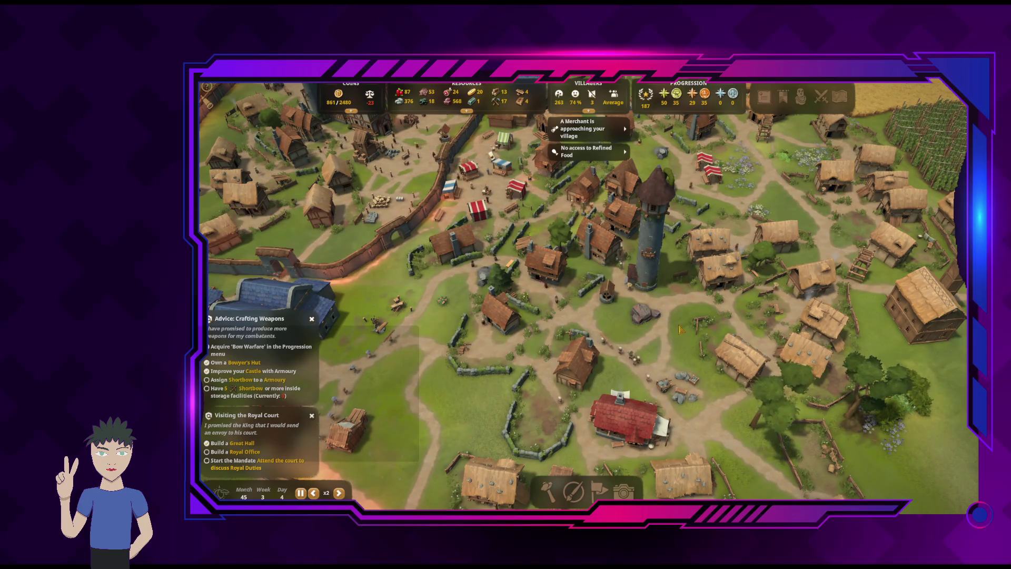
pyautogui.press('a')
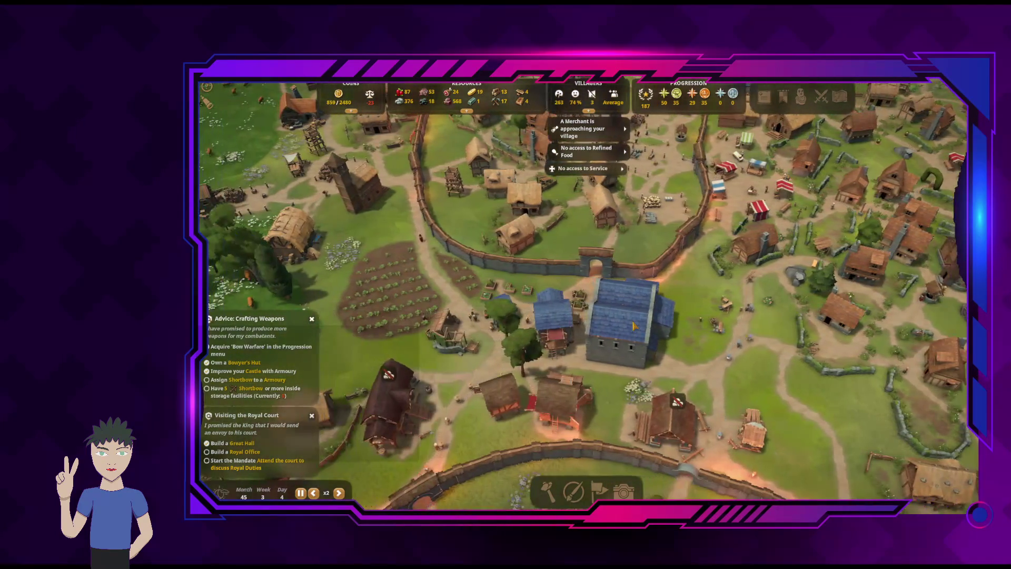
pyautogui.press('a')
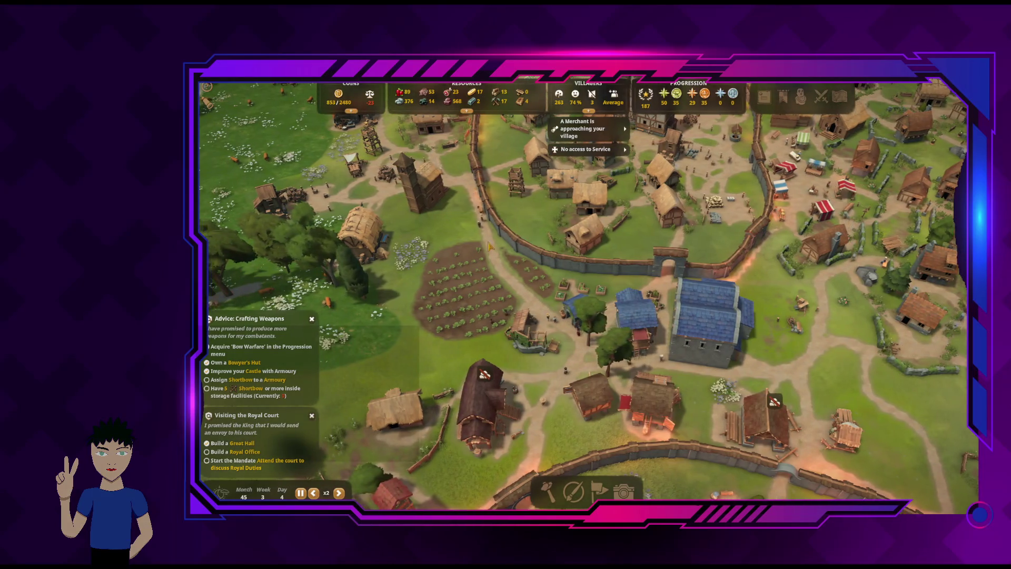
pyautogui.press('a')
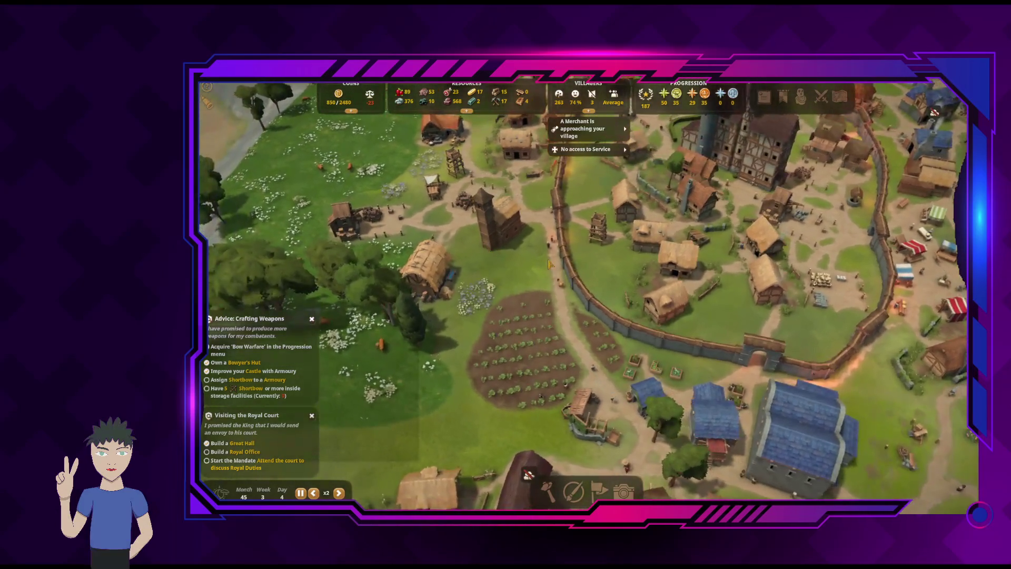
pyautogui.press('d')
pyautogui.press('s')
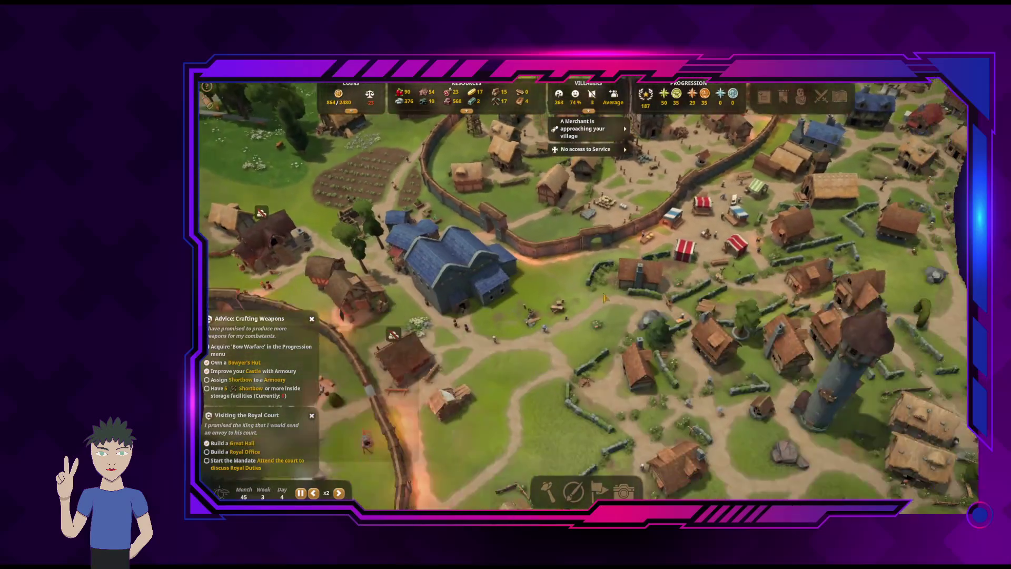
pyautogui.press('d')
pyautogui.press('s')
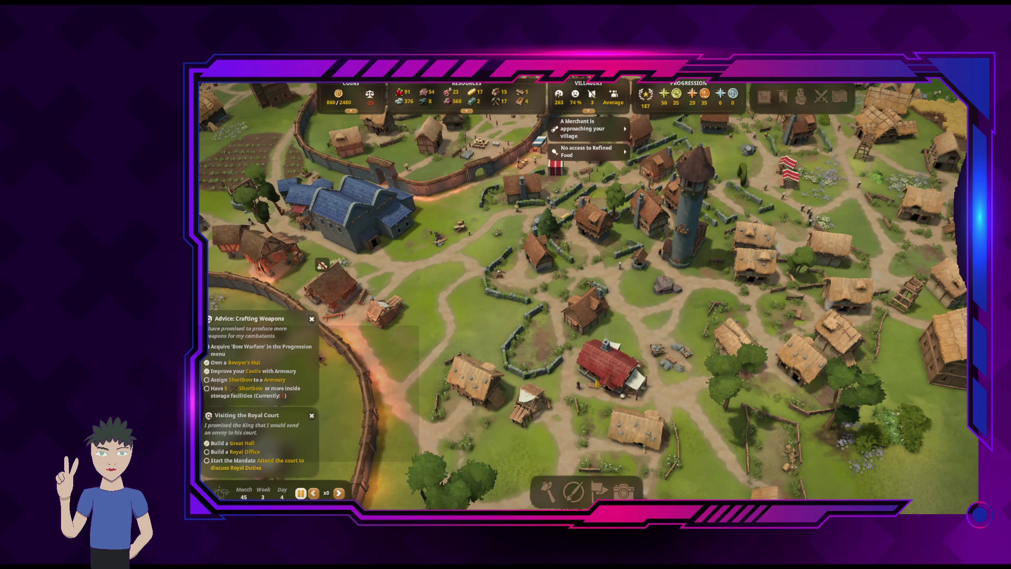
pyautogui.click(604, 373)
pyautogui.scroll(2, 678, 307)
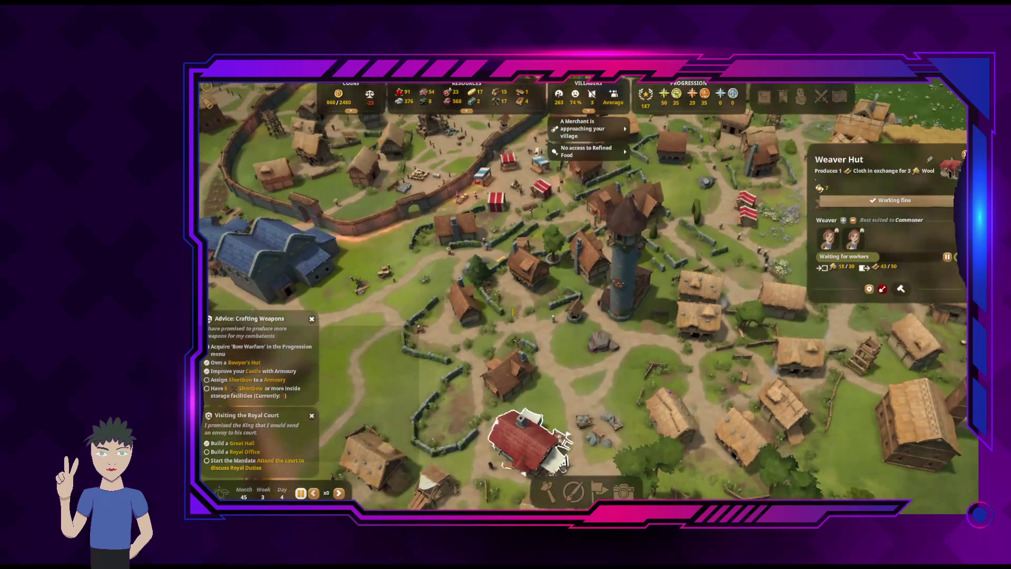
# Inspect the market stalls, ending on the white stall selling vegetables
pyautogui.scroll(2, 513, 311)
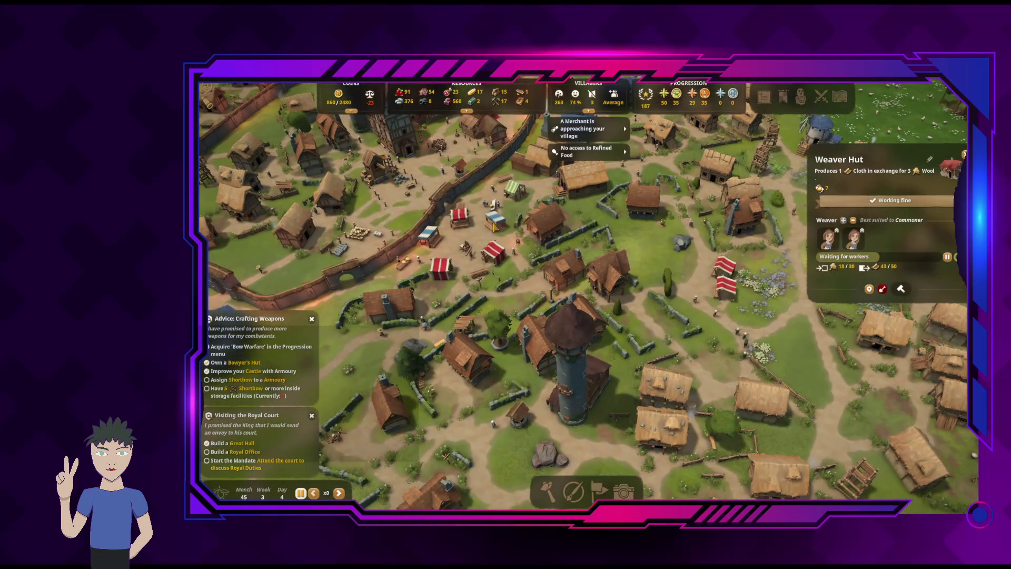
pyautogui.click(493, 227)
pyautogui.moveTo(494, 226); pyautogui.dragTo(578, 223)
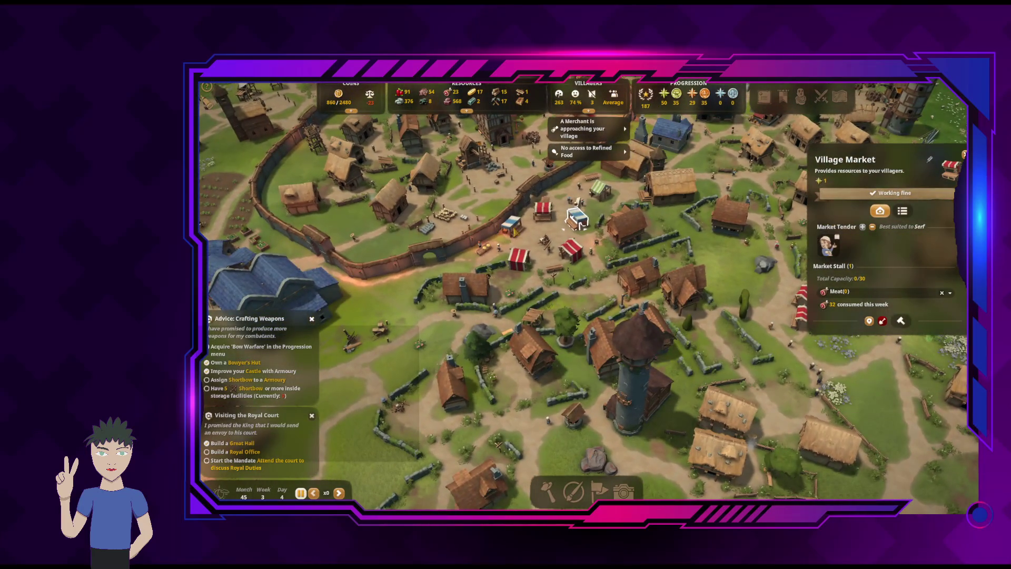
pyautogui.click(516, 229)
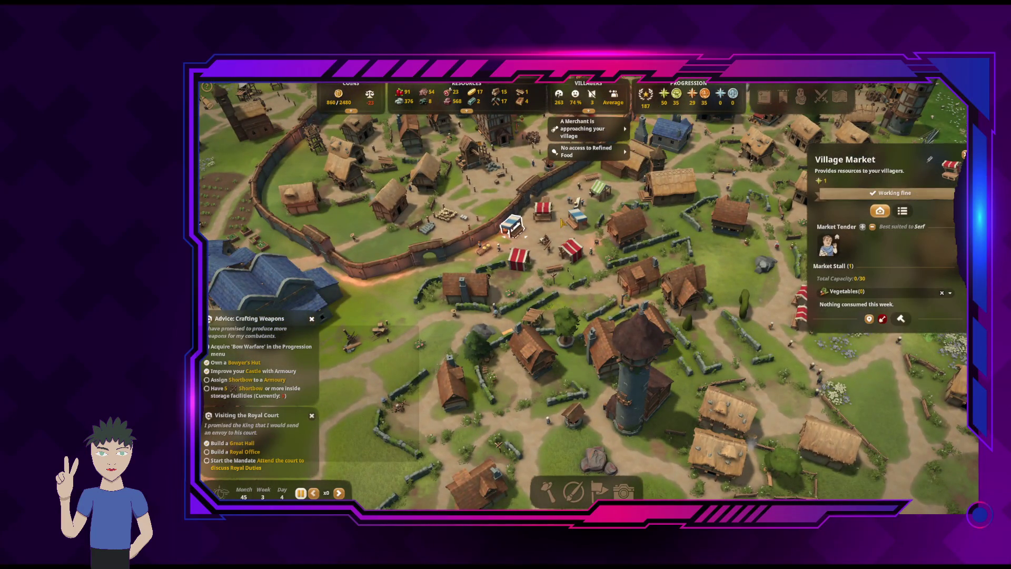
pyautogui.click(547, 211)
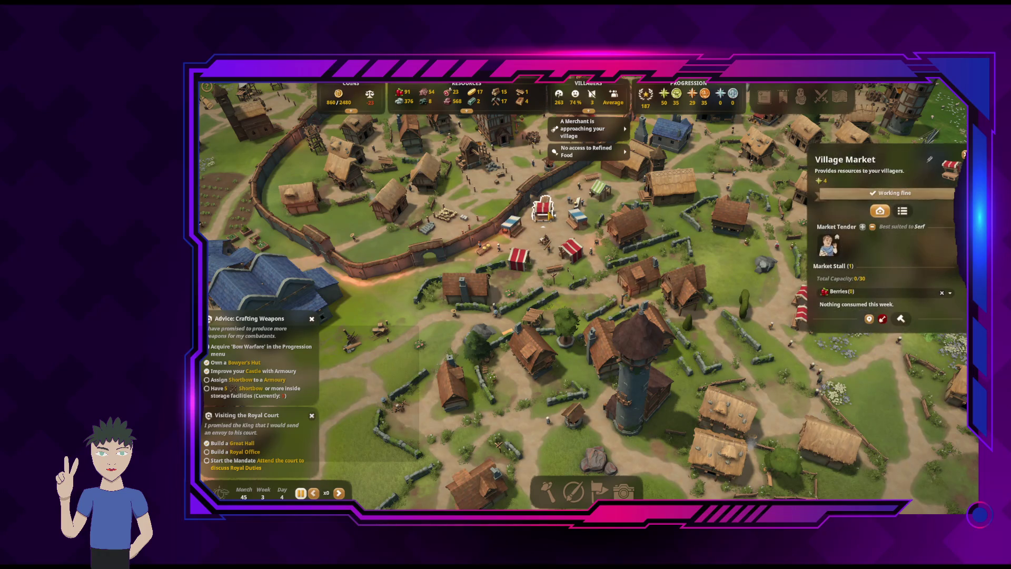
pyautogui.click(512, 230)
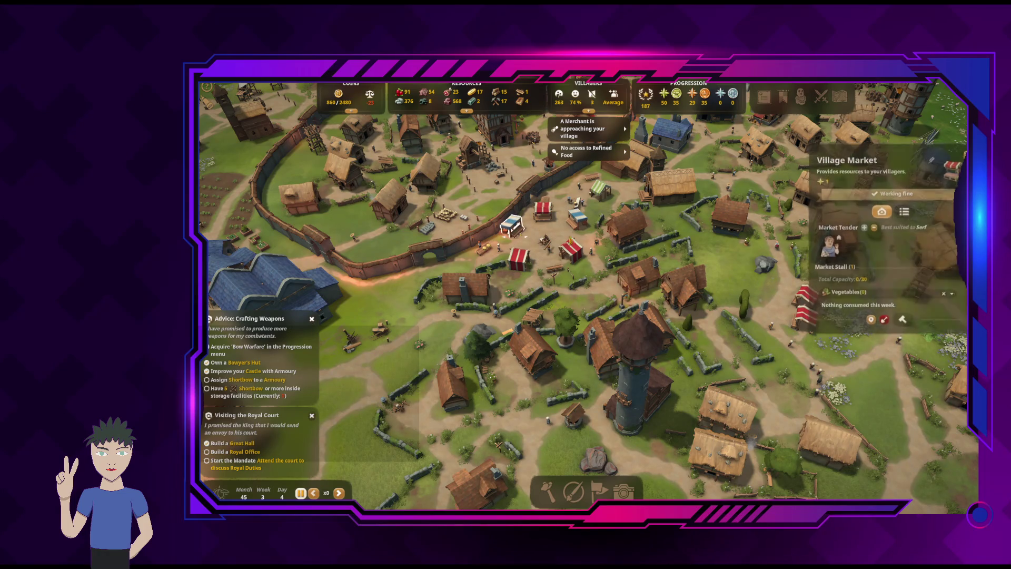
# Switch the white stall from Vegetables to Cheese, close it, and resume at double speed
pyautogui.click(887, 293)
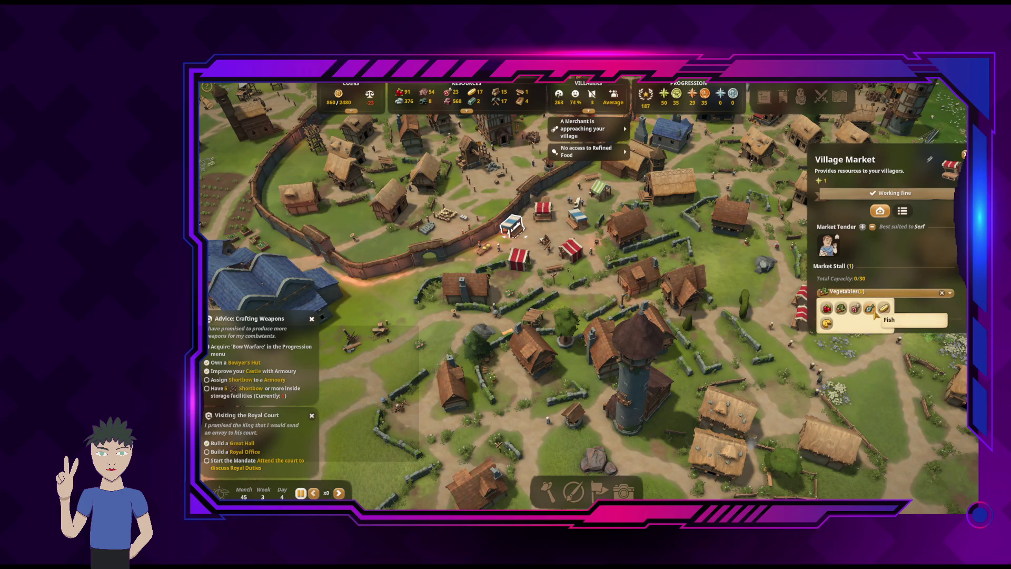
pyautogui.click(825, 323)
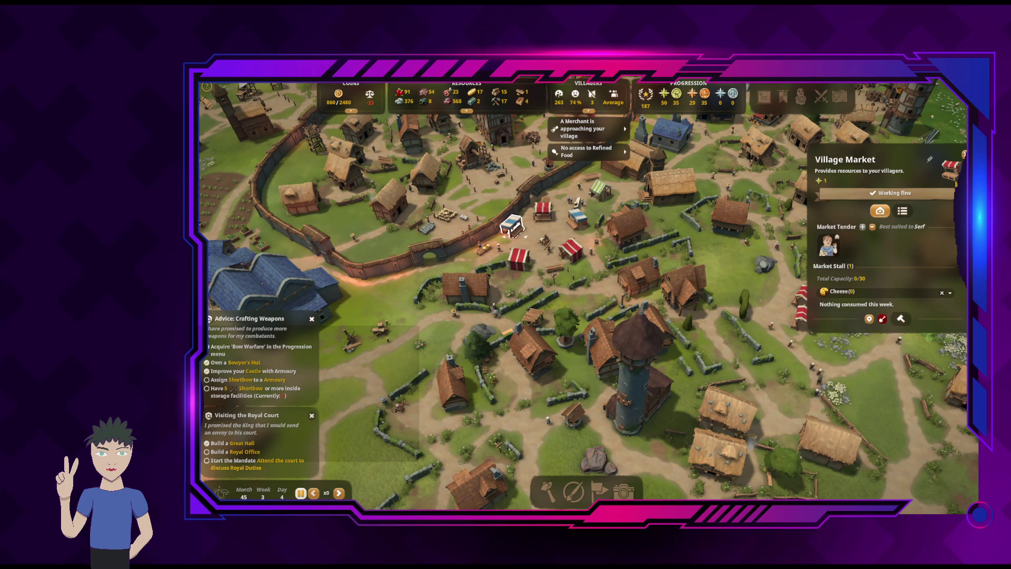
pyautogui.press('Escape')
pyautogui.press('space')
# Pan toward the eastern fields and open the Brewery's details beside the wheat fields
pyautogui.press('s')
pyautogui.press('d')
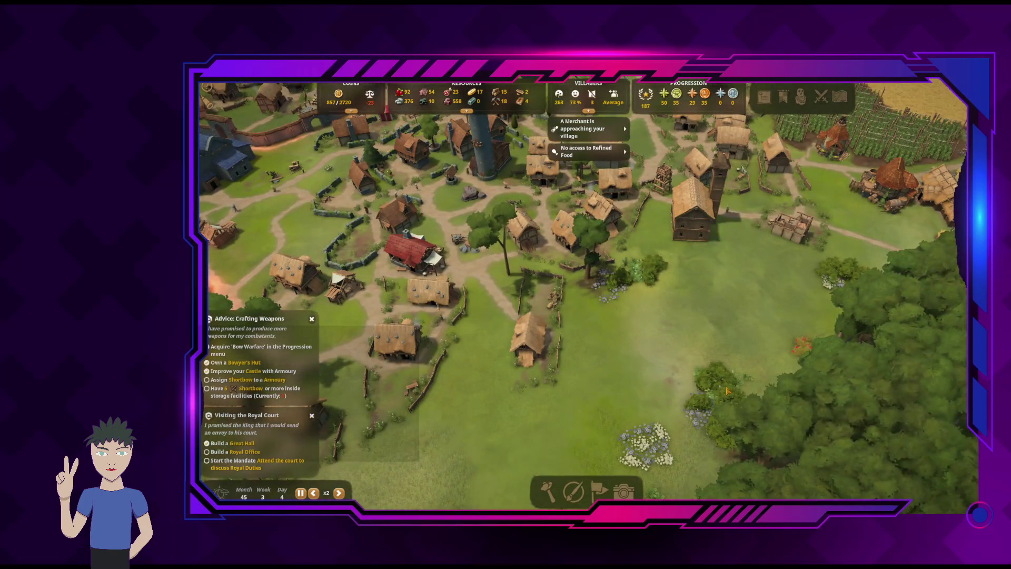
pyautogui.press('d')
pyautogui.press('w')
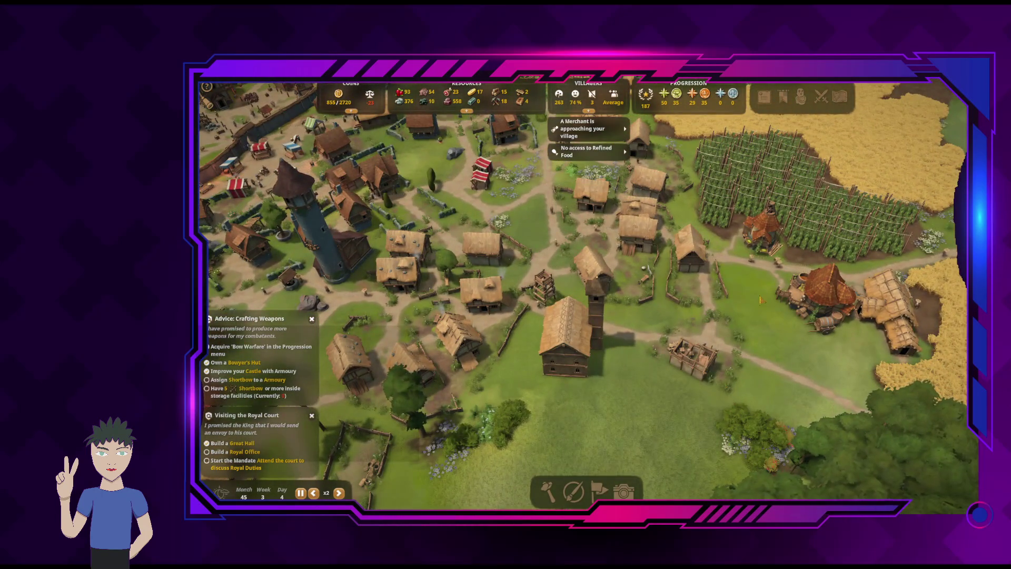
pyautogui.click(819, 304)
# Pan and rotate the view over the castle, forest, river and walled village
pyautogui.scroll(-3, 593, 338)
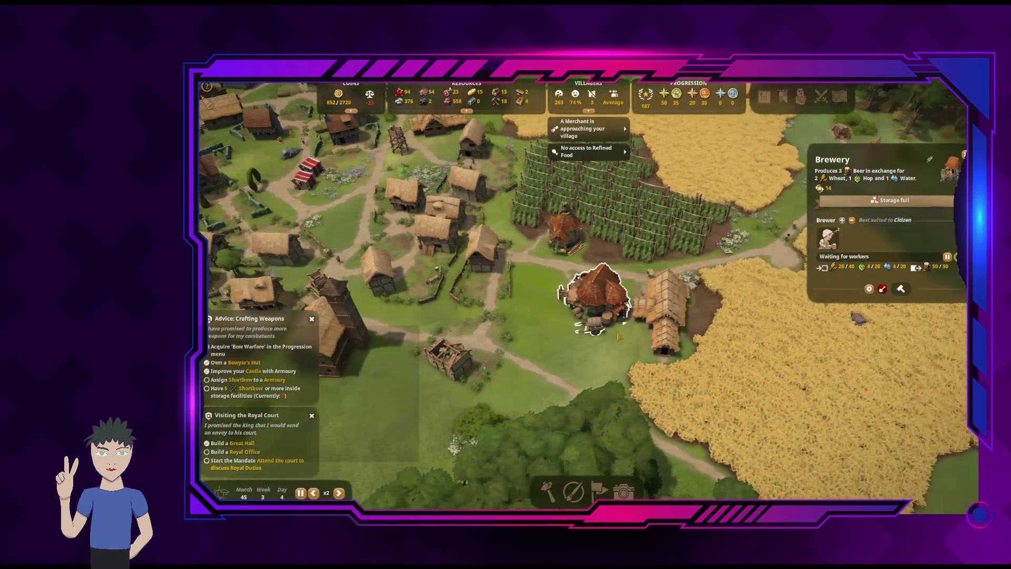
pyautogui.press('w')
pyautogui.press('a')
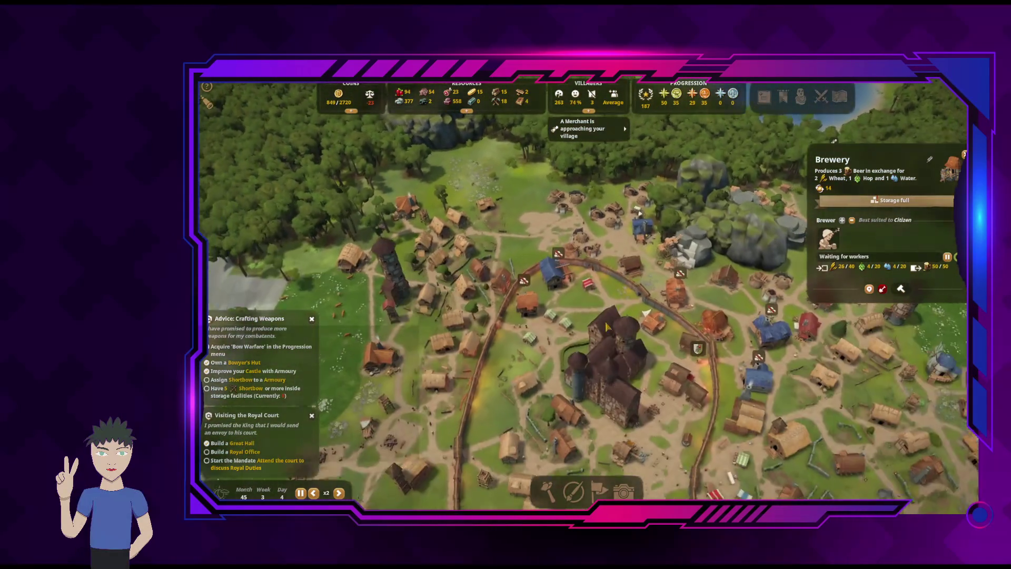
pyautogui.press('s')
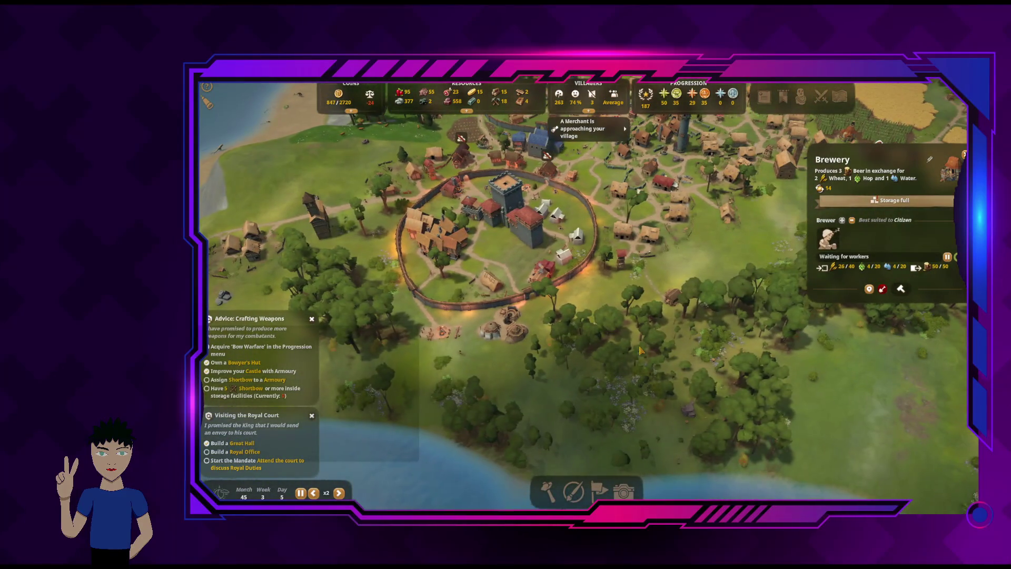
pyautogui.press('d')
pyautogui.press('q')
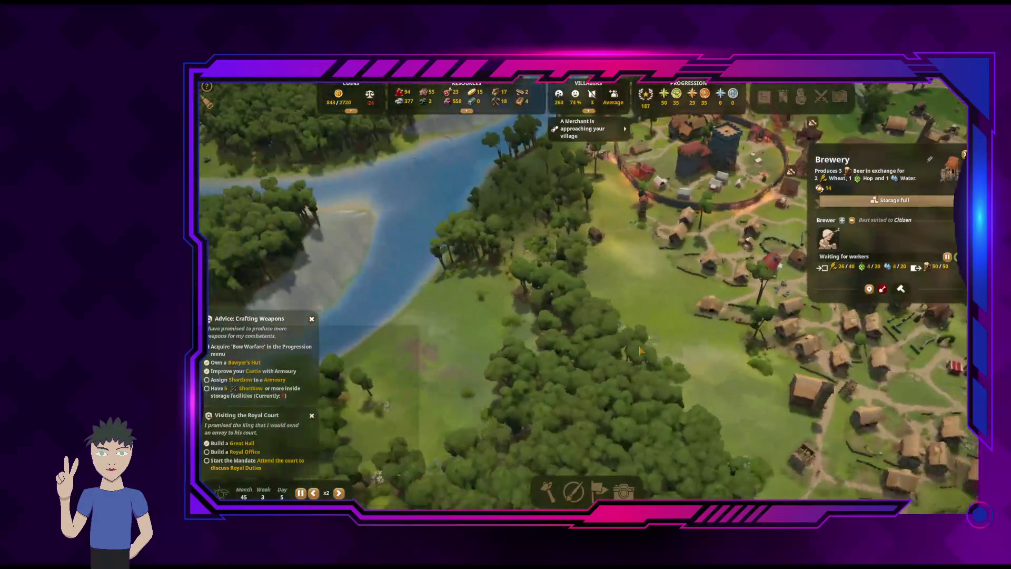
pyautogui.press('a')
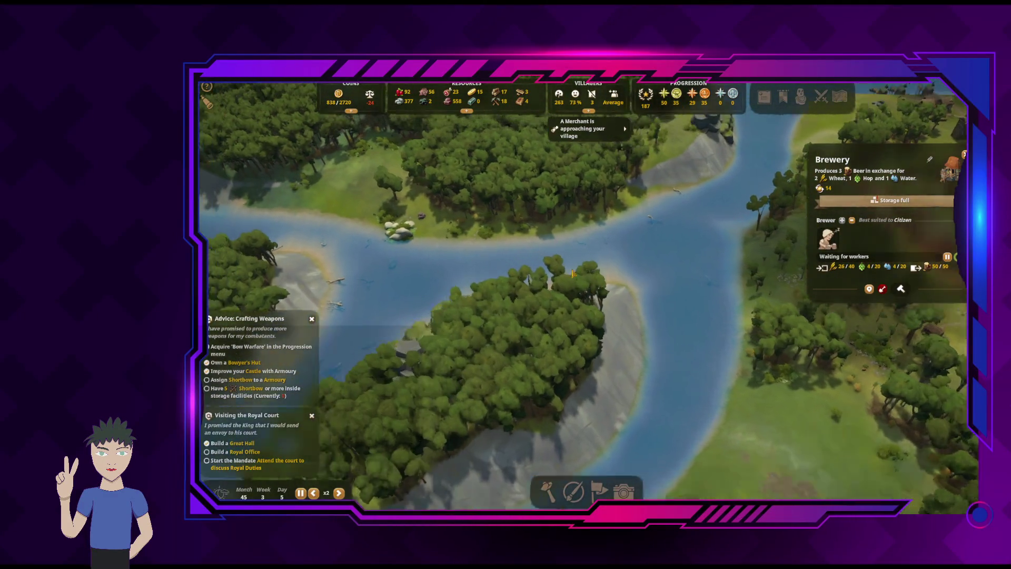
pyautogui.press('d')
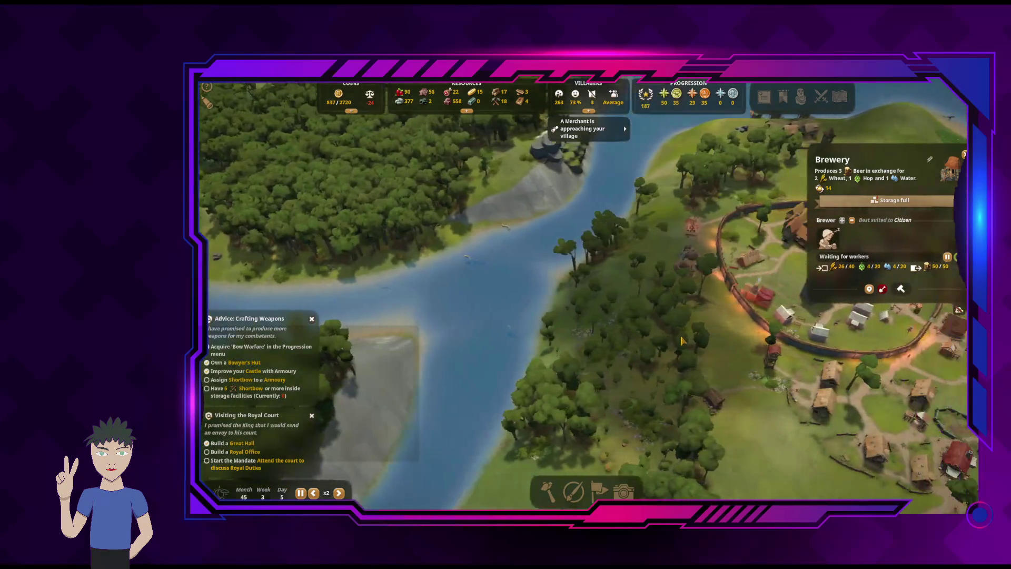
pyautogui.press('d')
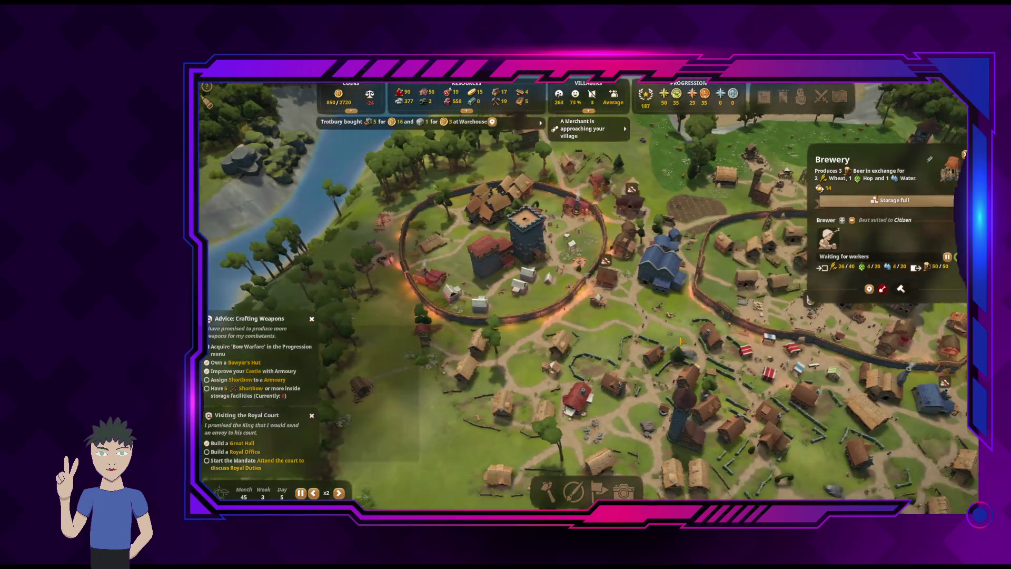
pyautogui.press('s')
pyautogui.press('e')
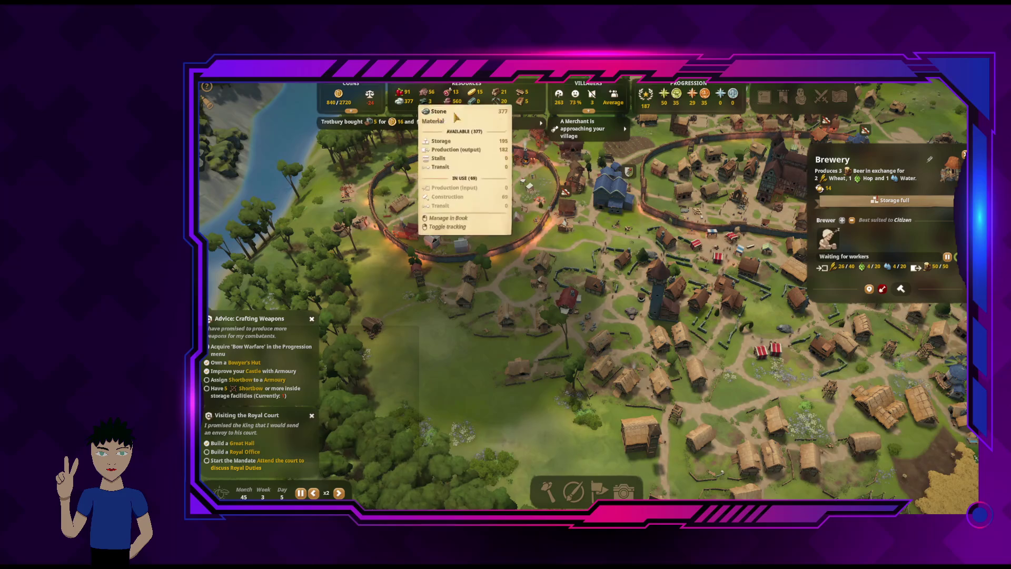
# Check the expanded resource grid, then close the Brewery details
pyautogui.moveTo(468, 112)
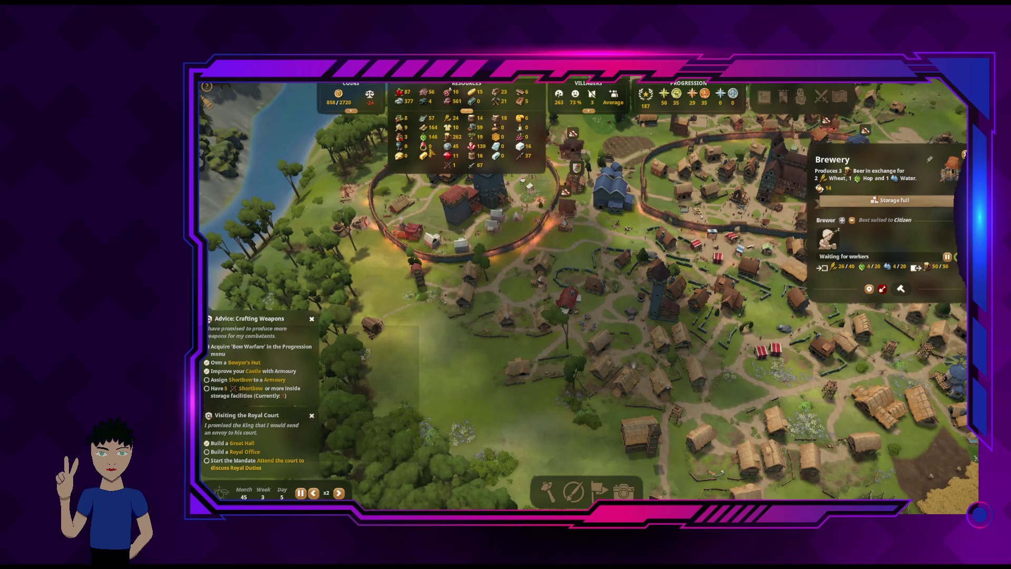
pyautogui.moveTo(436, 135)
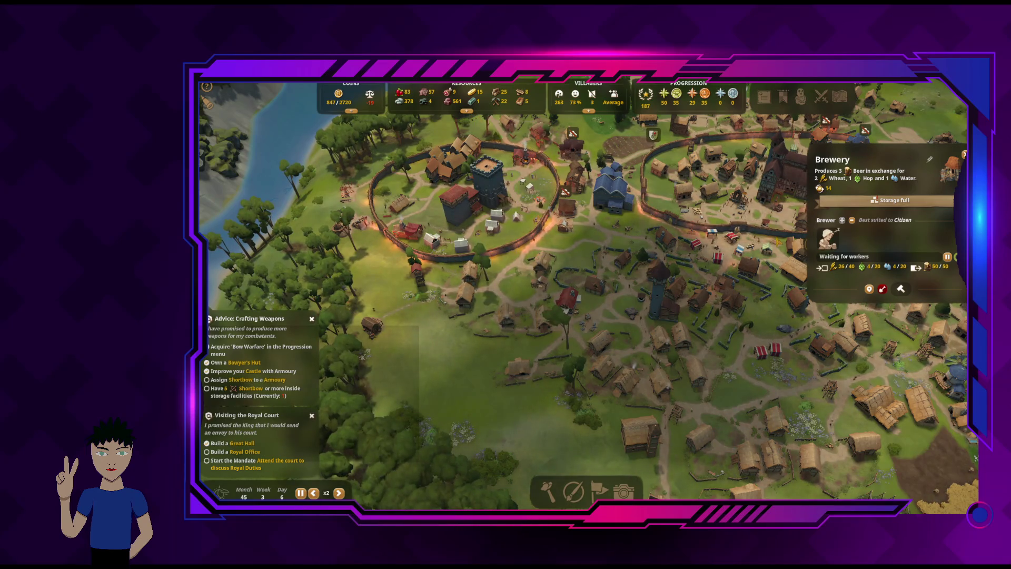
pyautogui.press('Escape')
pyautogui.press('e')
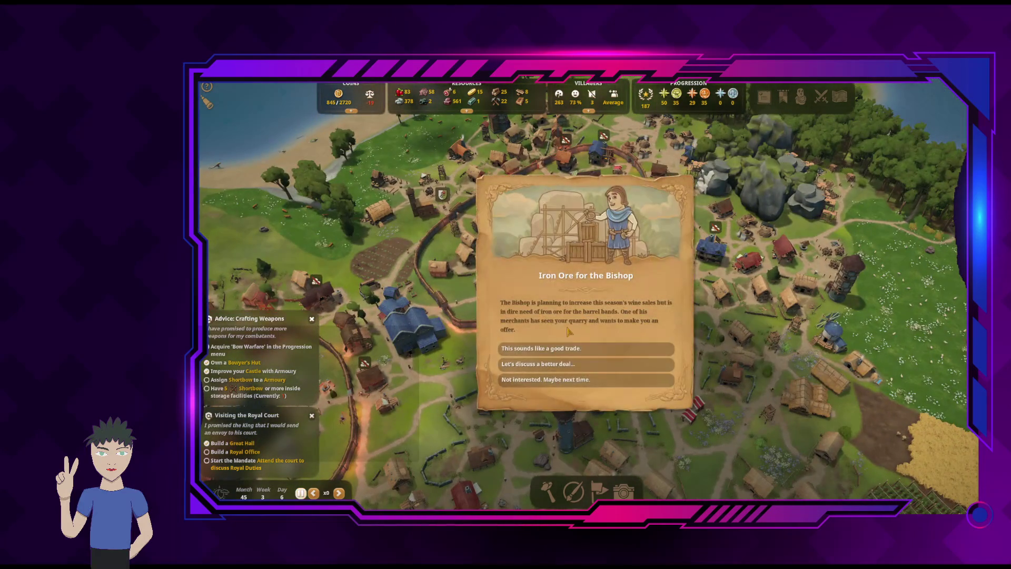
# Accept the Bishop's iron ore trade and deliver the ore for 225 coins and 5 reputation
pyautogui.moveTo(562, 350)
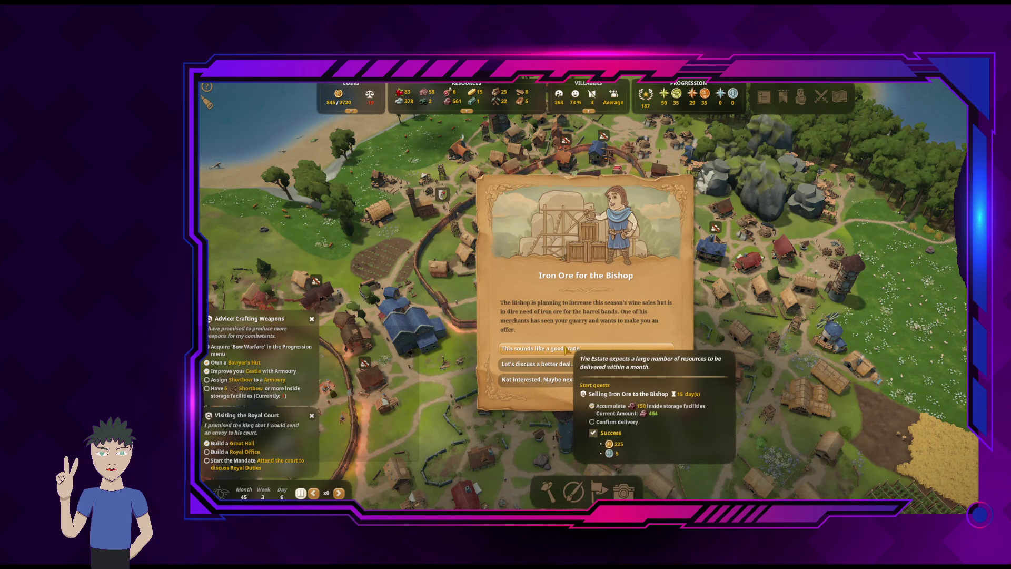
pyautogui.click(566, 348)
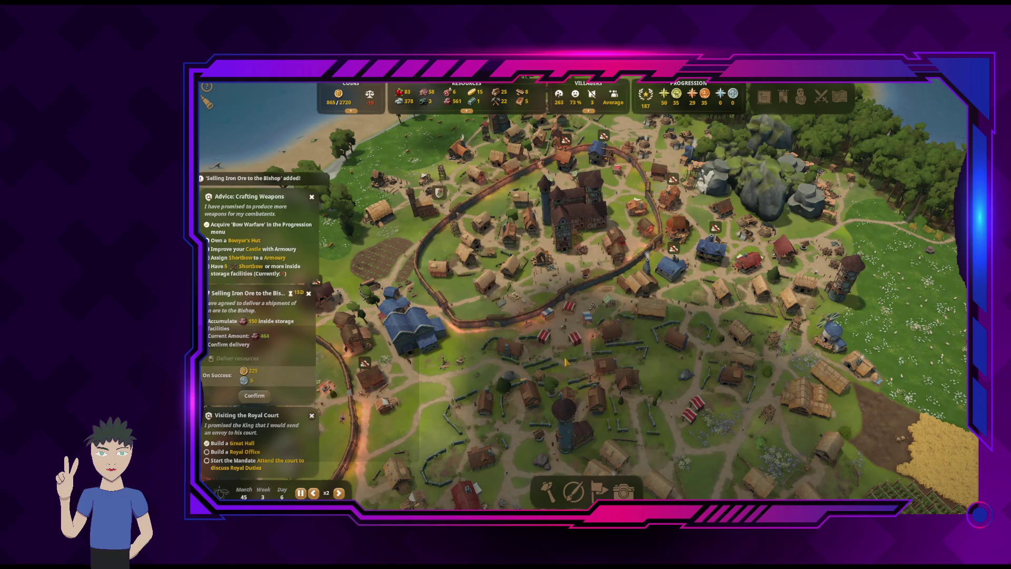
pyautogui.click(268, 402)
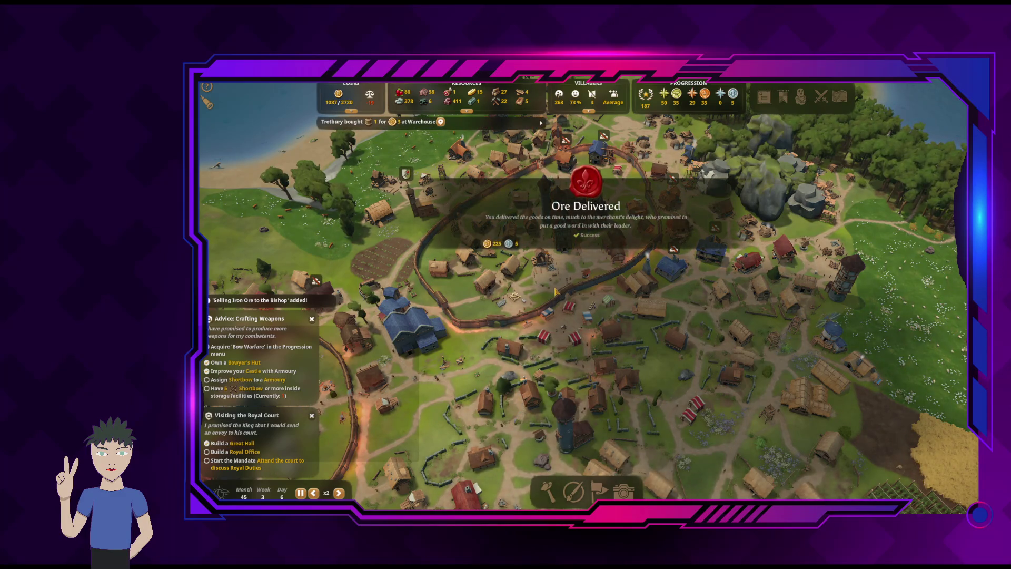
pyautogui.press('a')
pyautogui.press('a')
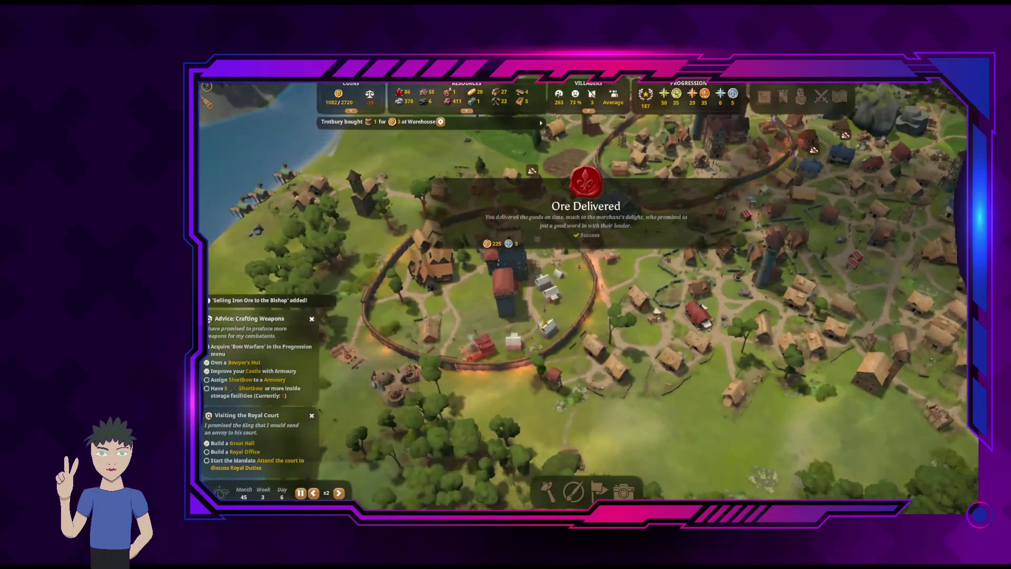
# Centre on the castle, inspect the Treasury and Castle Keep, and enter the keep's edit mode
pyautogui.press('s')
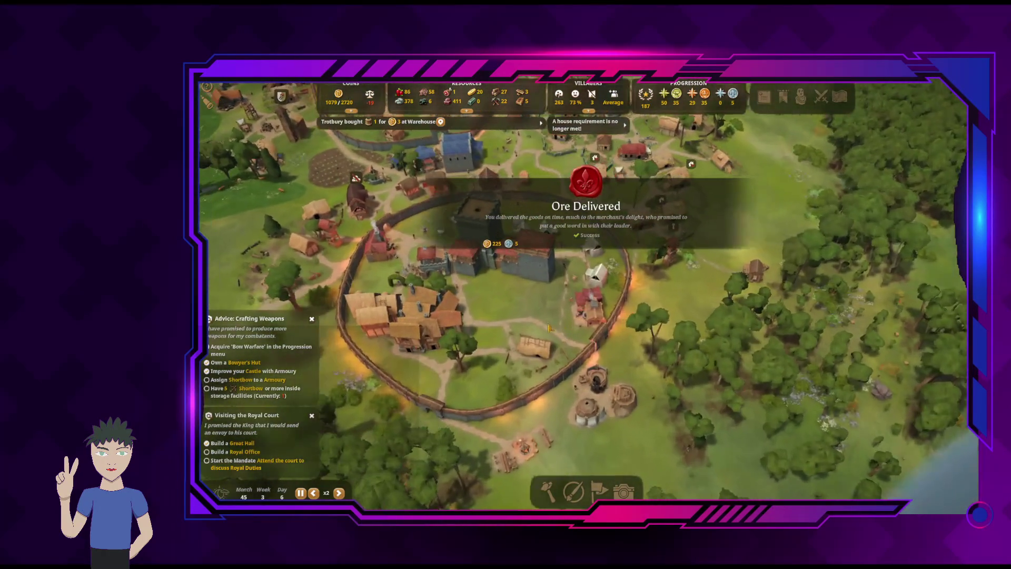
pyautogui.press('d')
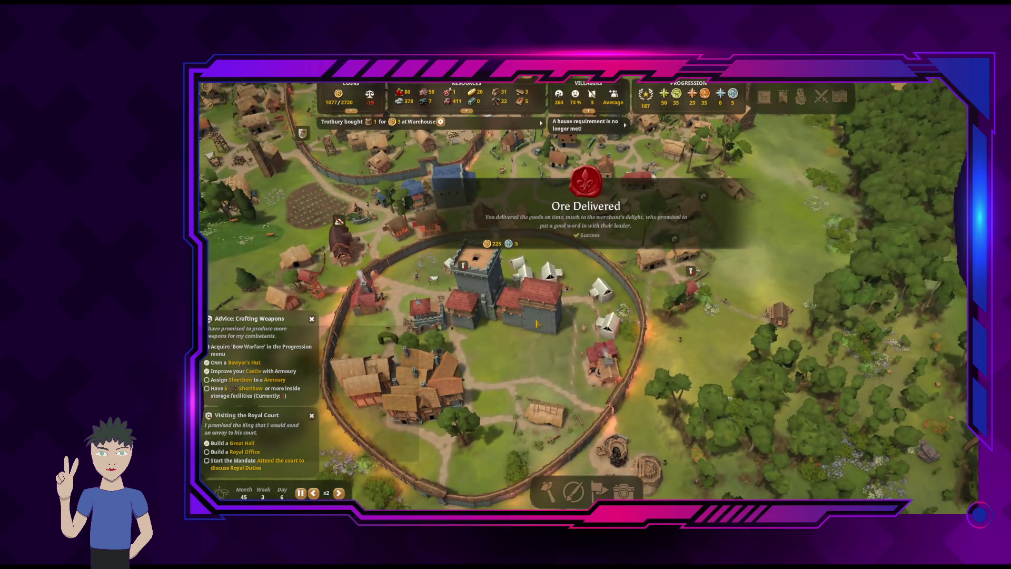
pyautogui.click(536, 323)
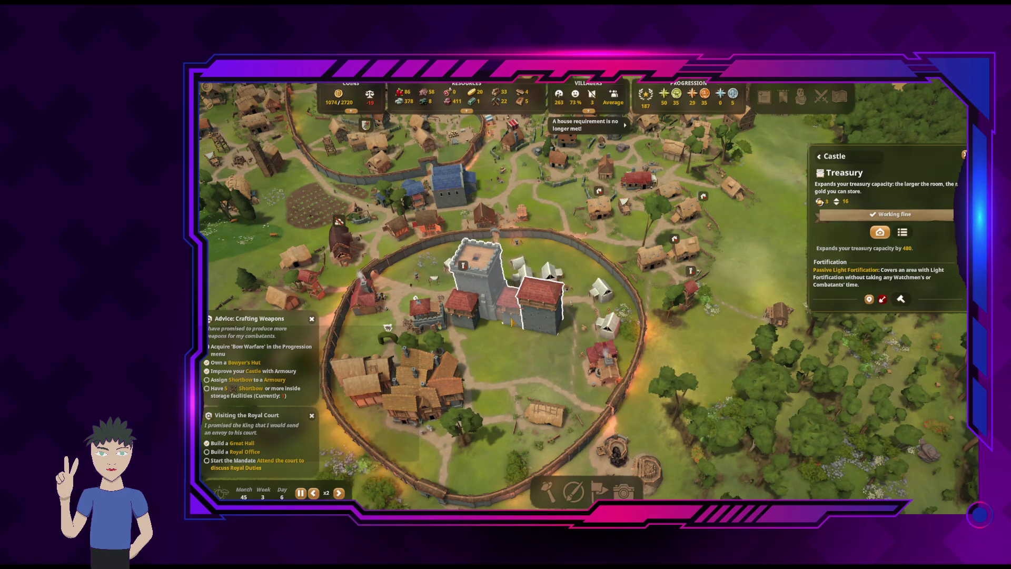
pyautogui.click(476, 266)
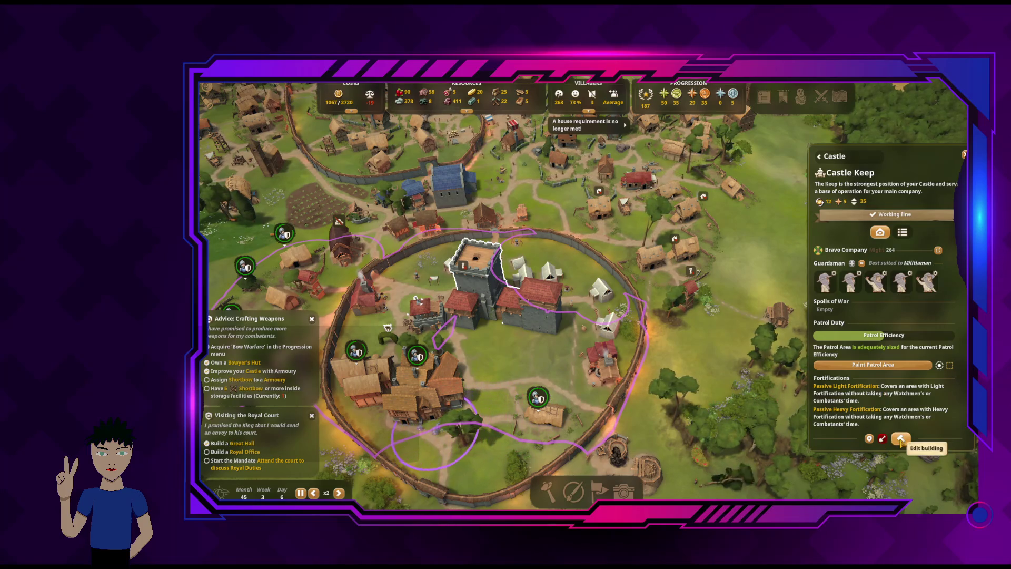
pyautogui.click(900, 440)
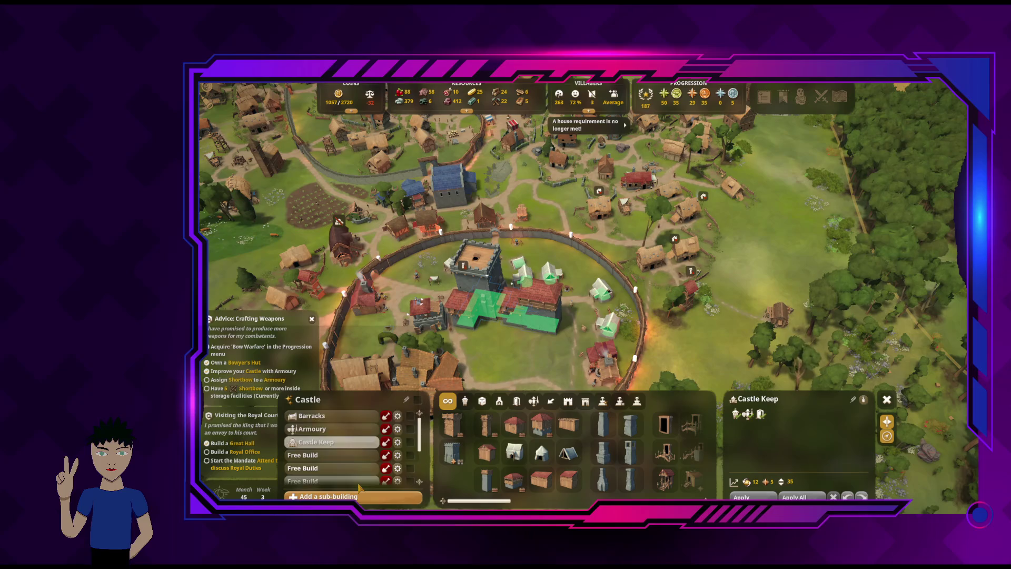
# Add a Royal Office sub-building as a Rustic Fortified Quarters, Minor room and enlarge it
pyautogui.scroll(-3, 361, 471)
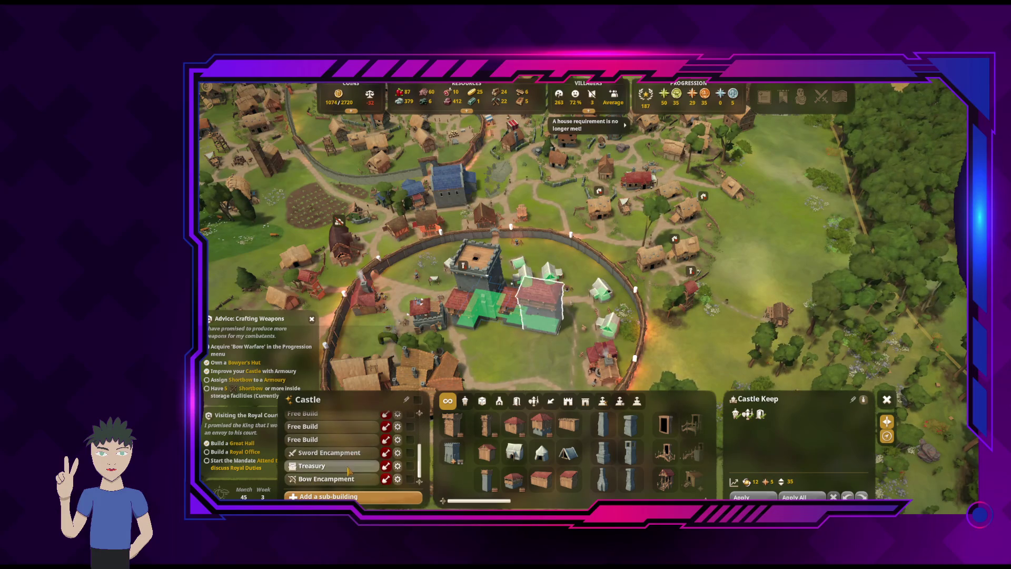
pyautogui.click(356, 497)
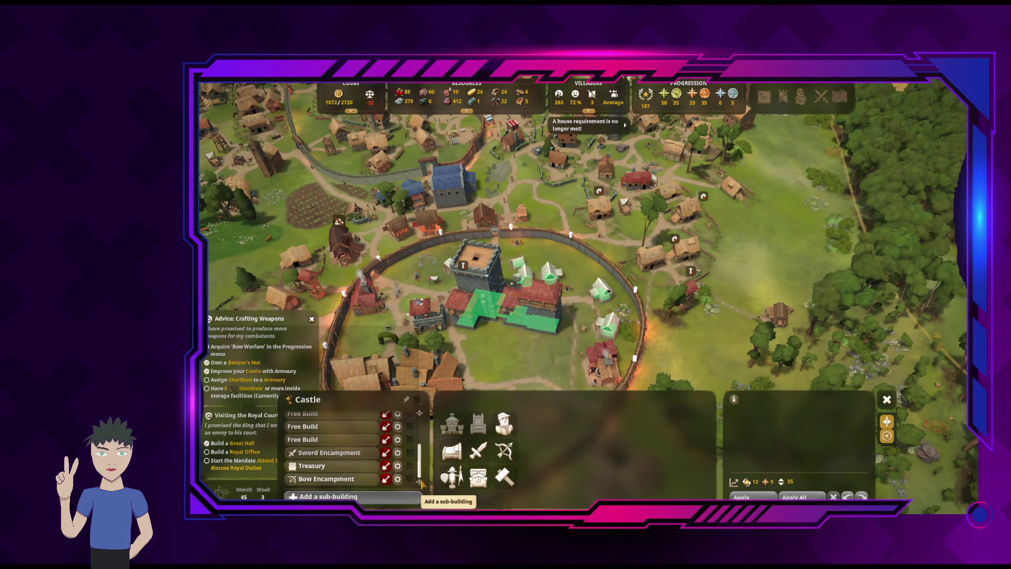
pyautogui.click(515, 430)
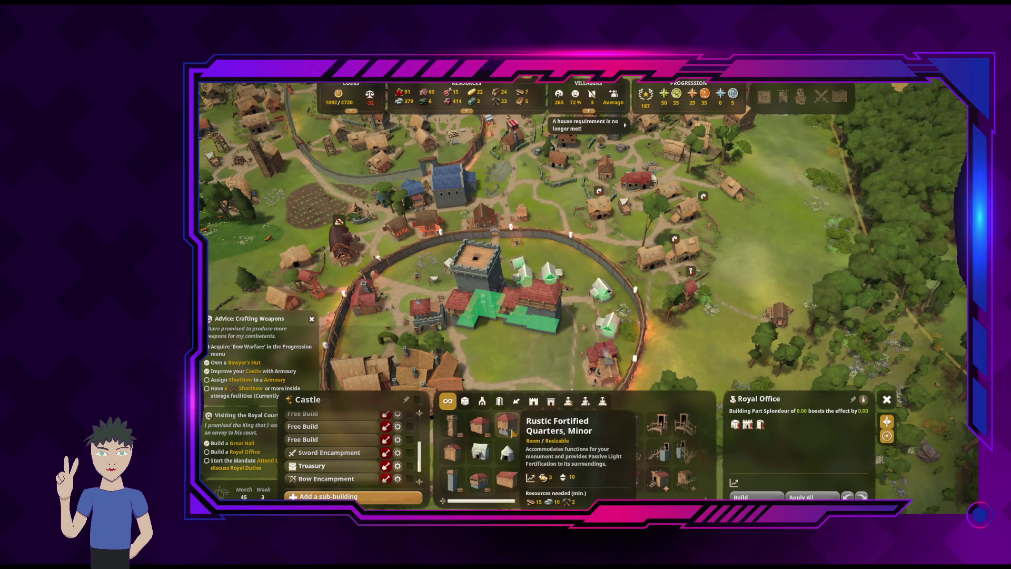
pyautogui.click(510, 428)
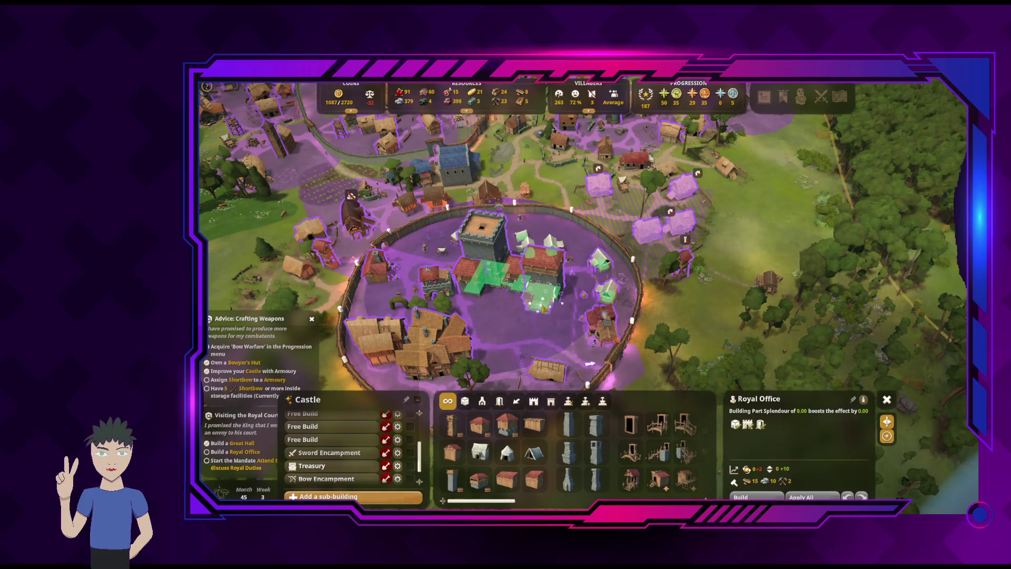
pyautogui.moveTo(543, 308)
pyautogui.mouseDown()
pyautogui.moveTo(540, 197)
pyautogui.moveTo(541, 283)
pyautogui.mouseUp()
# Reposition the Royal Office room on the castle and confirm its construction
pyautogui.press('e')
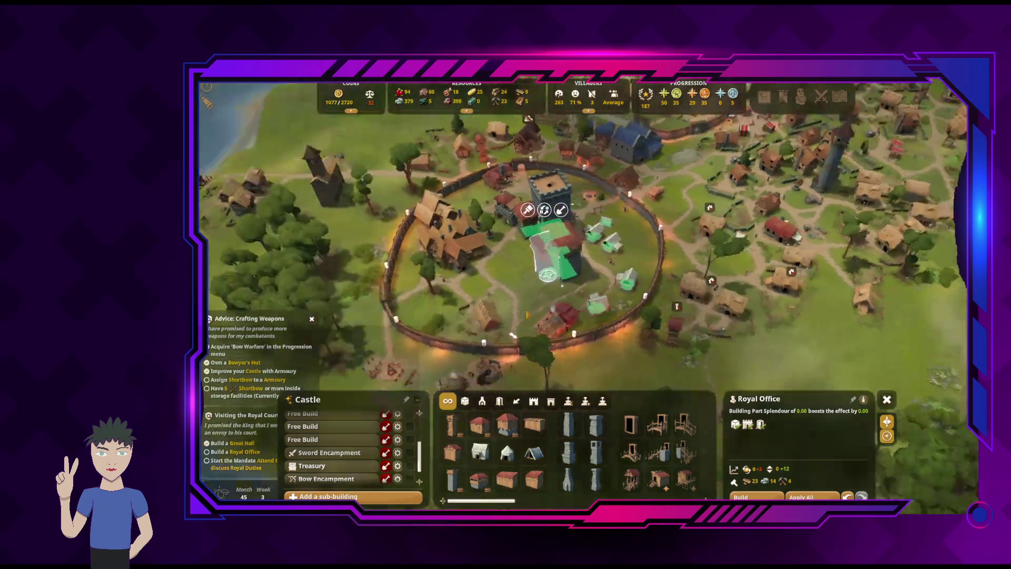
pyautogui.scroll(5, 558, 300)
pyautogui.press('e')
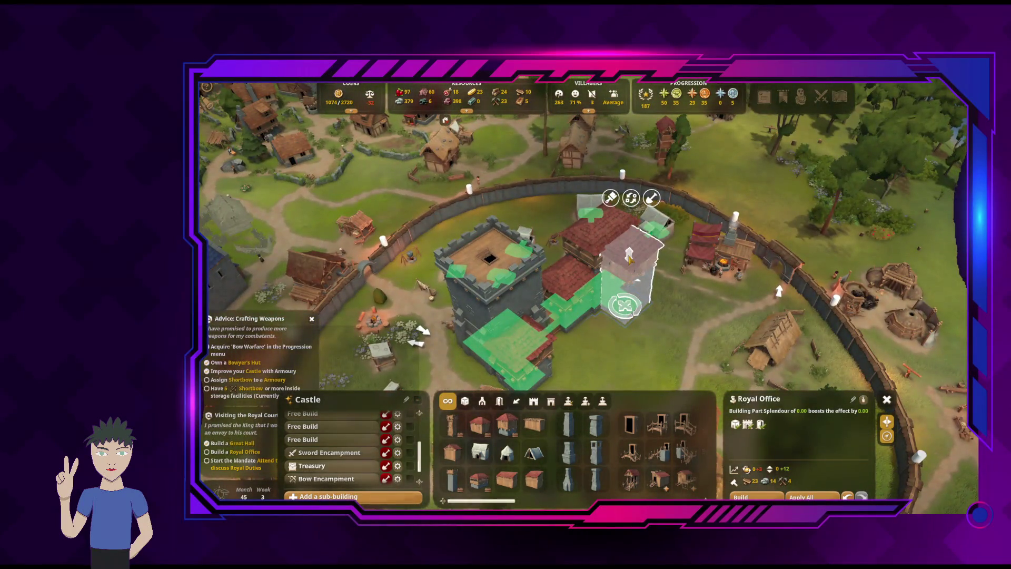
pyautogui.click(629, 258)
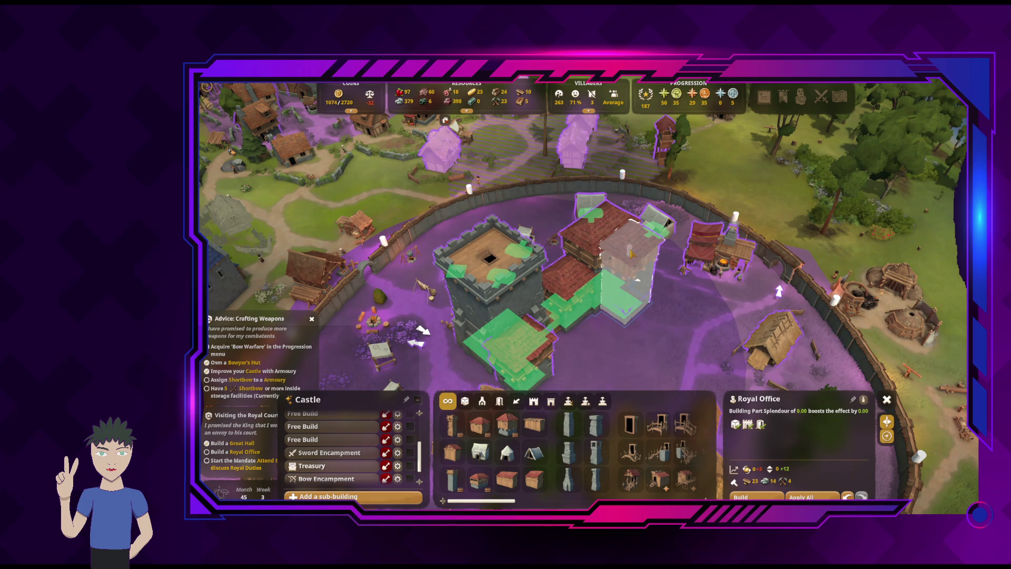
pyautogui.click(632, 258)
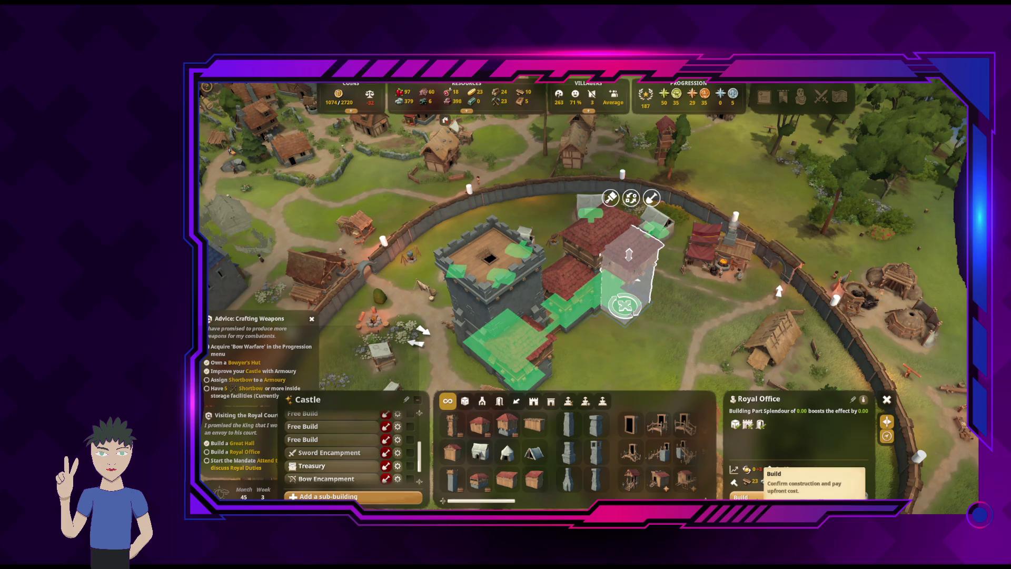
pyautogui.click(747, 495)
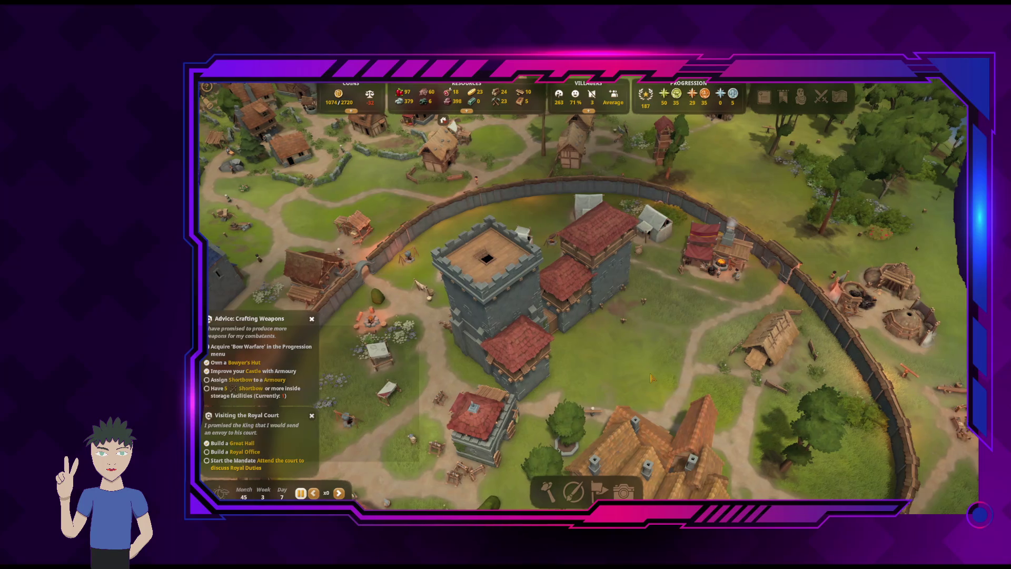
pyautogui.press('e')
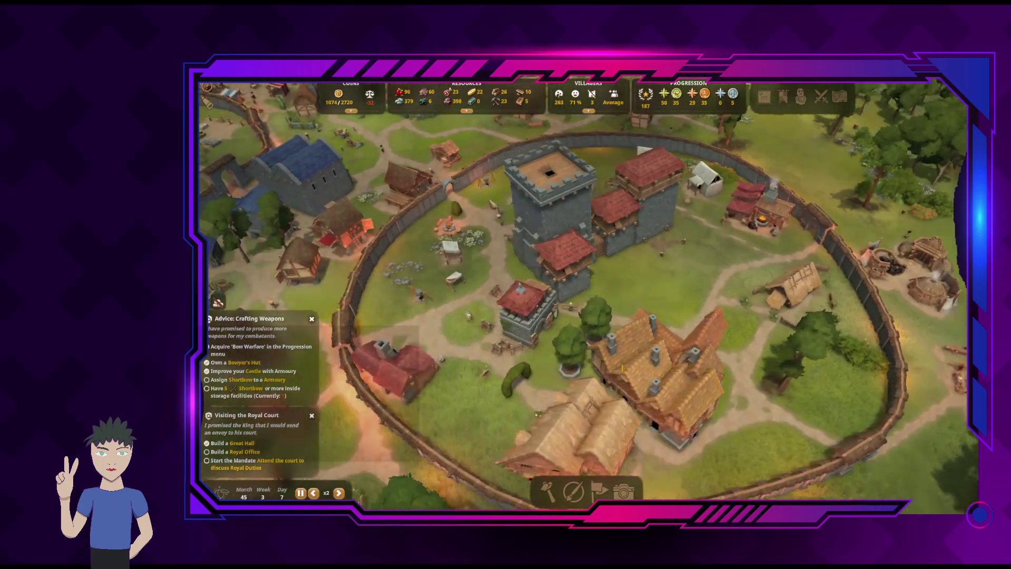
pyautogui.scroll(-5, 623, 368)
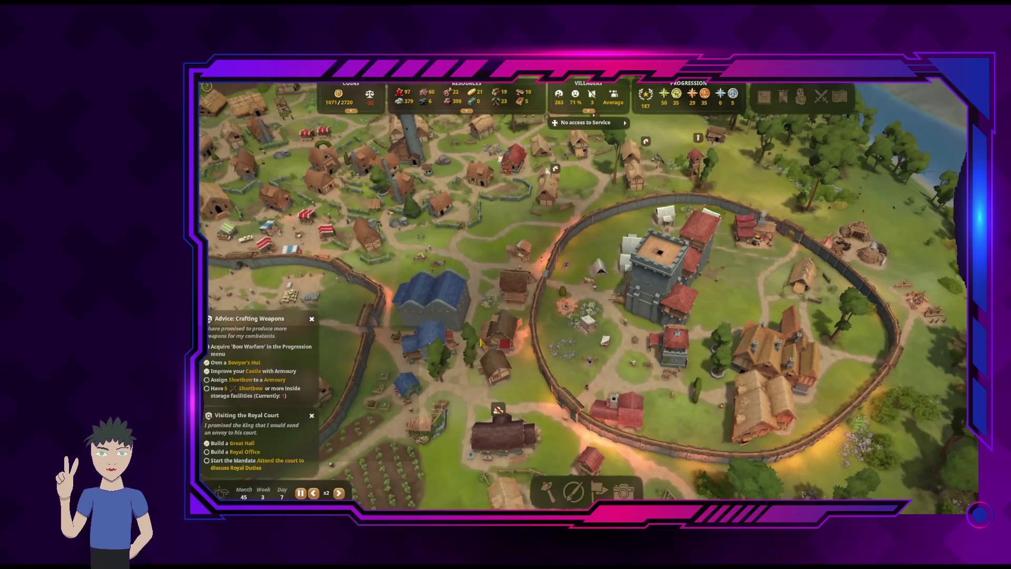
pyautogui.press('s')
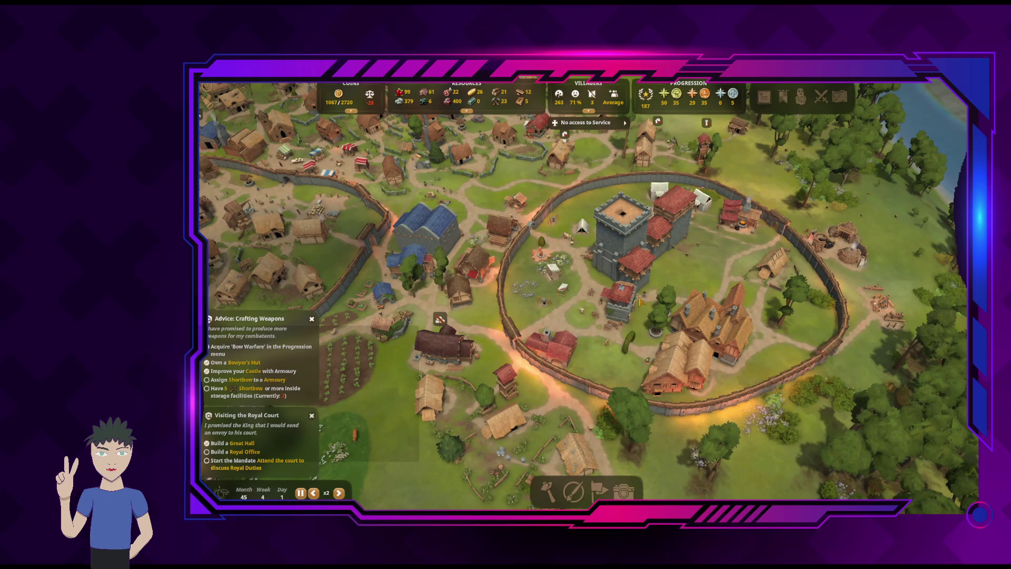
pyautogui.press('a')
pyautogui.press('w')
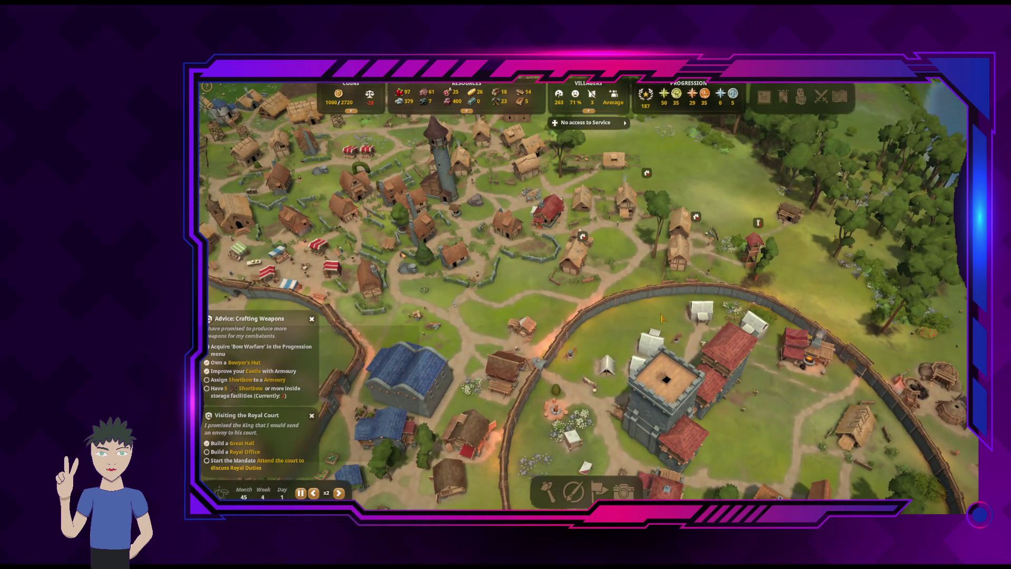
pyautogui.press('w')
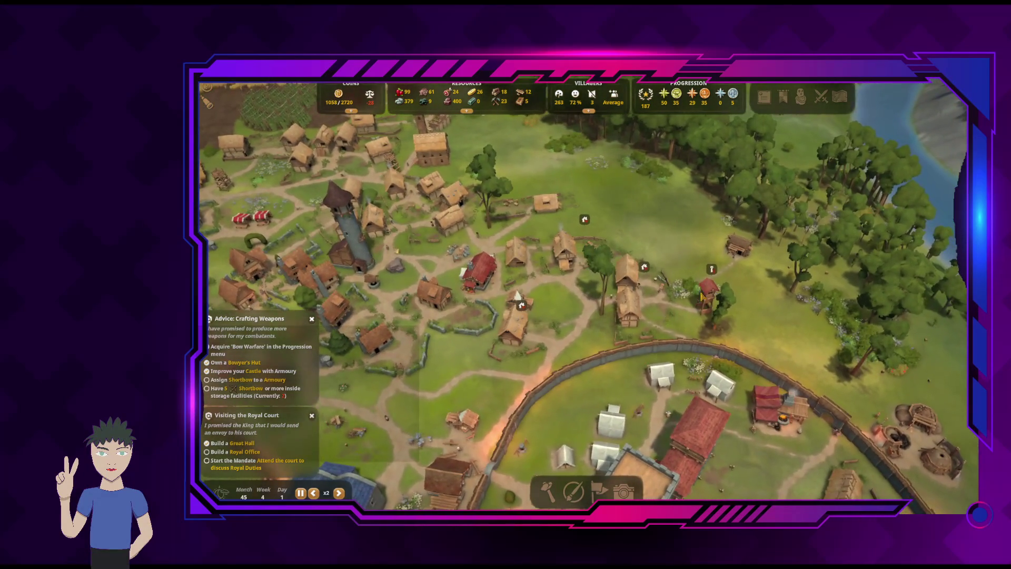
pyautogui.press('a')
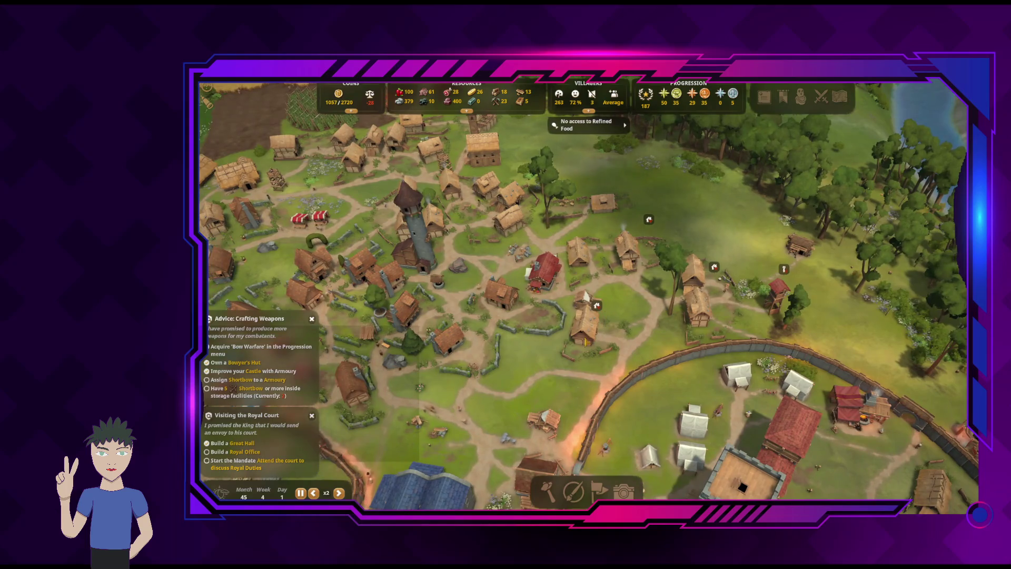
pyautogui.click(585, 337)
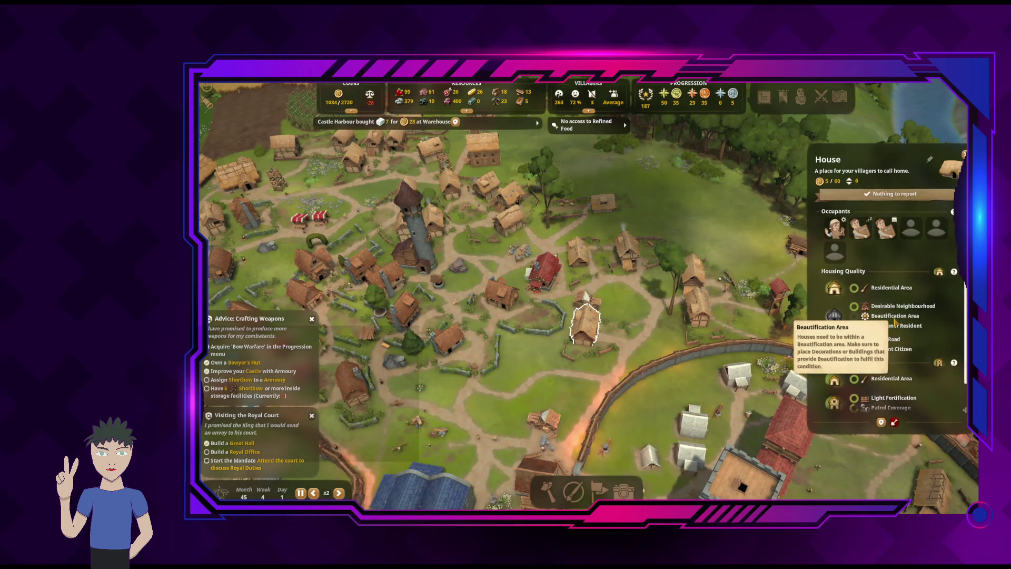
pyautogui.scroll(-1, 895, 321)
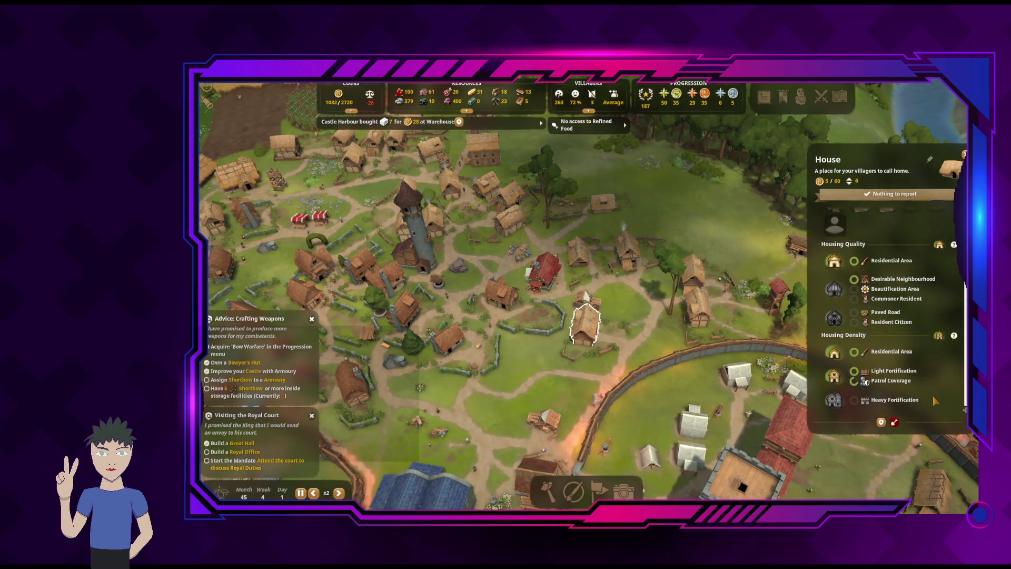
pyautogui.scroll(1, 934, 378)
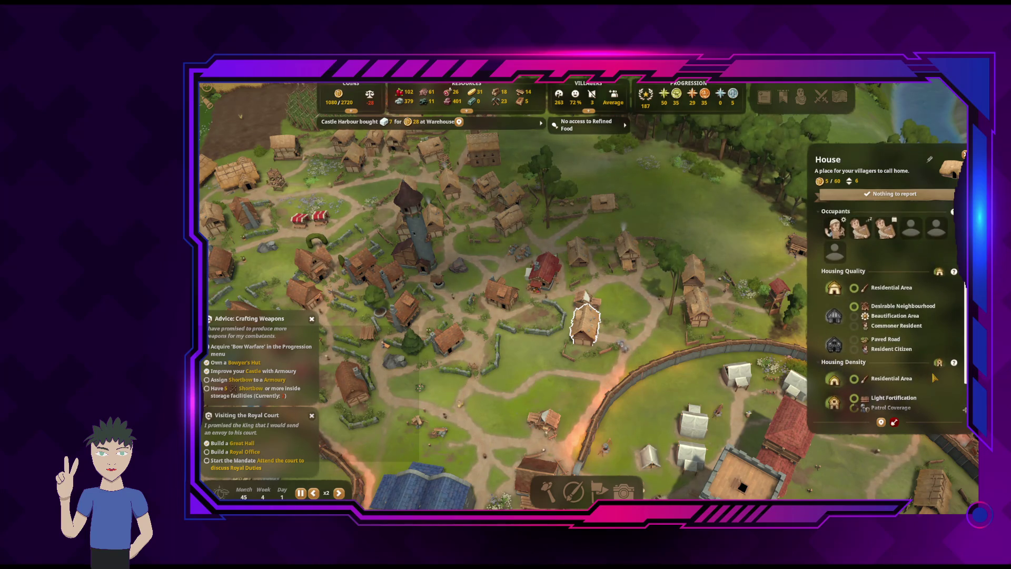
pyautogui.press('Escape')
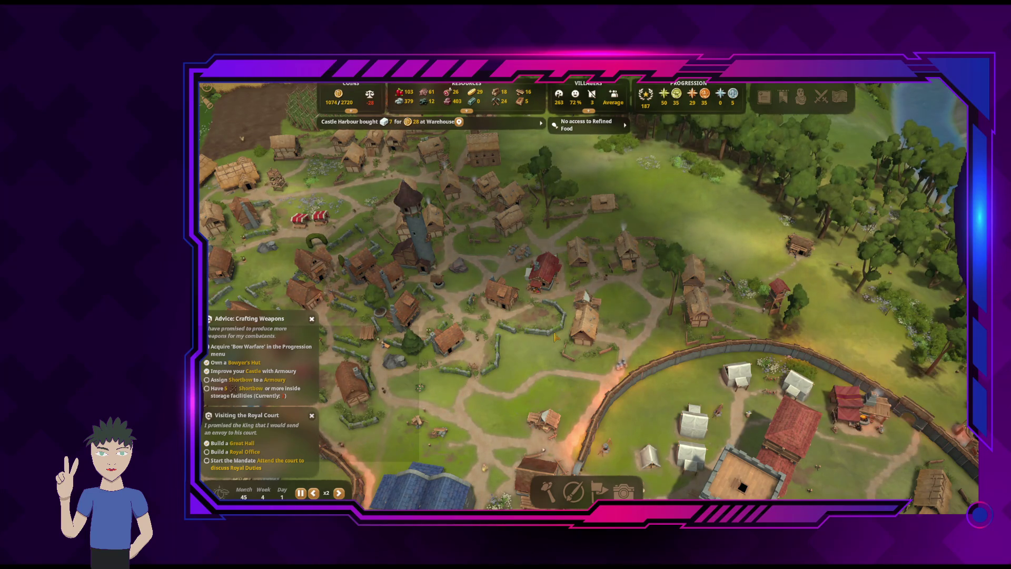
pyautogui.scroll(3, 577, 341)
pyautogui.press('w')
pyautogui.press('d')
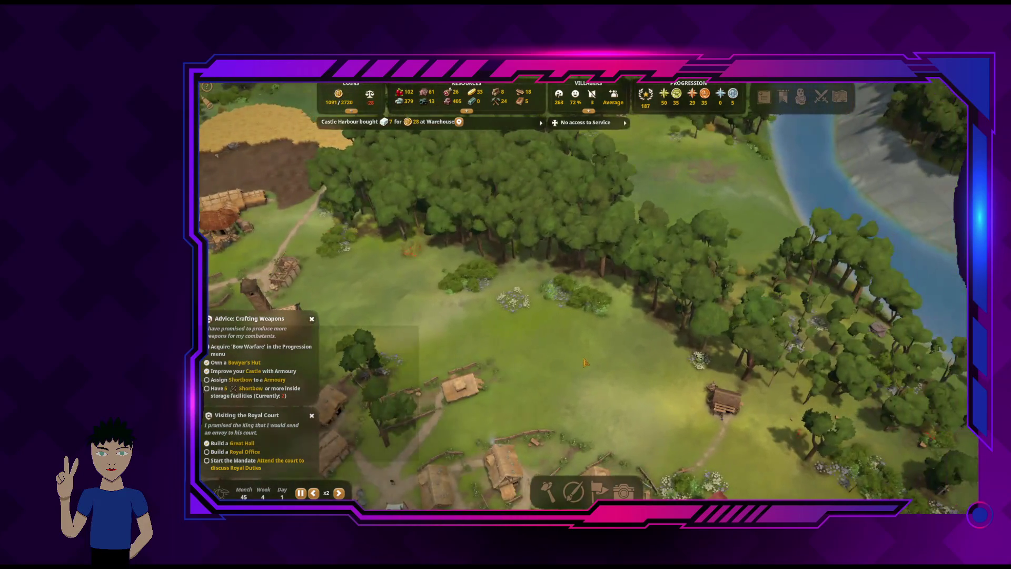
pyautogui.press('s')
pyautogui.press('a')
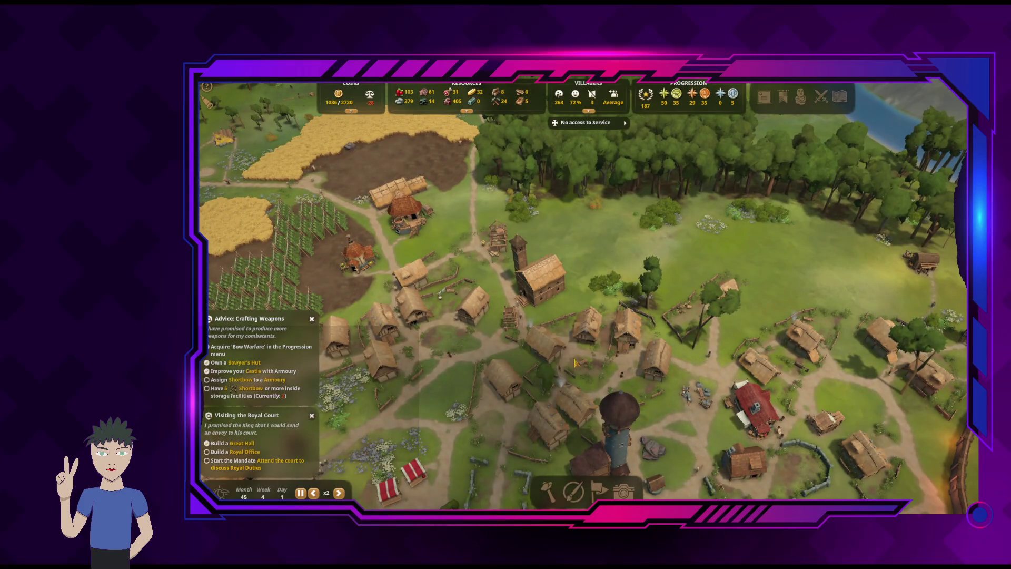
pyautogui.press('a')
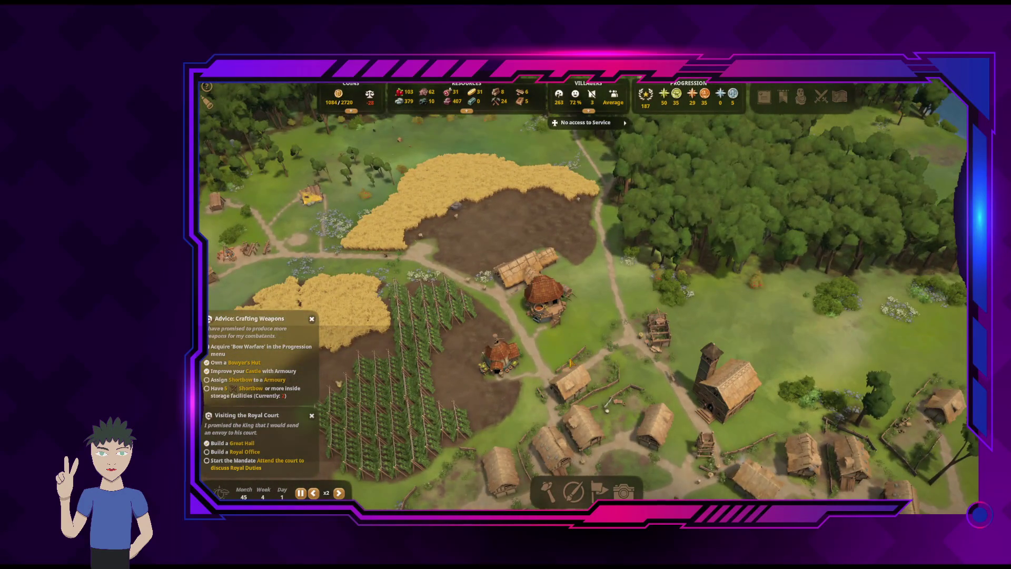
pyautogui.scroll(-1, 585, 363)
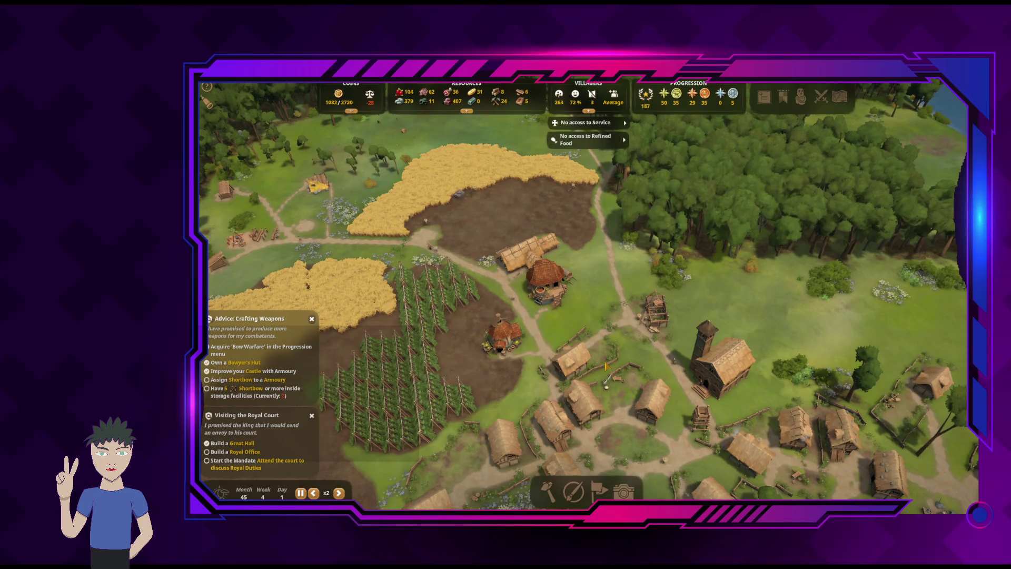
pyautogui.press('s')
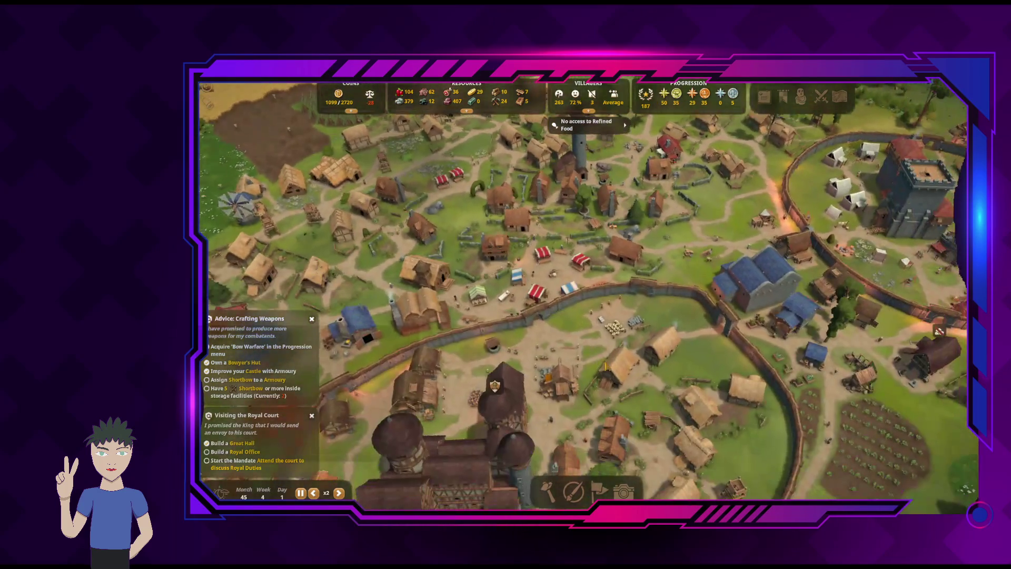
pyautogui.press('a')
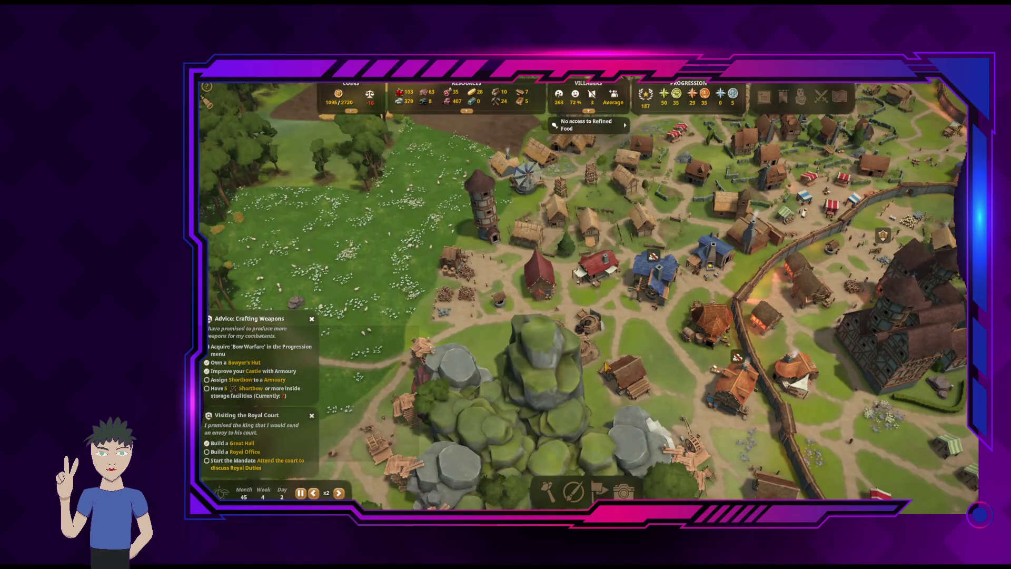
pyautogui.press('d')
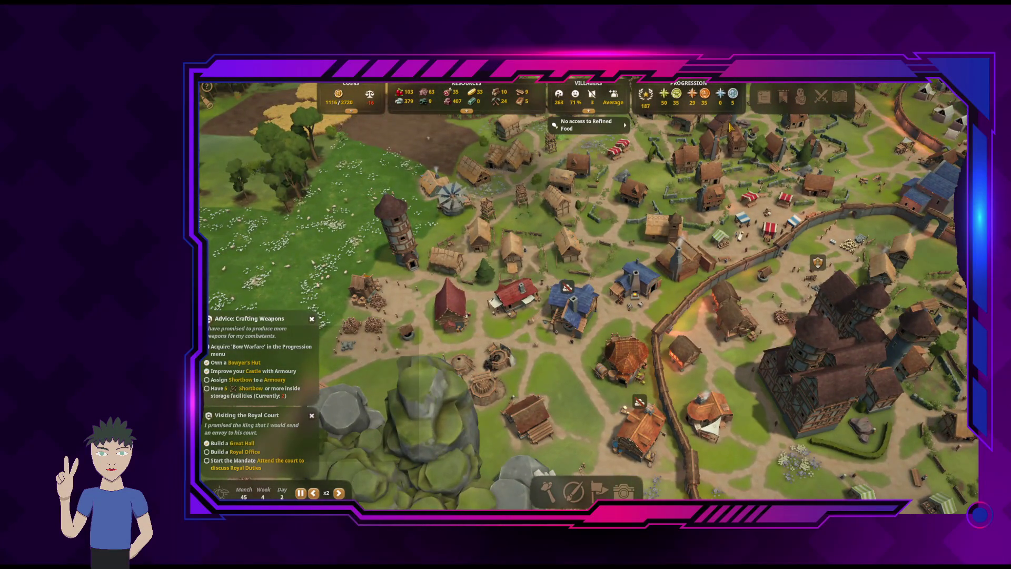
pyautogui.click(435, 261)
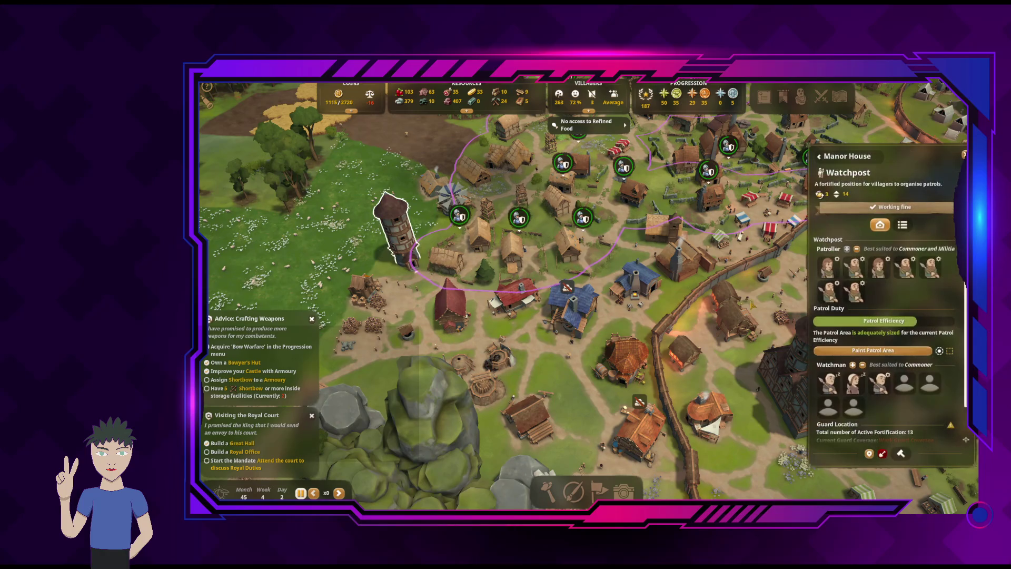
pyautogui.scroll(-1, 888, 282)
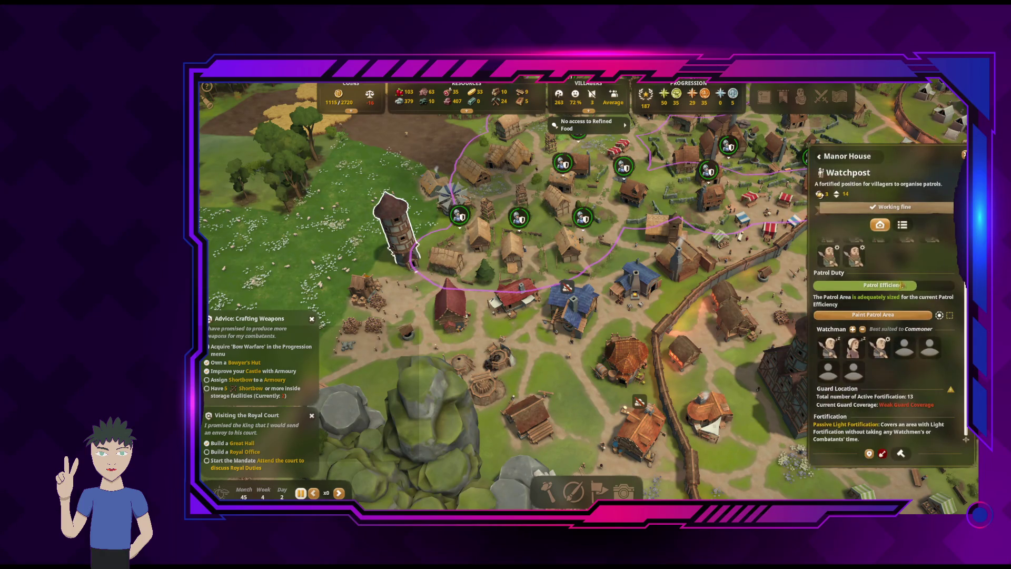
pyautogui.scroll(1, 929, 345)
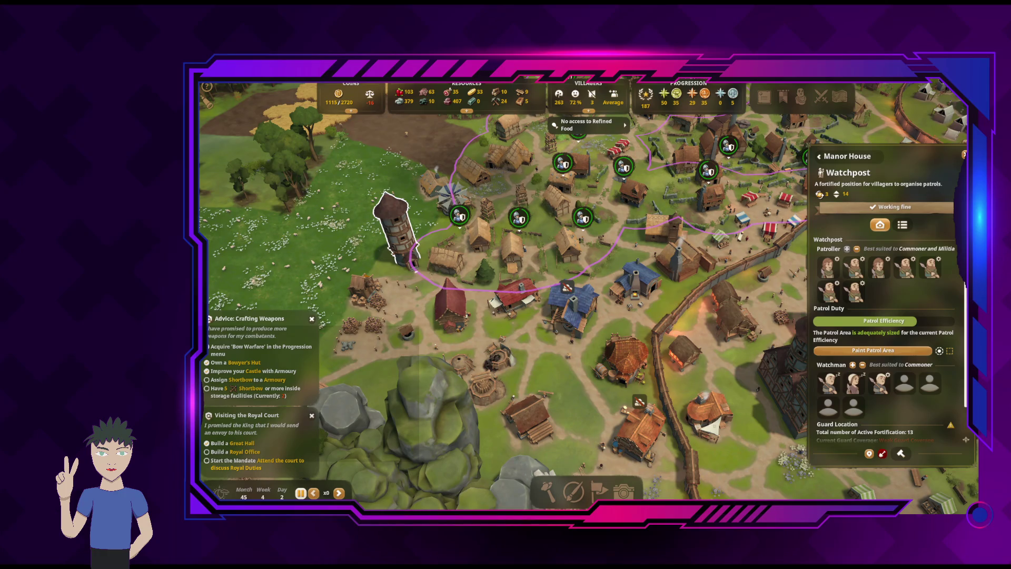
pyautogui.press('Escape')
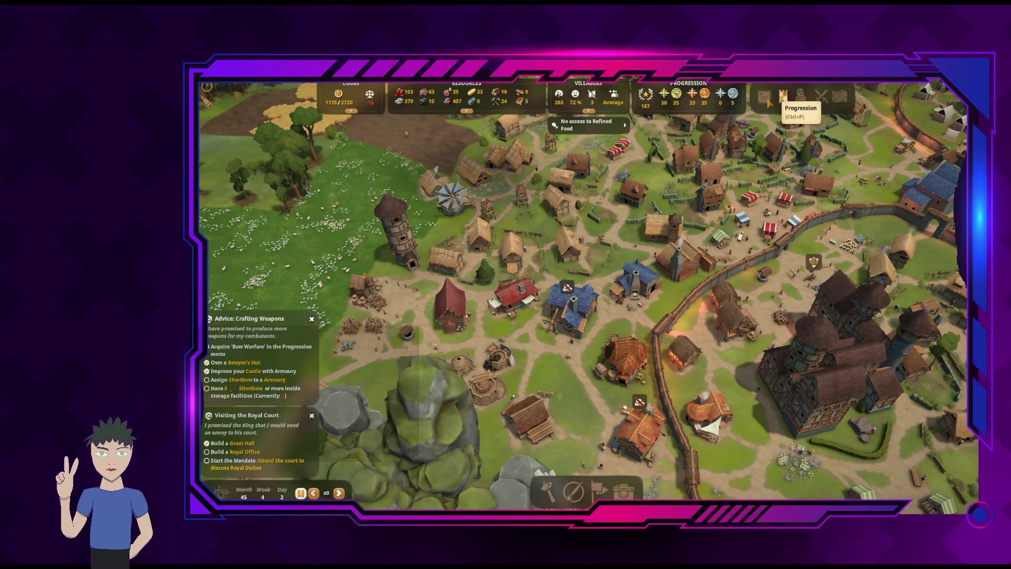
# Open the villagers roster, scroll through it, and sort it by job
pyautogui.click(768, 103)
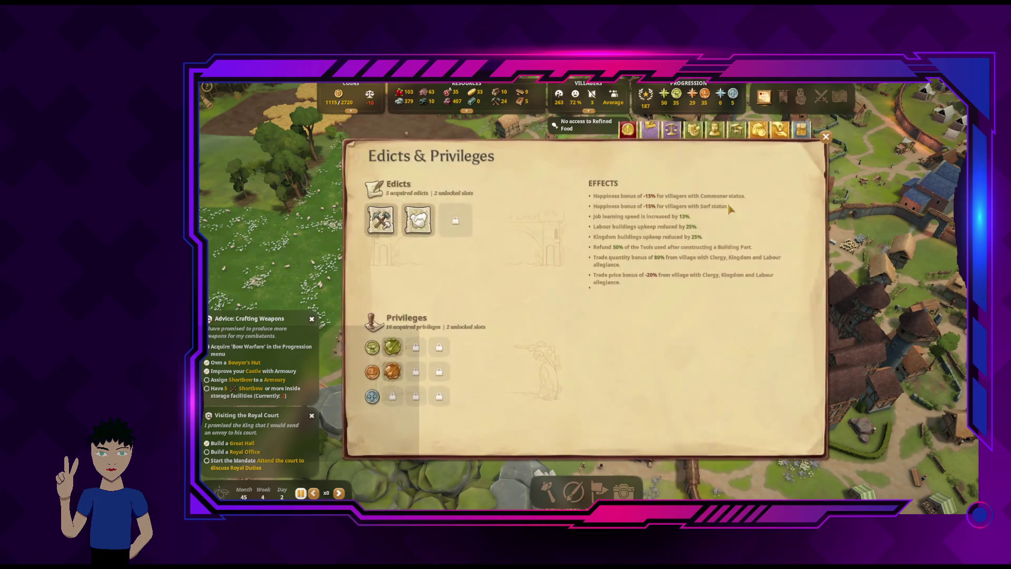
pyautogui.click(715, 131)
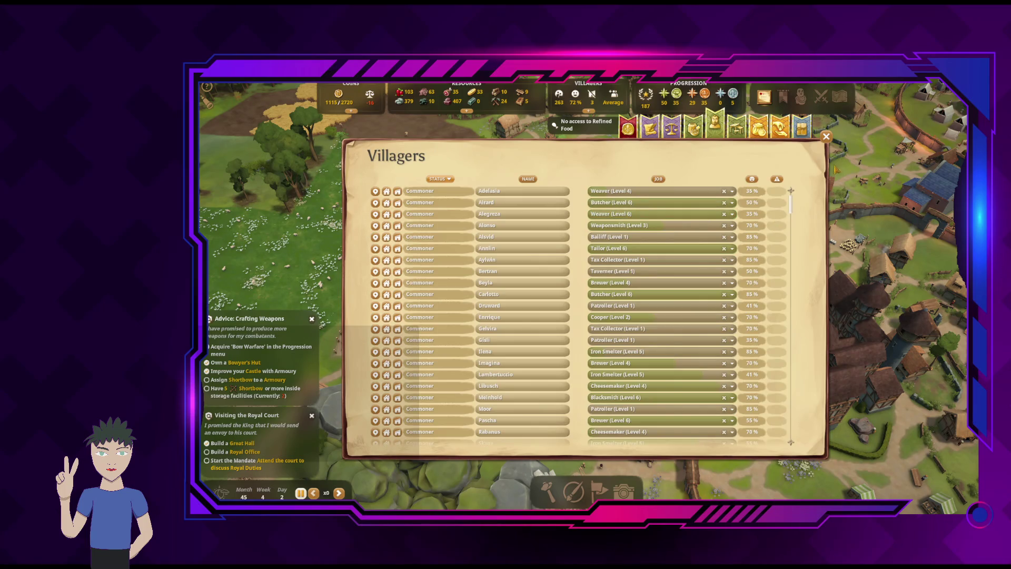
pyautogui.moveTo(791, 206); pyautogui.dragTo(795, 354)
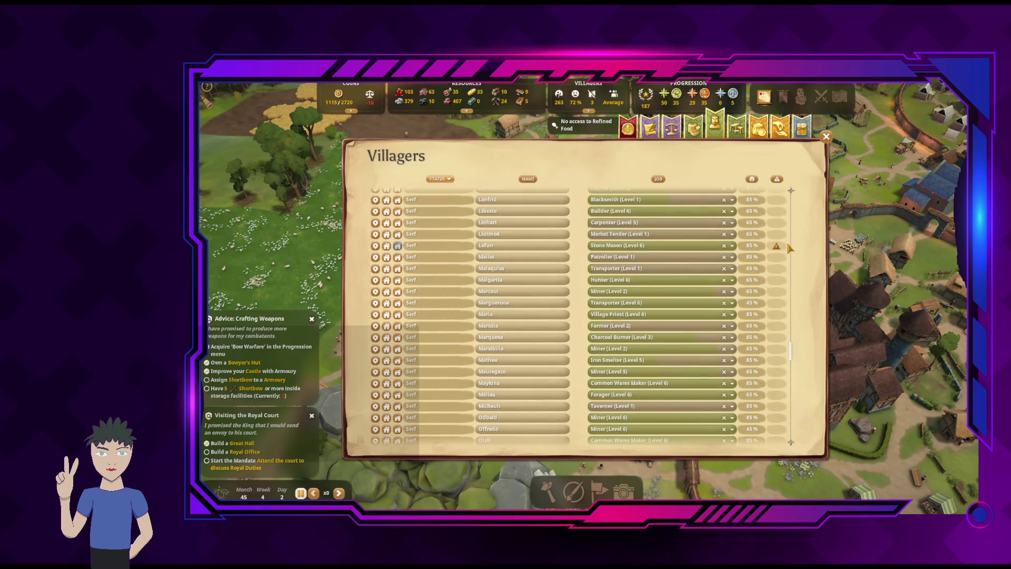
pyautogui.moveTo(778, 248)
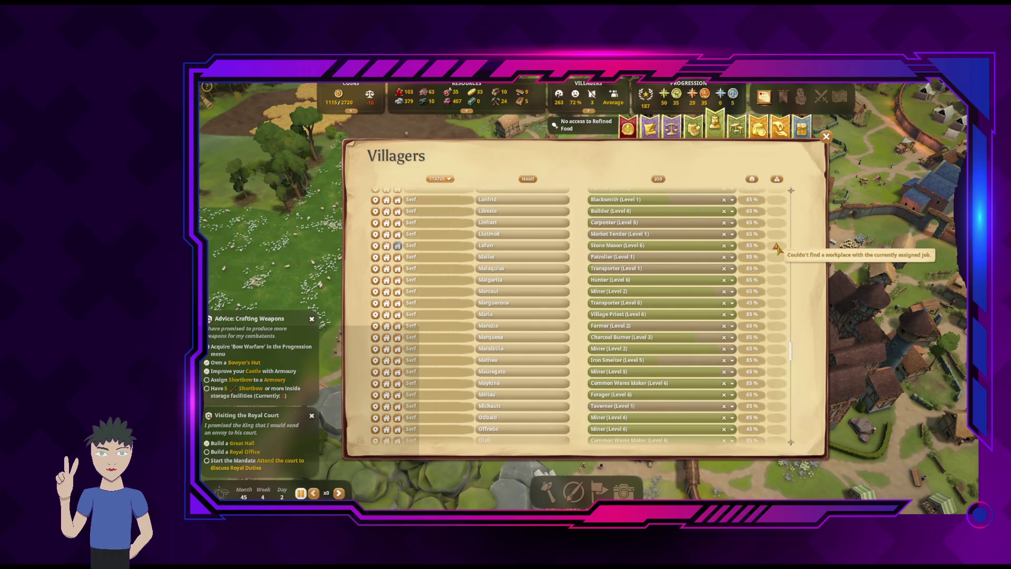
pyautogui.moveTo(792, 352)
pyautogui.mouseDown()
pyautogui.moveTo(787, 432)
pyautogui.moveTo(786, 375)
pyautogui.mouseUp()
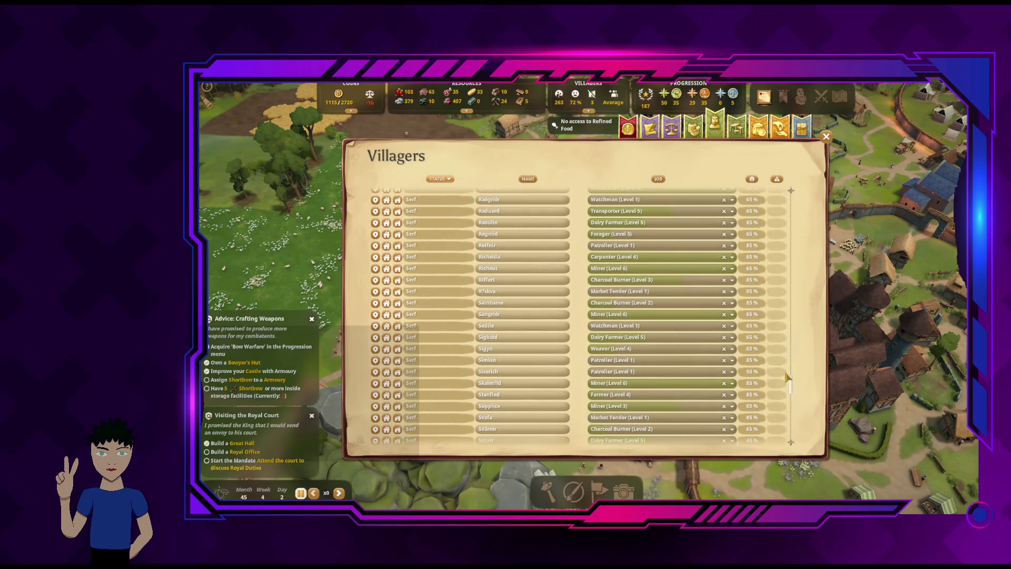
pyautogui.click(658, 179)
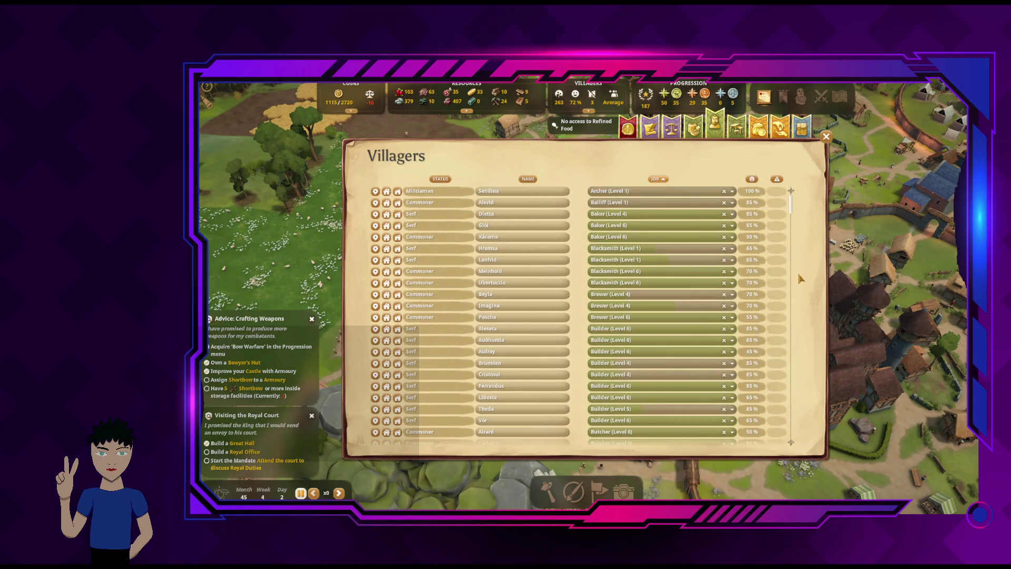
pyautogui.moveTo(794, 209); pyautogui.dragTo(805, 392)
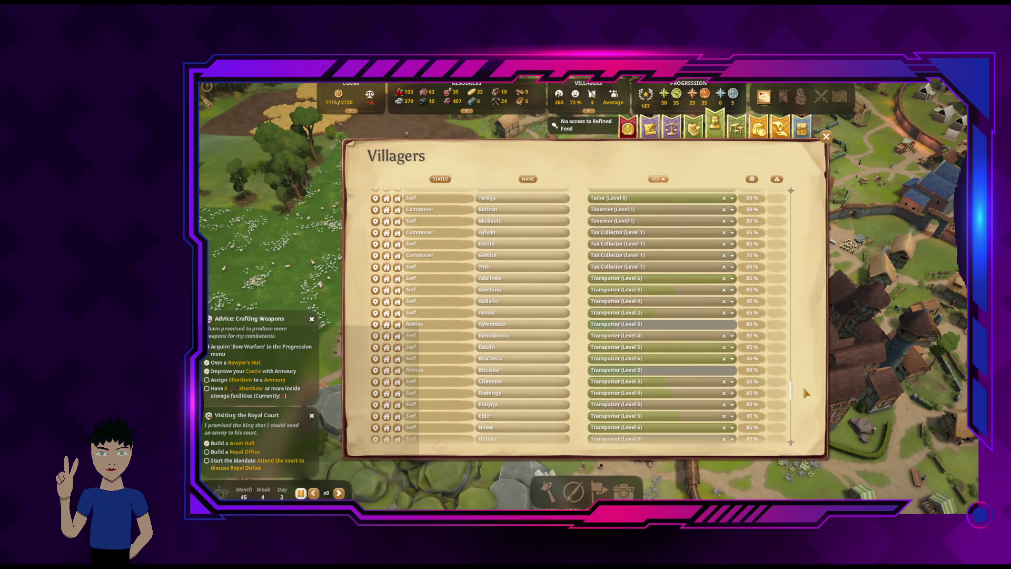
pyautogui.scroll(2, 804, 392)
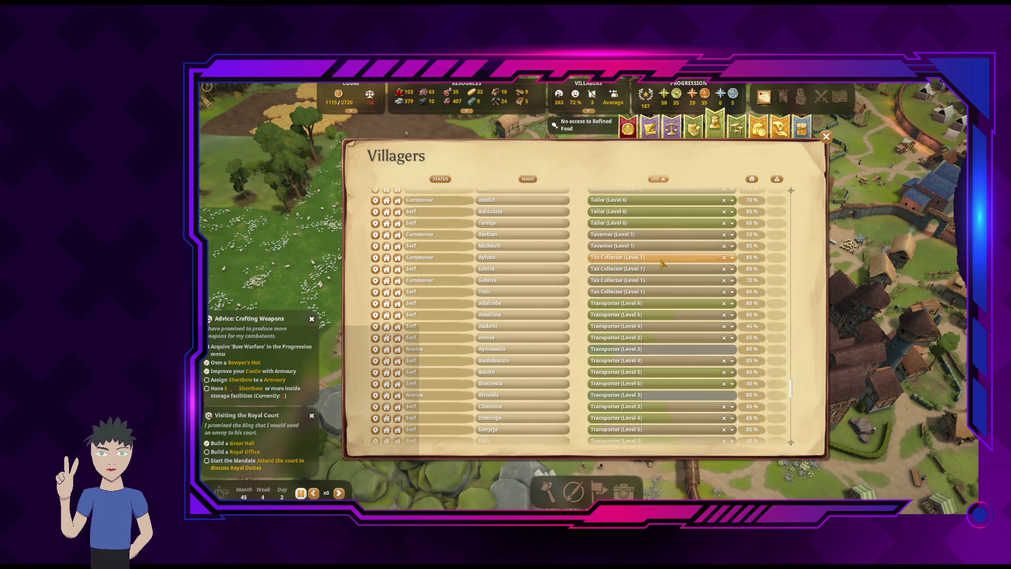
# View a Tax Collector's job options without changing them, then close the roster
pyautogui.moveTo(750, 261)
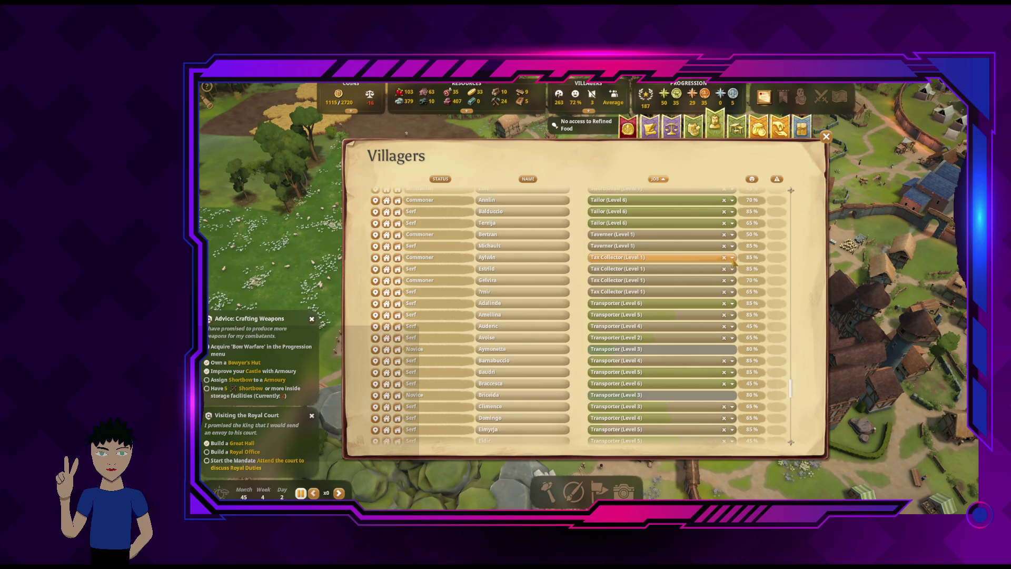
pyautogui.click(732, 258)
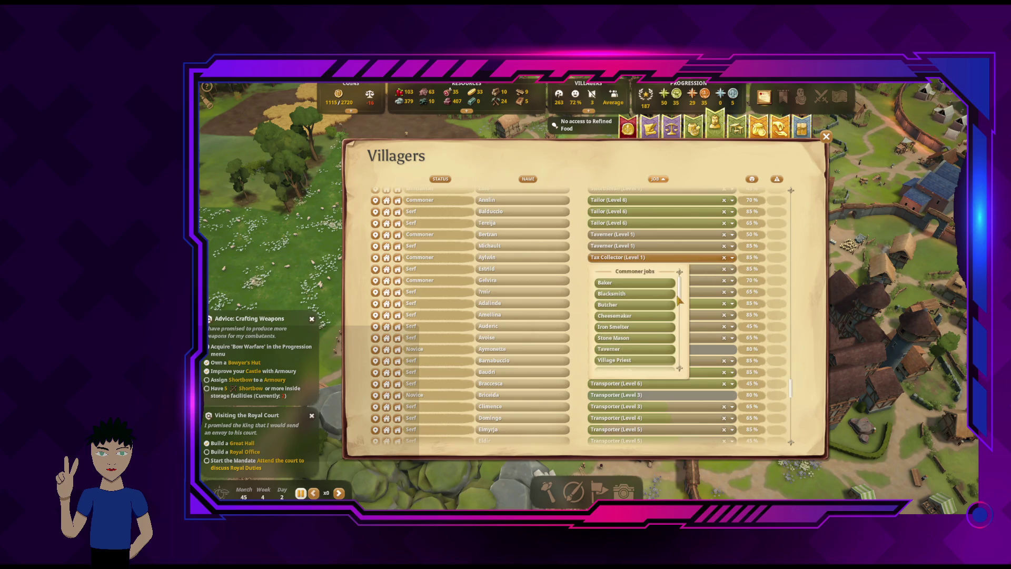
pyautogui.scroll(-2, 679, 299)
pyautogui.scroll(-2, 682, 295)
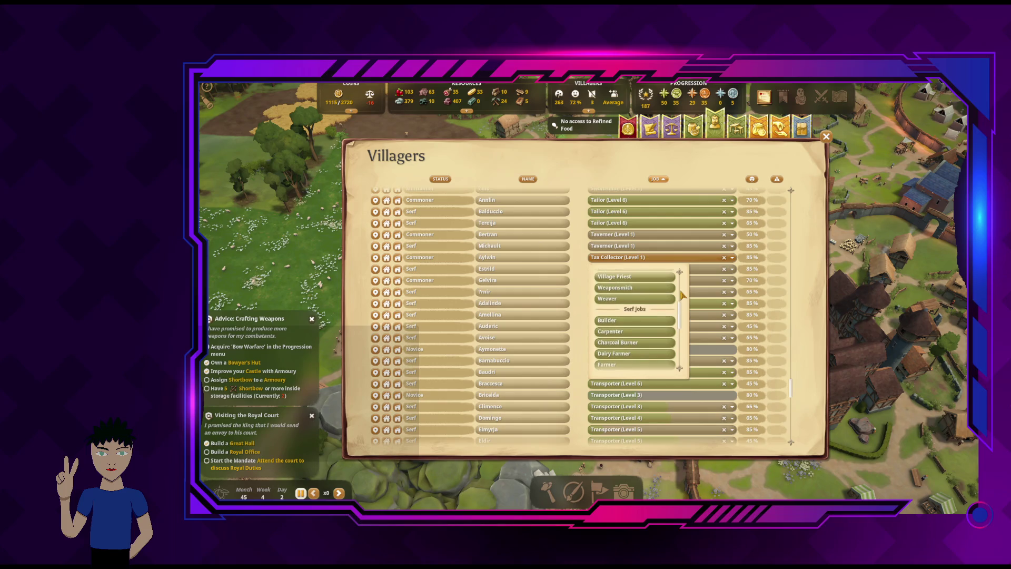
pyautogui.click(779, 300)
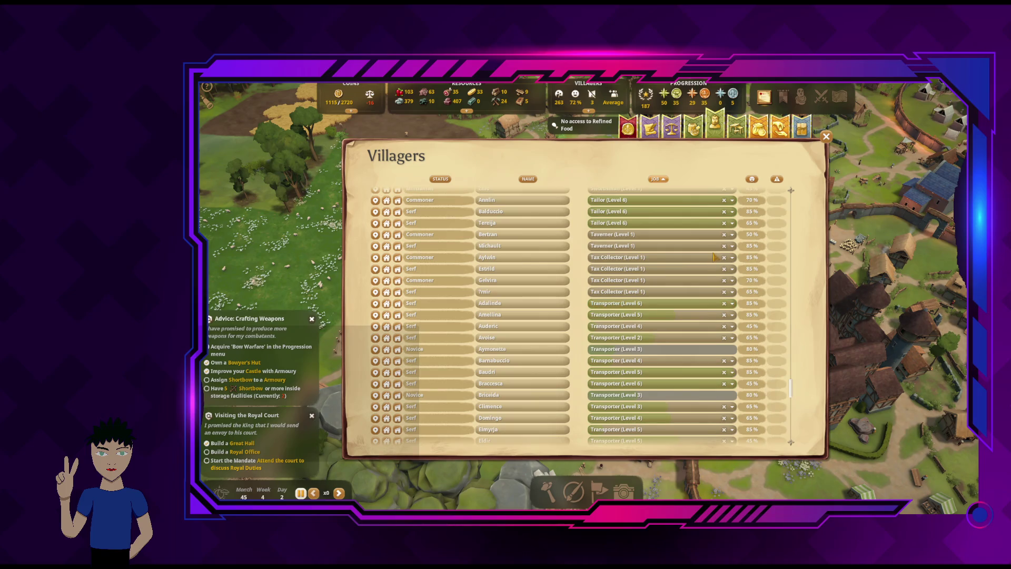
pyautogui.click(826, 137)
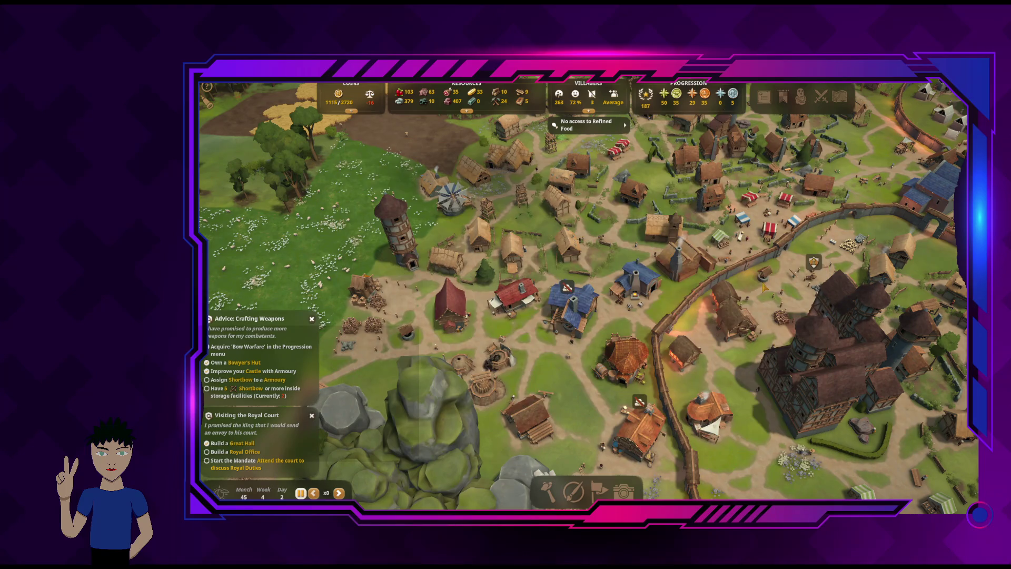
# Open a Charcoal Hut's details, which show it waiting for workers, and look around the huts
pyautogui.press('d')
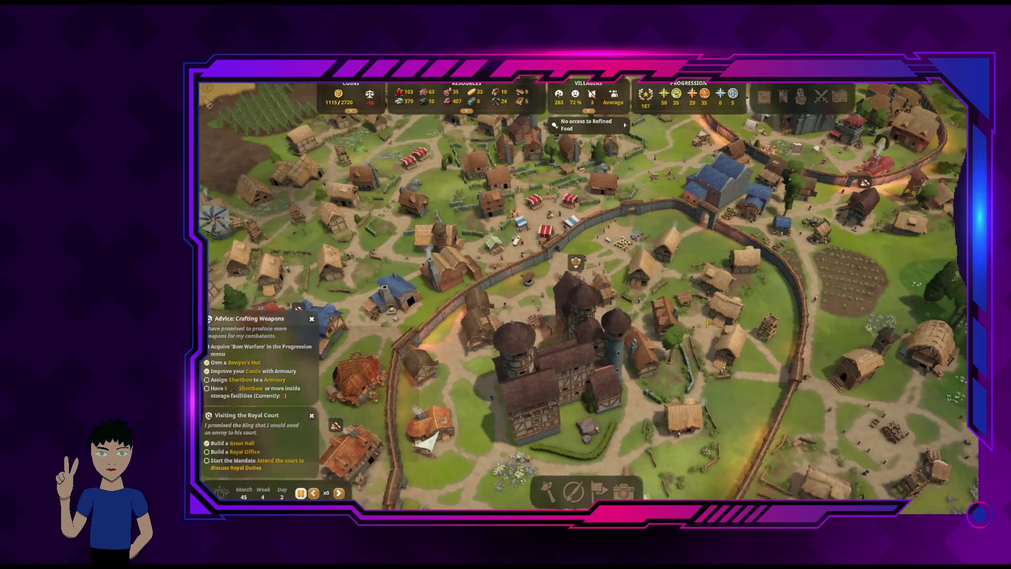
pyautogui.press('w')
pyautogui.press('w')
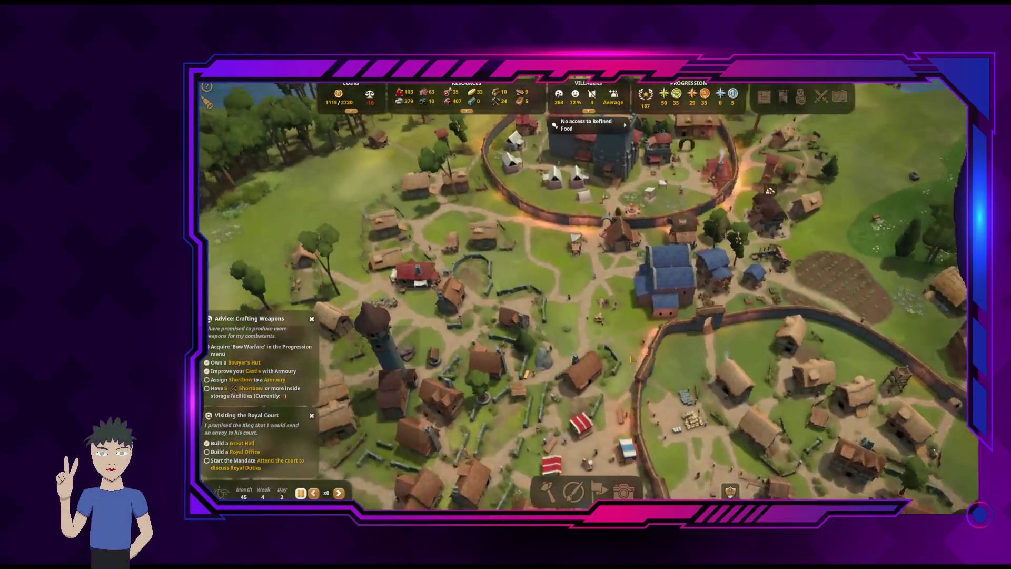
pyautogui.scroll(3, 631, 358)
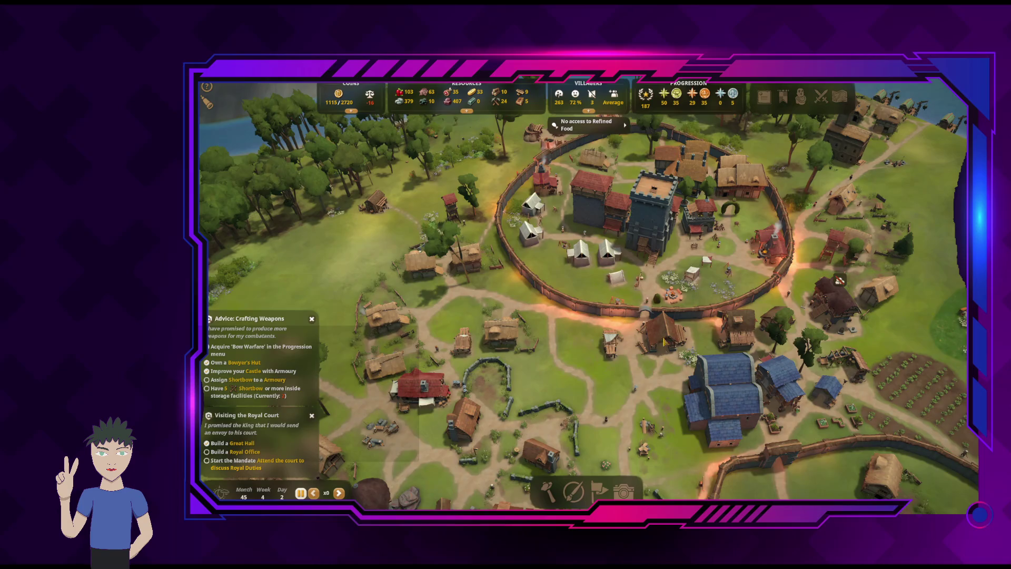
pyautogui.press('s')
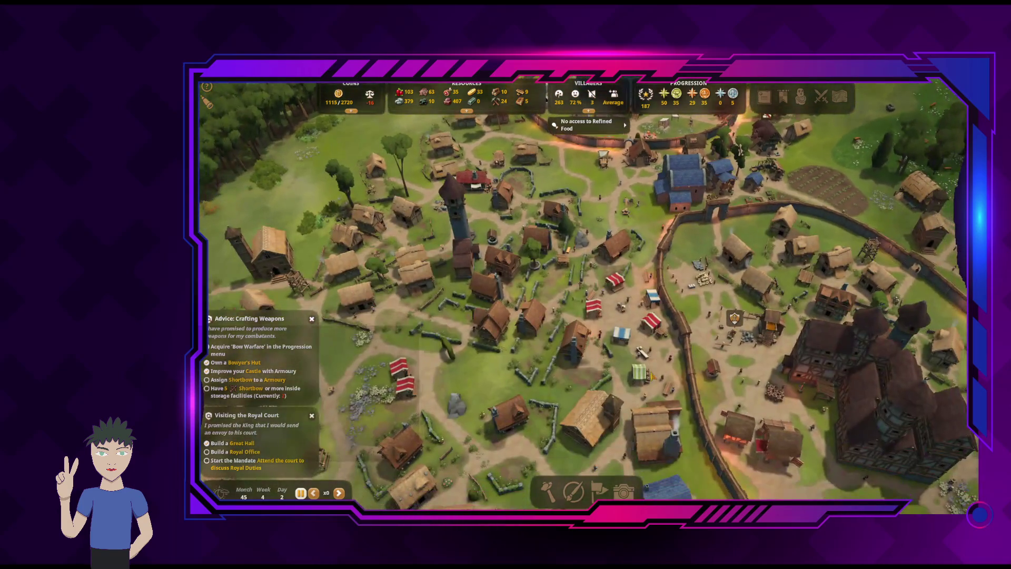
pyautogui.press('s')
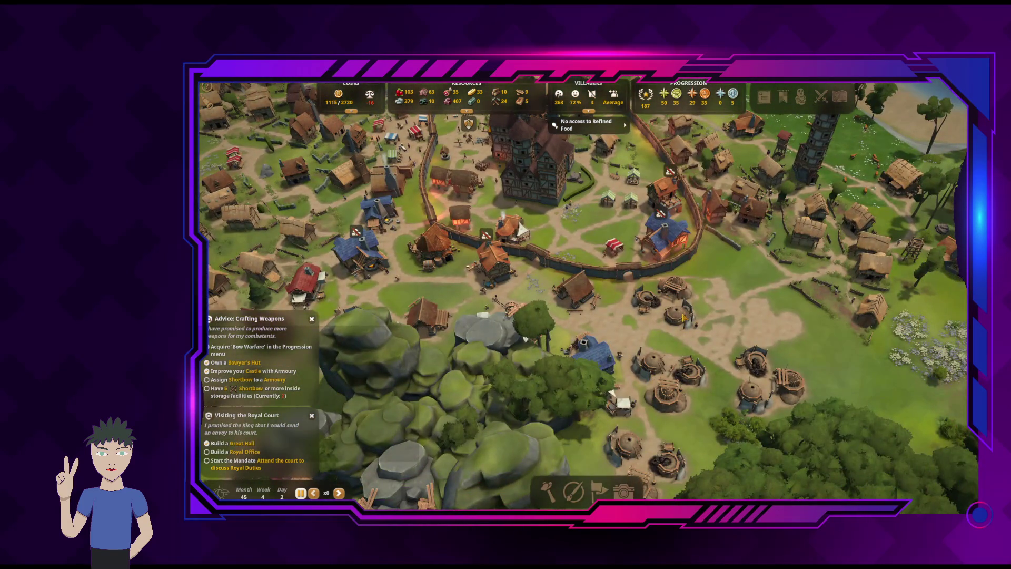
pyautogui.click(683, 317)
pyautogui.press('a')
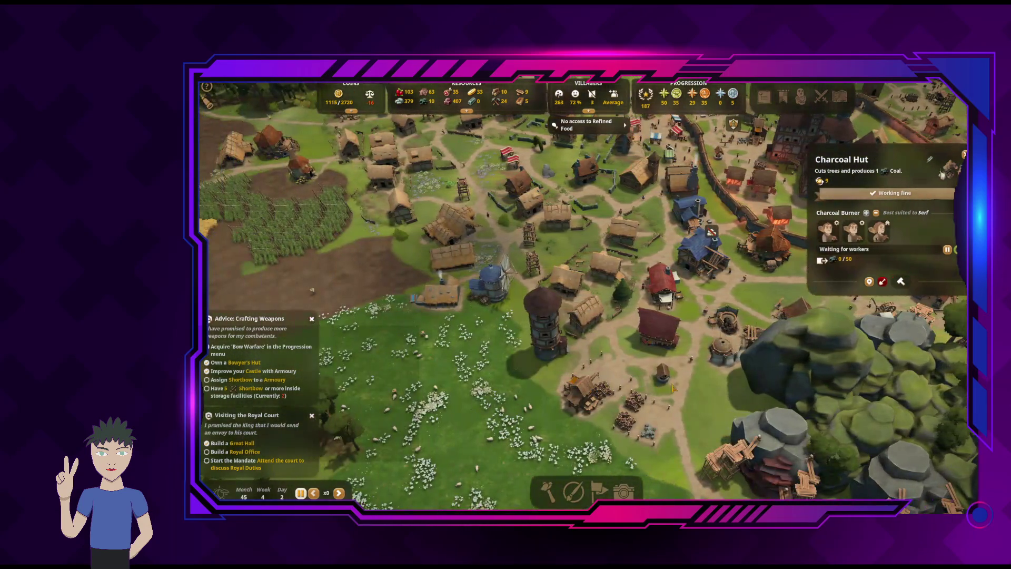
pyautogui.press('d')
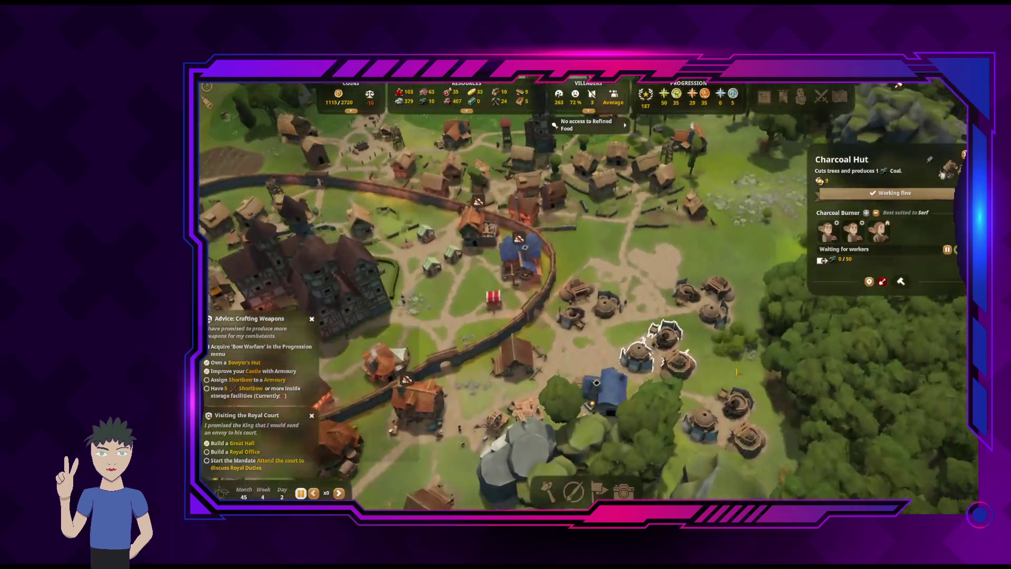
pyautogui.press('e')
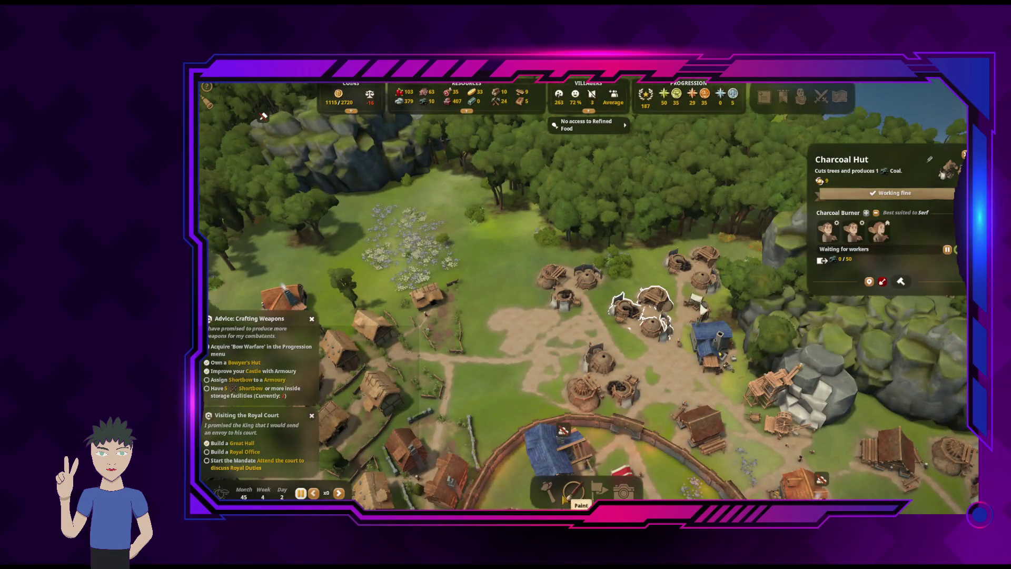
pyautogui.click(549, 495)
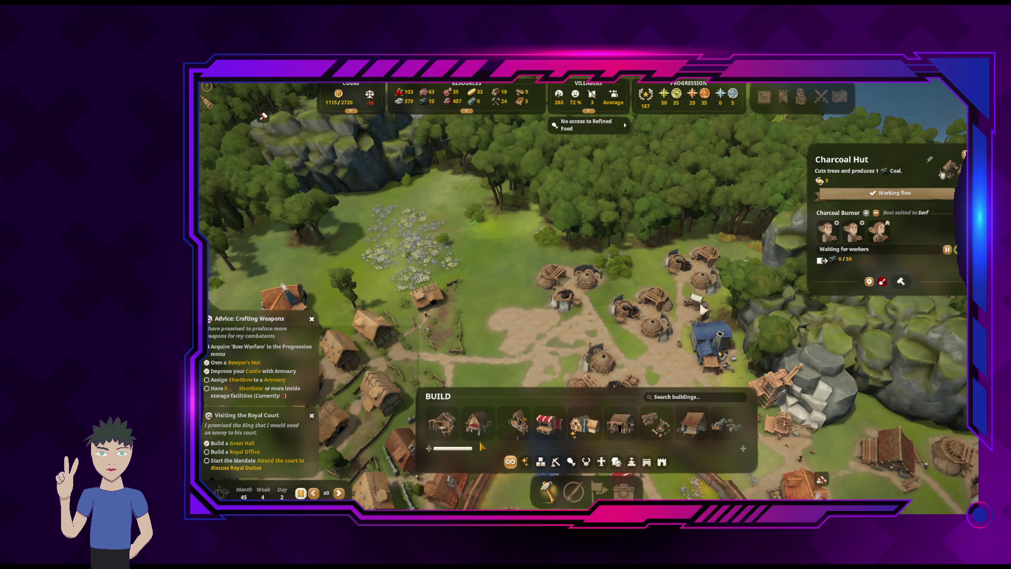
# Place and confirm two Stonemason Huts, the second rotated beside the charcoal huts
pyautogui.click(556, 463)
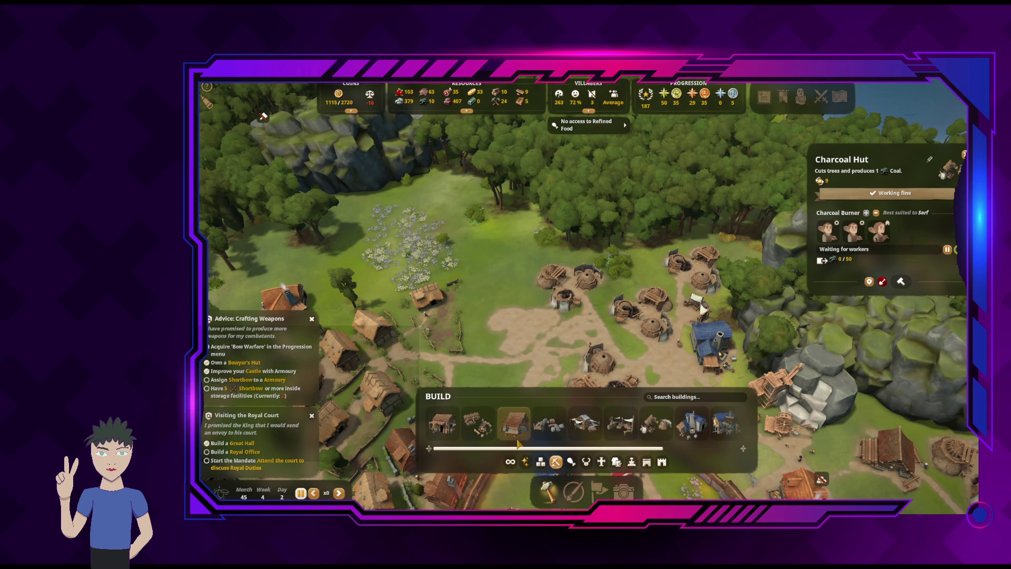
pyautogui.click(586, 423)
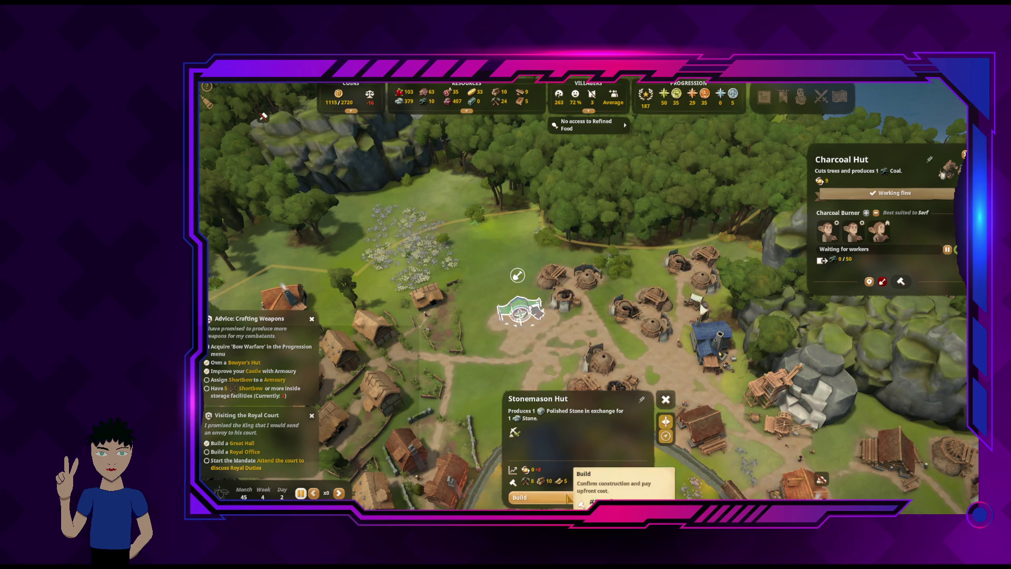
pyautogui.click(548, 497)
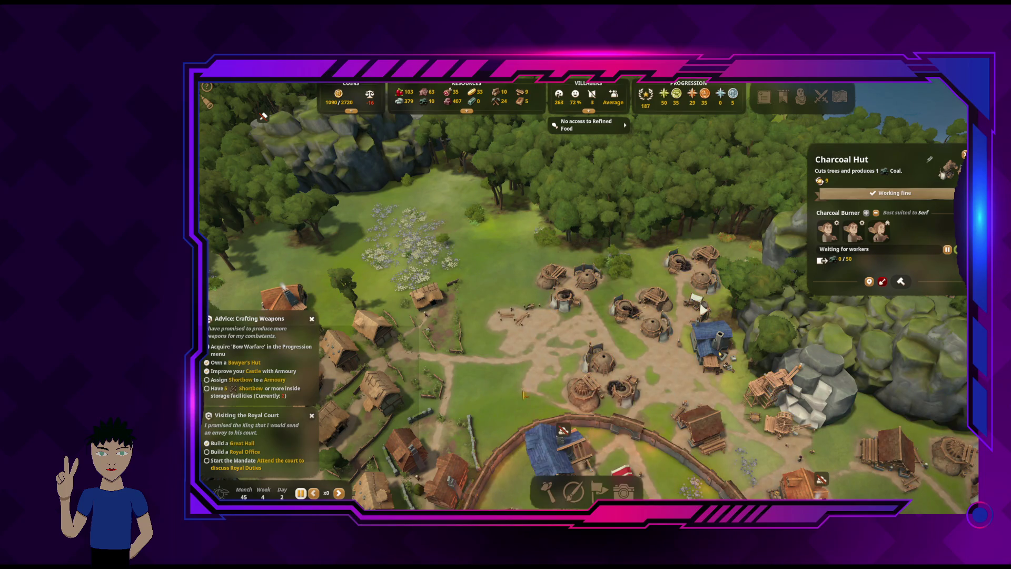
pyautogui.click(548, 490)
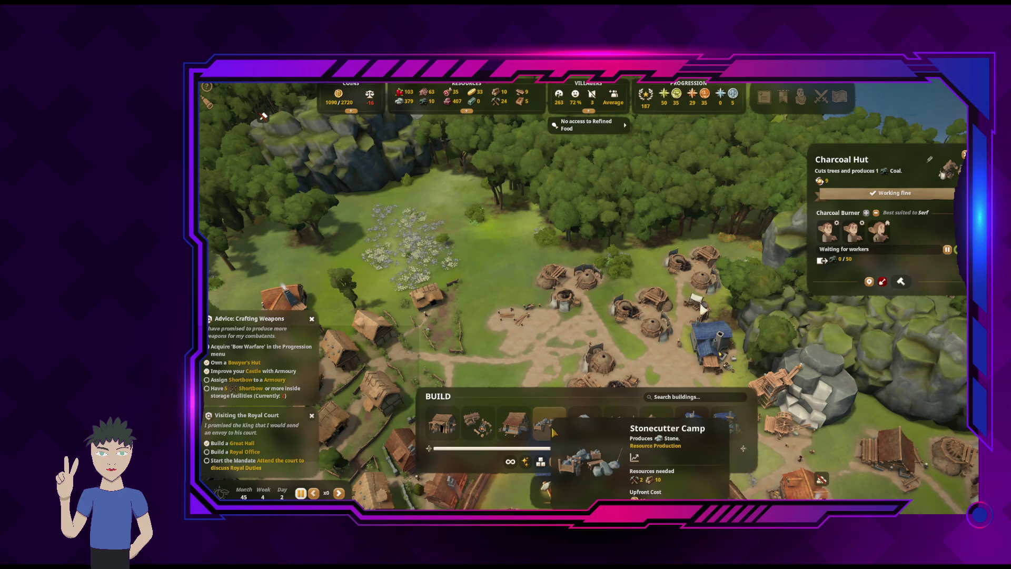
pyautogui.click(579, 429)
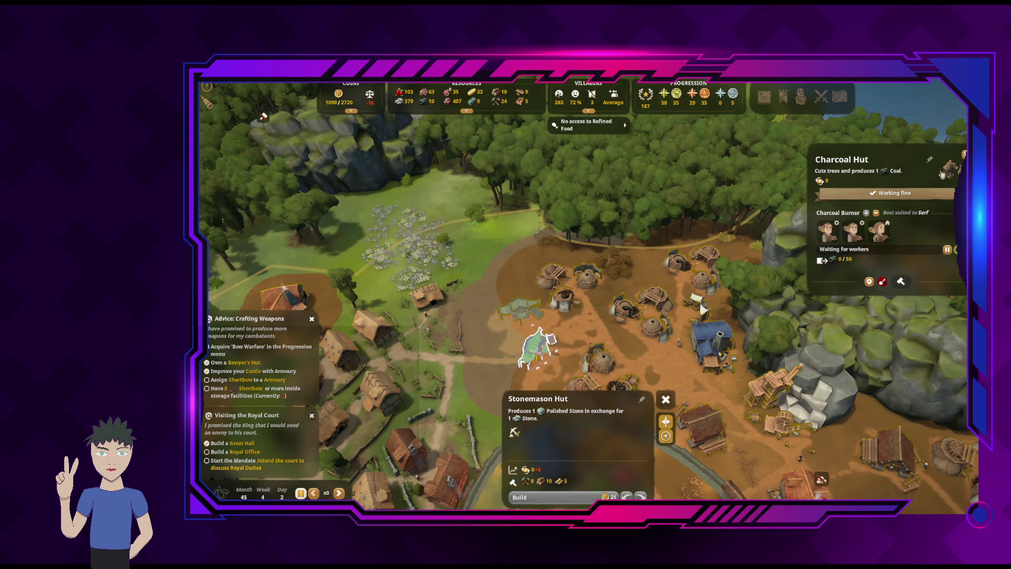
pyautogui.click(537, 357)
pyautogui.moveTo(540, 366); pyautogui.dragTo(540, 367)
pyautogui.click(591, 496)
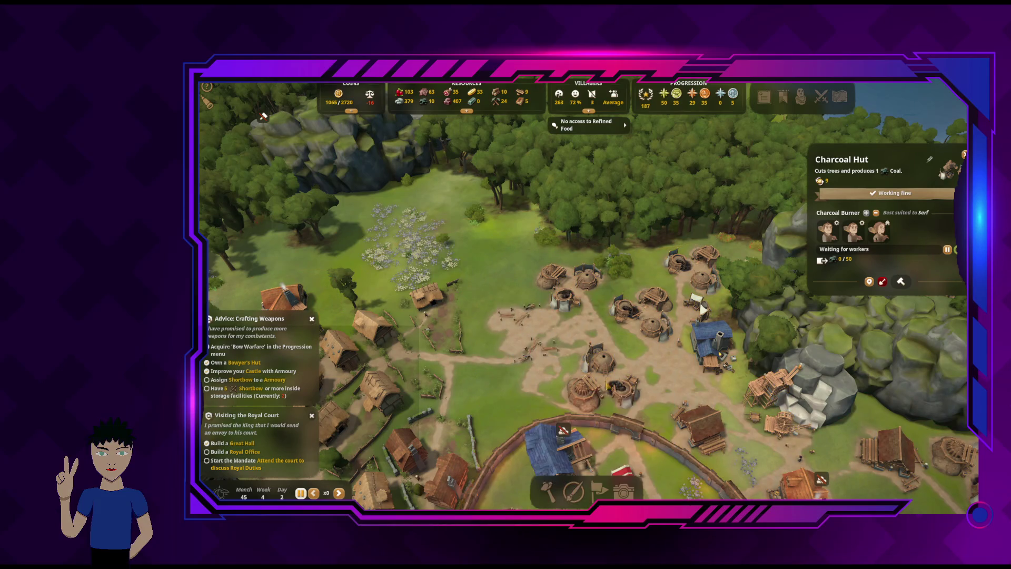
# Place and confirm a third Stonemason Hut, then resume the game
pyautogui.click(554, 496)
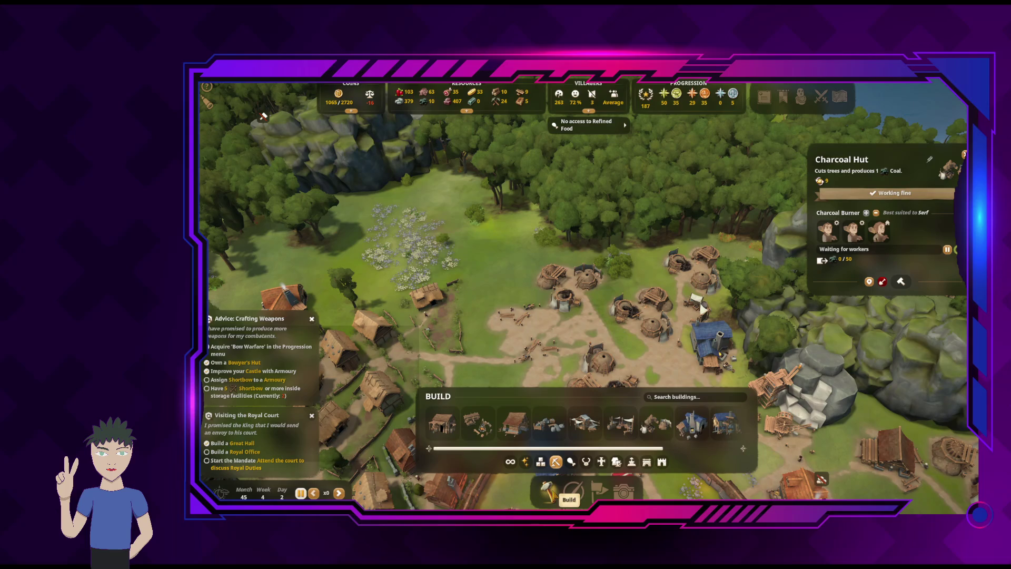
pyautogui.moveTo(581, 432)
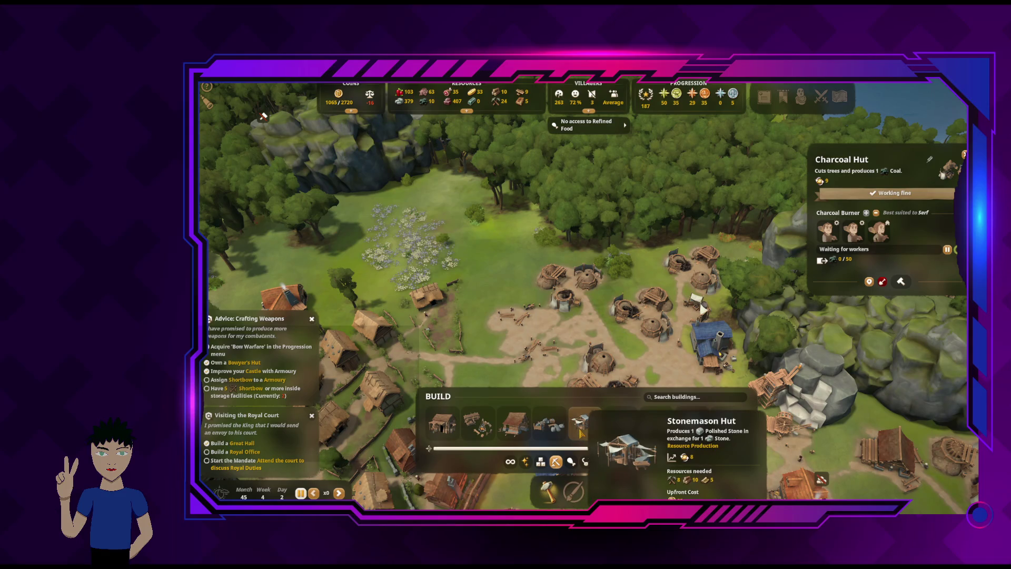
pyautogui.click(581, 432)
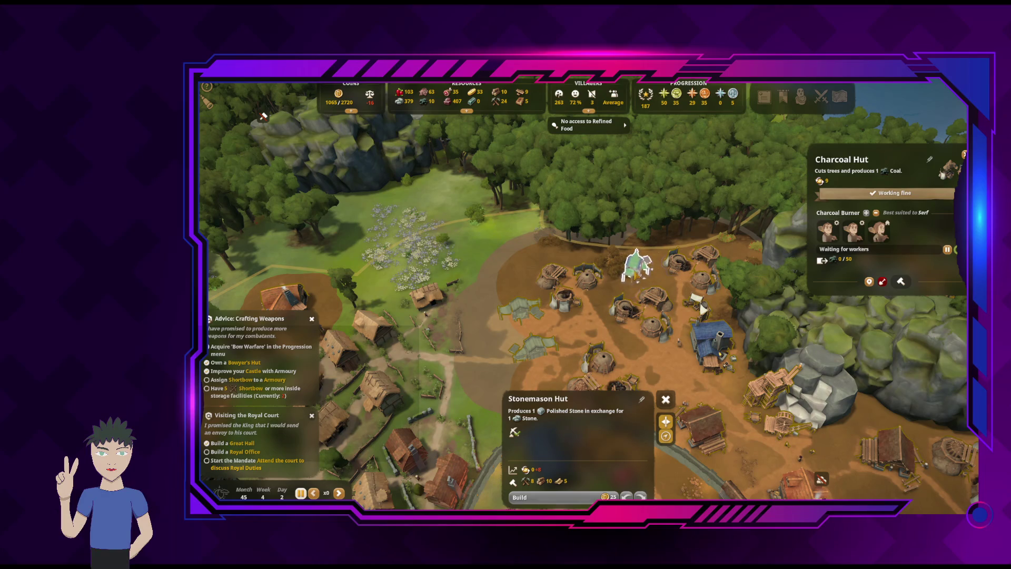
pyautogui.click(638, 269)
pyautogui.click(588, 497)
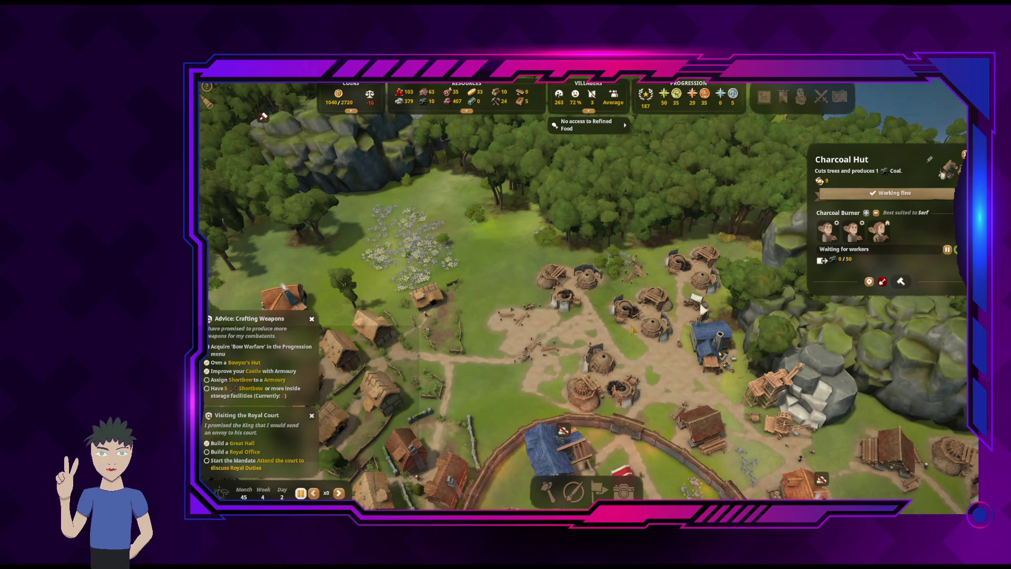
pyautogui.press('space')
# Inspect a Charcoal Hut, the Iron Mining Camp and the blue Iron Smelter
pyautogui.press('s')
pyautogui.press('d')
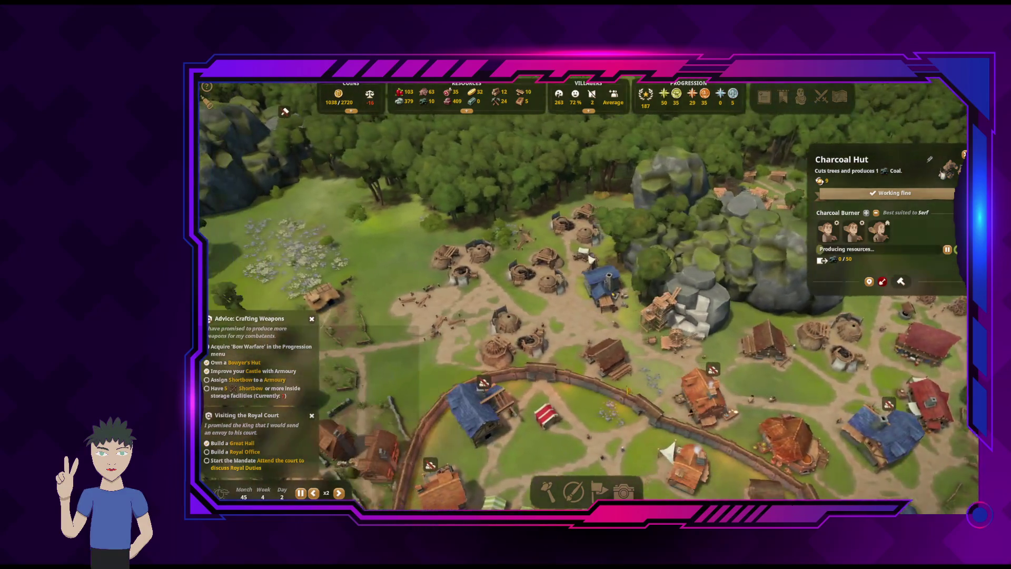
pyautogui.press('s')
pyautogui.press('d')
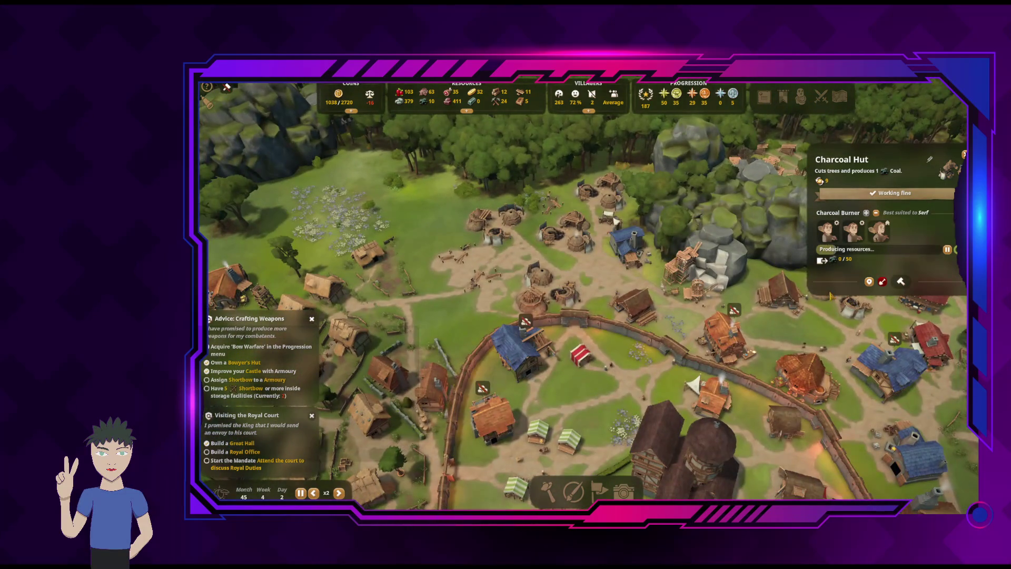
pyautogui.press('s')
pyautogui.press('d')
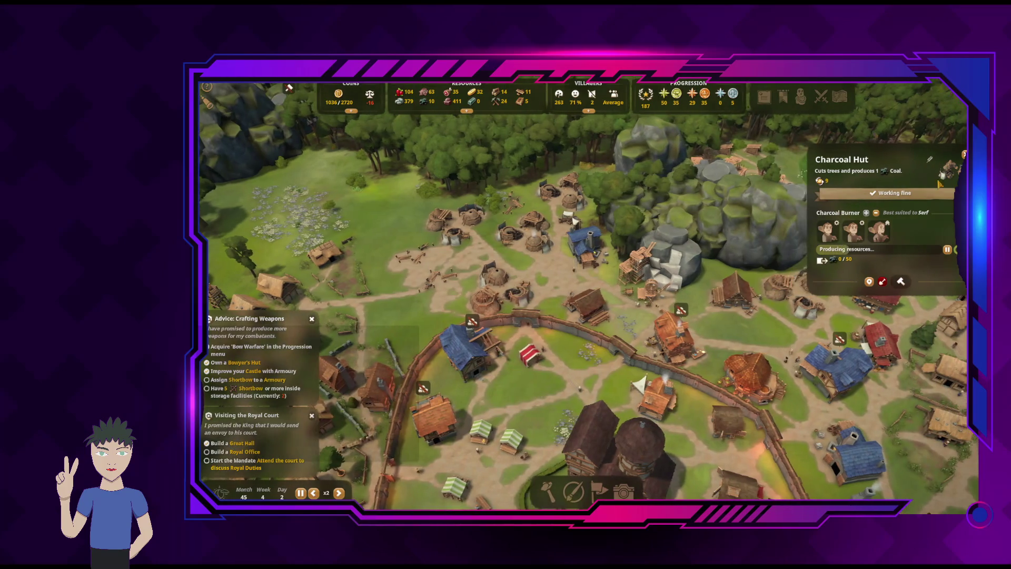
pyautogui.click(964, 154)
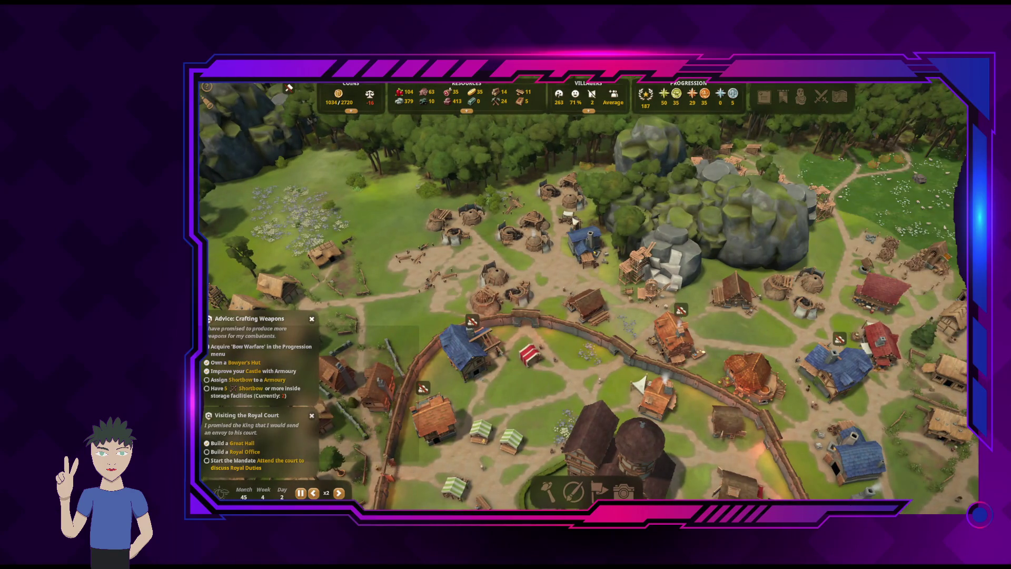
pyautogui.click(495, 283)
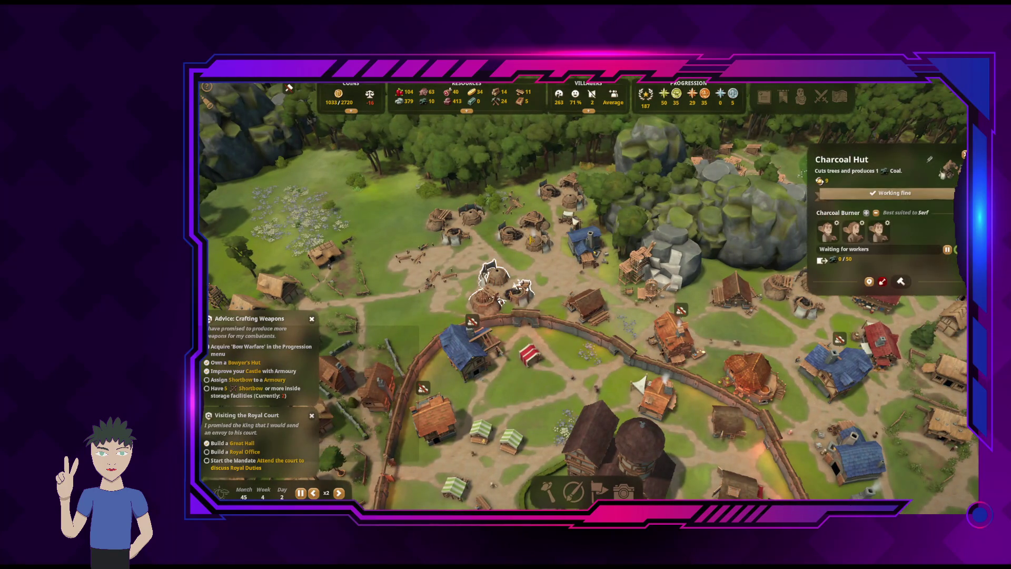
pyautogui.click(572, 220)
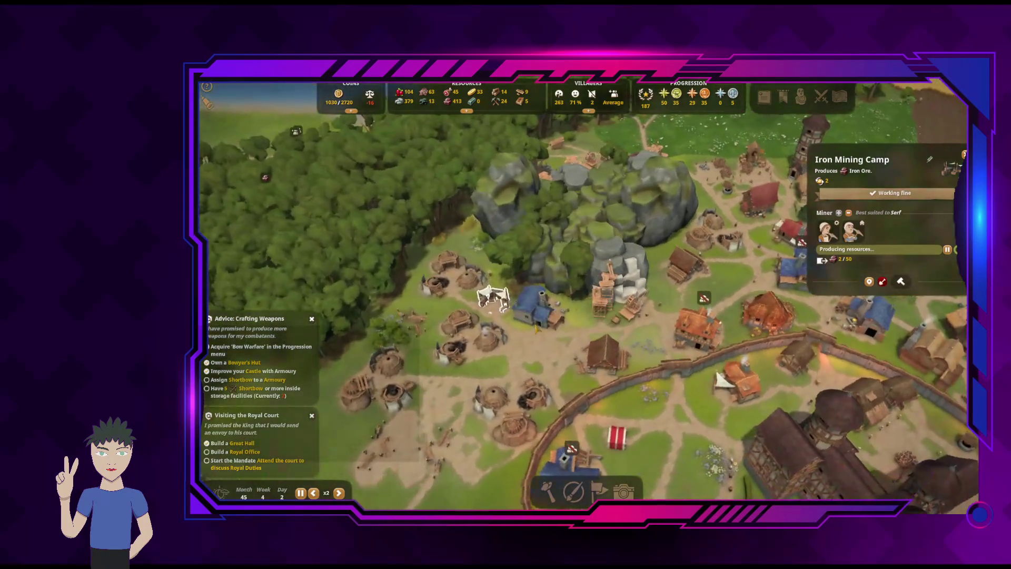
pyautogui.click(558, 335)
# Check another Charcoal Hut and the Warehouse's stored goods
pyautogui.press('d')
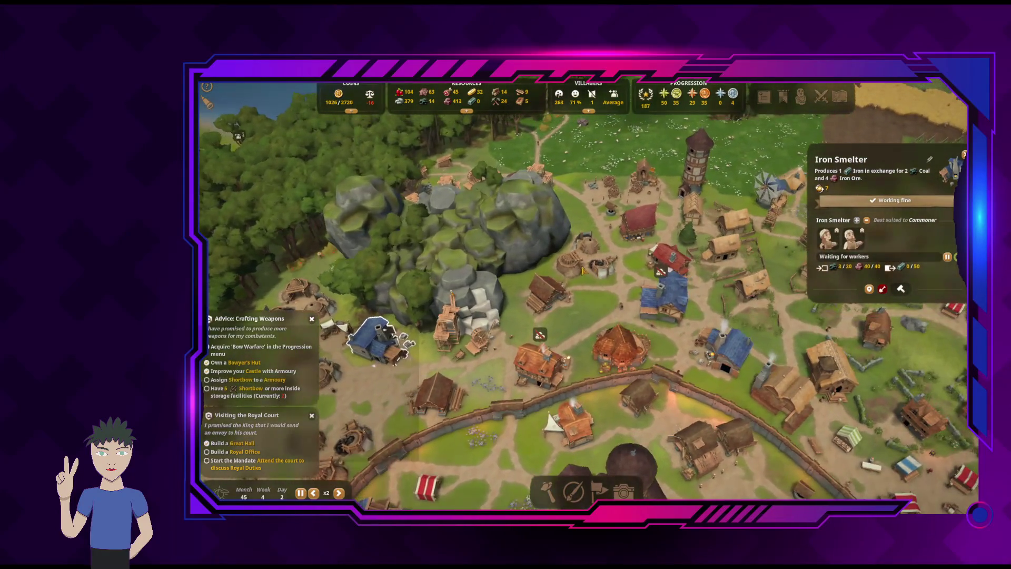
pyautogui.click(583, 270)
pyautogui.press('w')
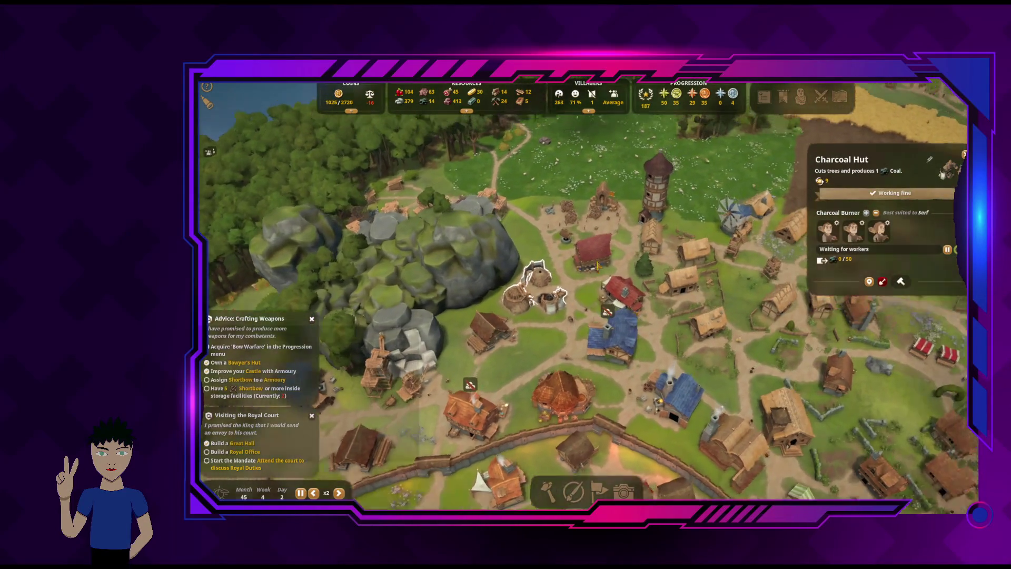
pyautogui.click(547, 226)
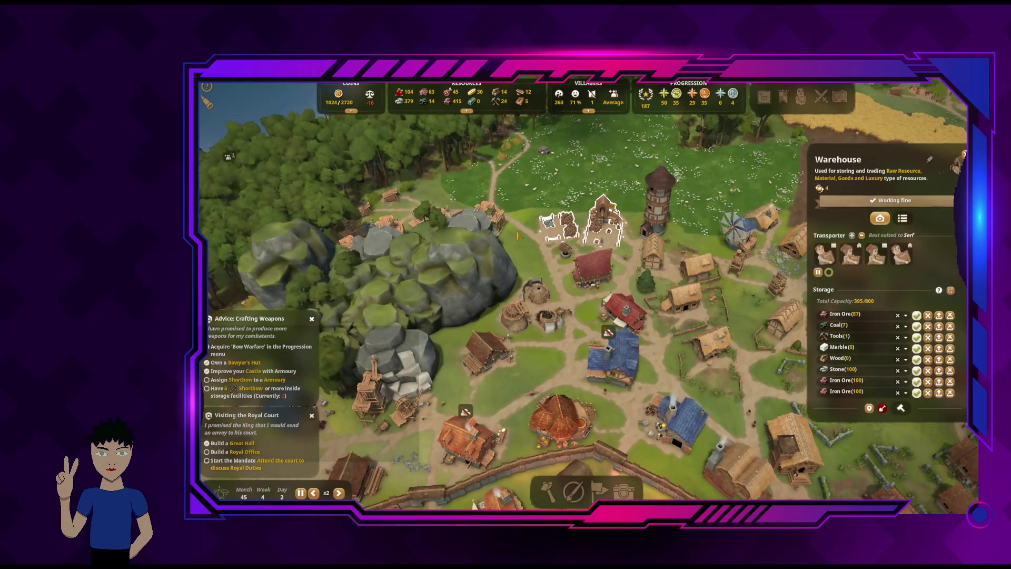
pyautogui.press('s')
pyautogui.press('d')
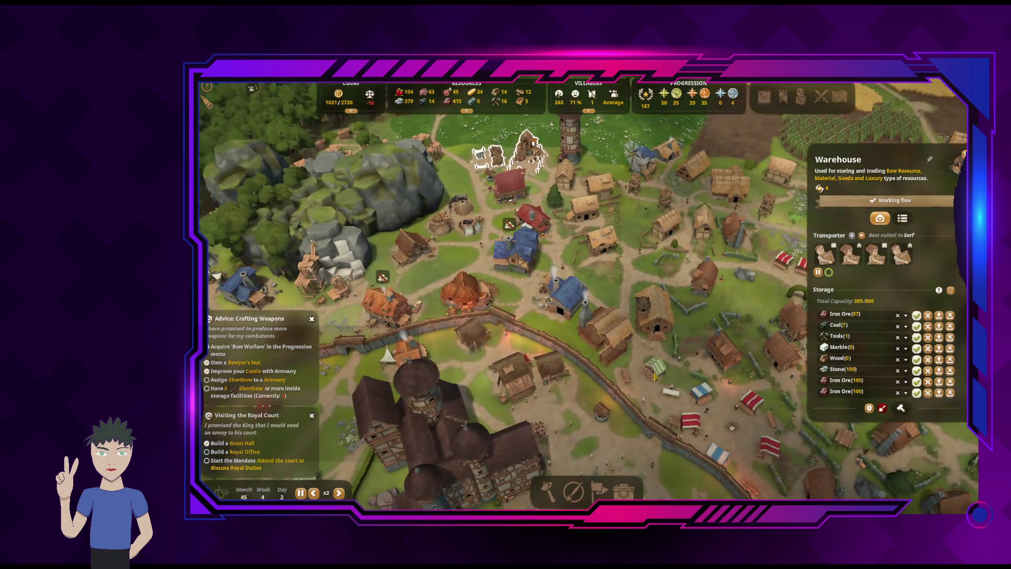
pyautogui.press('q')
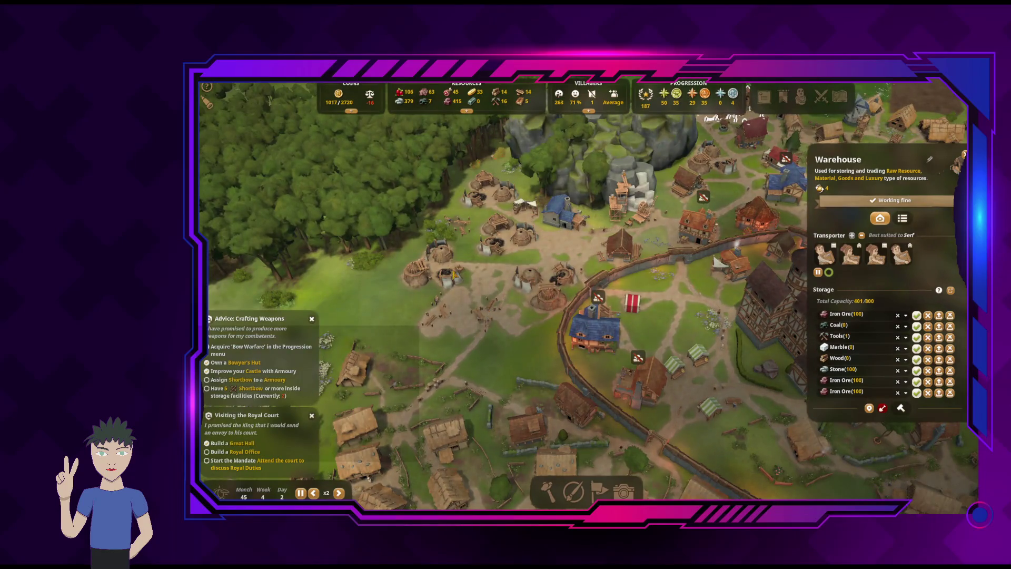
# Check the Charcoal Hut by the forest, then open the Royal Book's Resources page
pyautogui.click(436, 259)
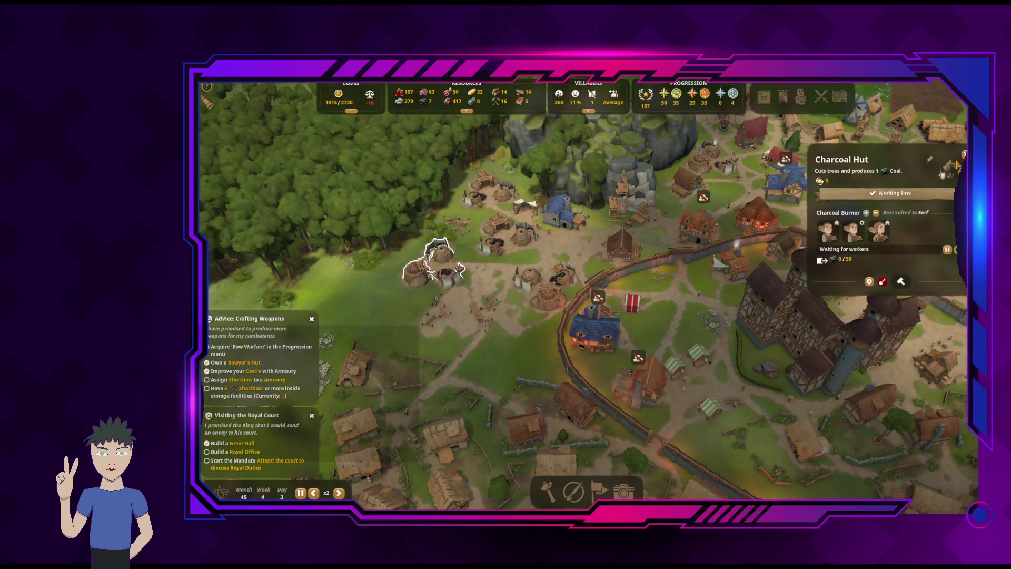
pyautogui.press('Escape')
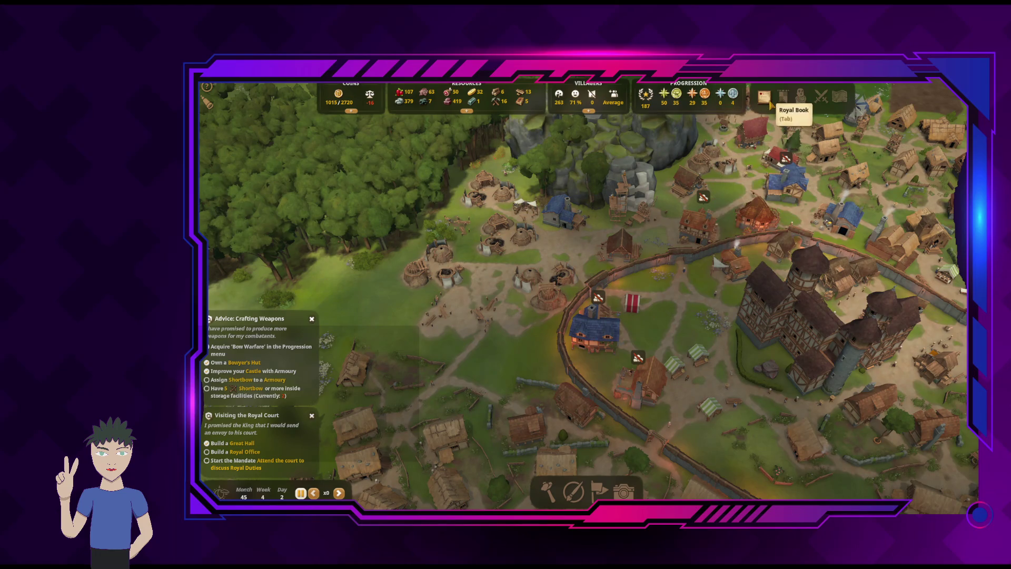
pyautogui.click(763, 96)
pyautogui.click(690, 132)
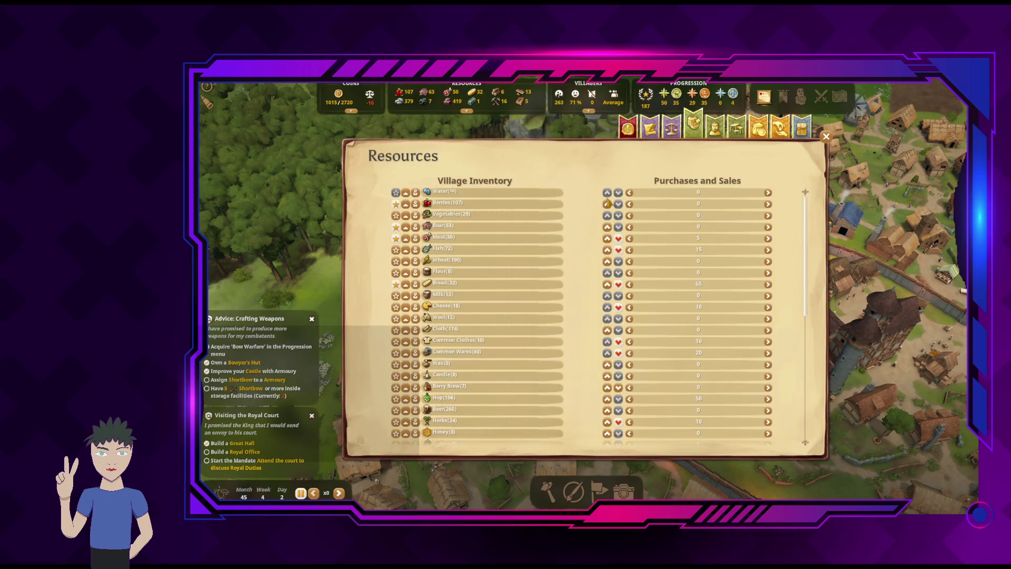
# Scroll through the full roster on the Royal Book's Buildings tab
pyautogui.click(736, 126)
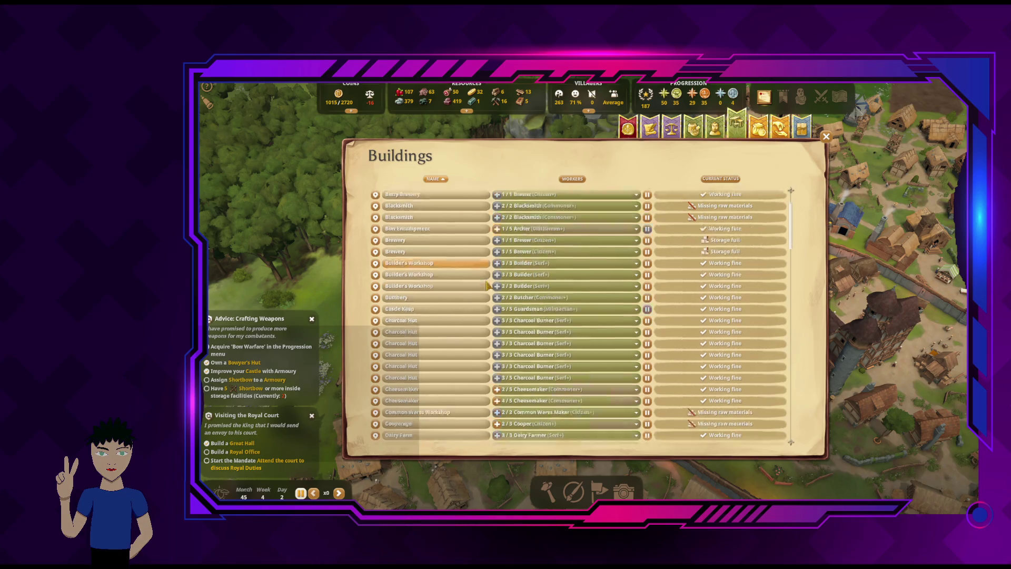
pyautogui.scroll(-10, 487, 285)
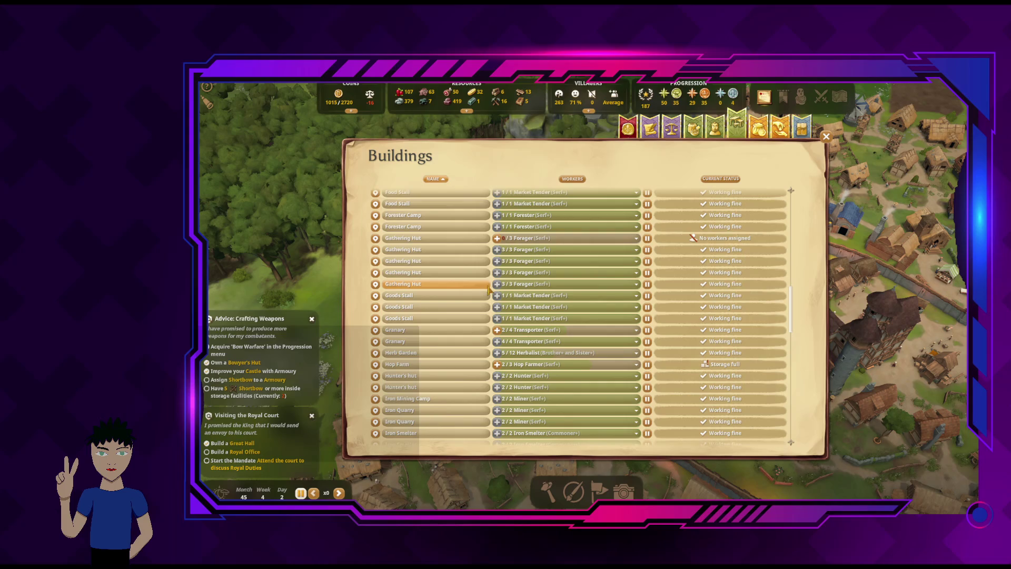
pyautogui.scroll(-5, 487, 288)
pyautogui.scroll(-5, 485, 284)
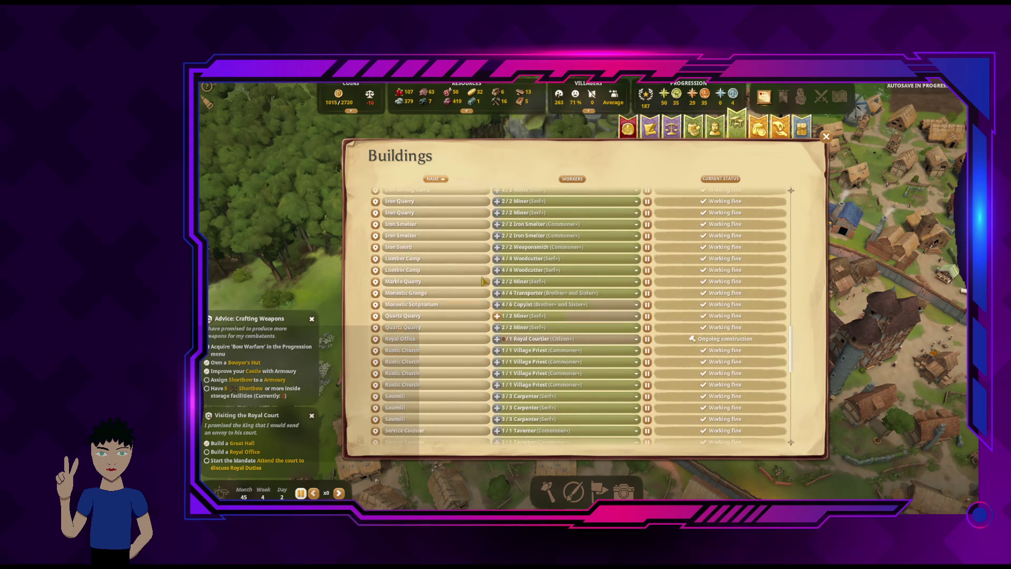
pyautogui.scroll(-5, 479, 326)
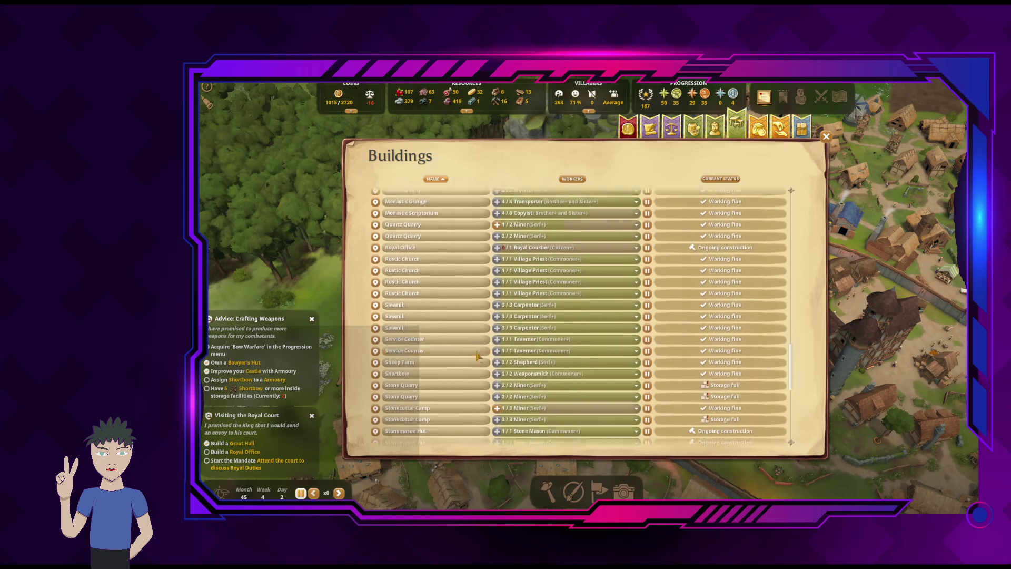
pyautogui.scroll(-1, 476, 356)
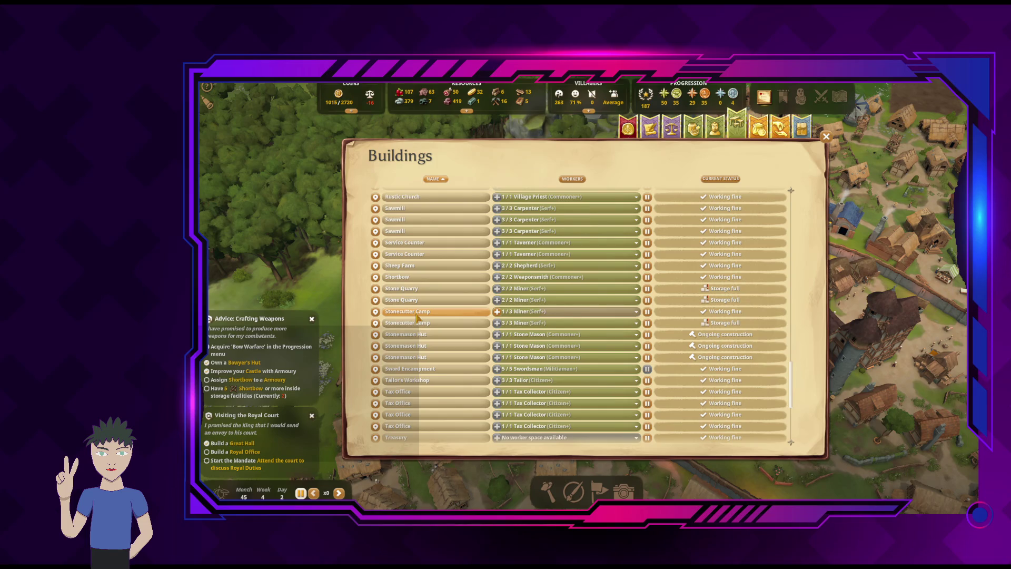
# Select the Stonecutter Camp, jump the map to its workplace and close the roster
pyautogui.click(416, 313)
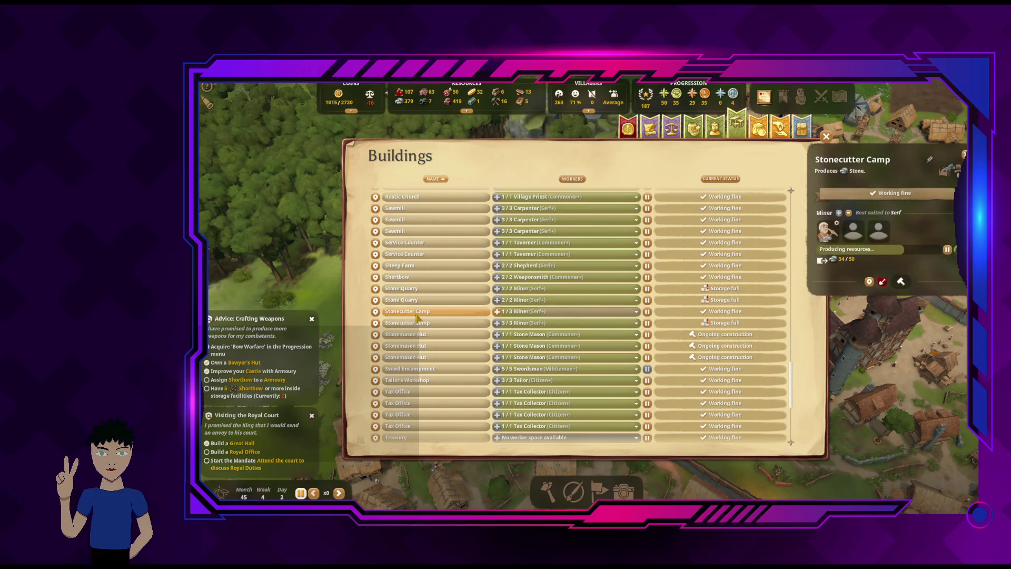
pyautogui.click(869, 281)
pyautogui.click(826, 137)
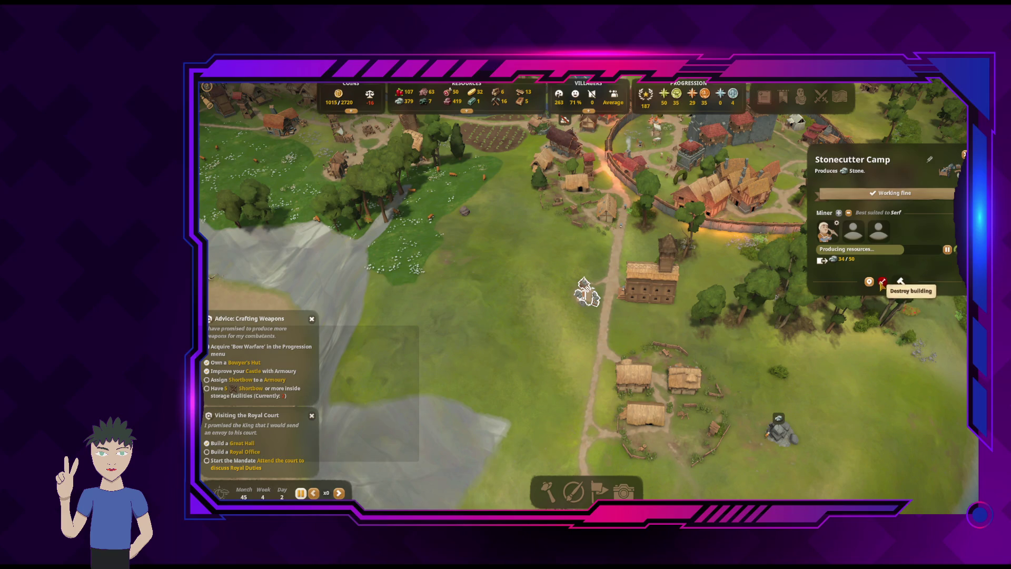
# Demolish the Stonecutter Camp and resume the game
pyautogui.click(900, 282)
pyautogui.click(638, 304)
pyautogui.scroll(3, 648, 318)
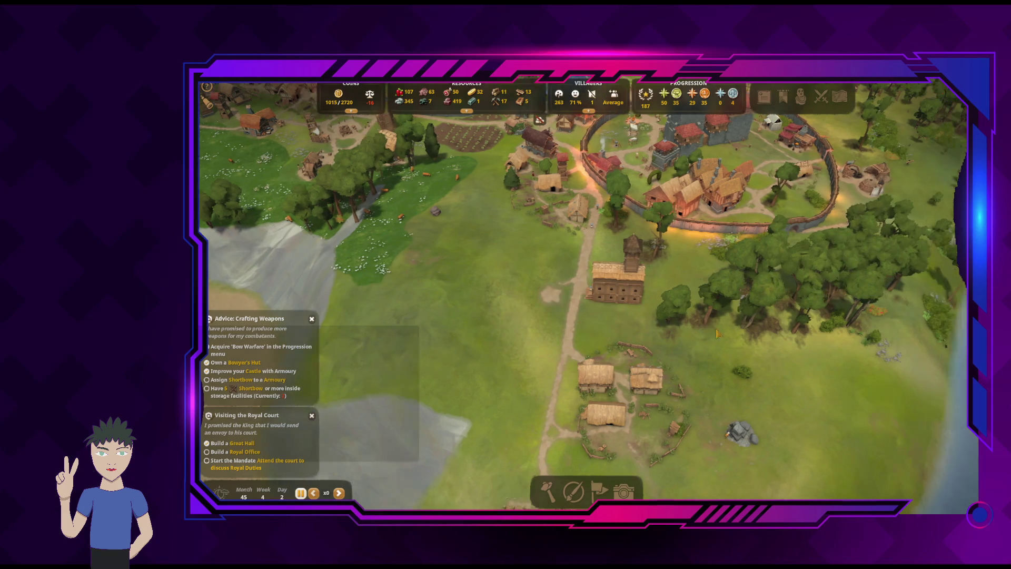
pyautogui.scroll(-5, 656, 333)
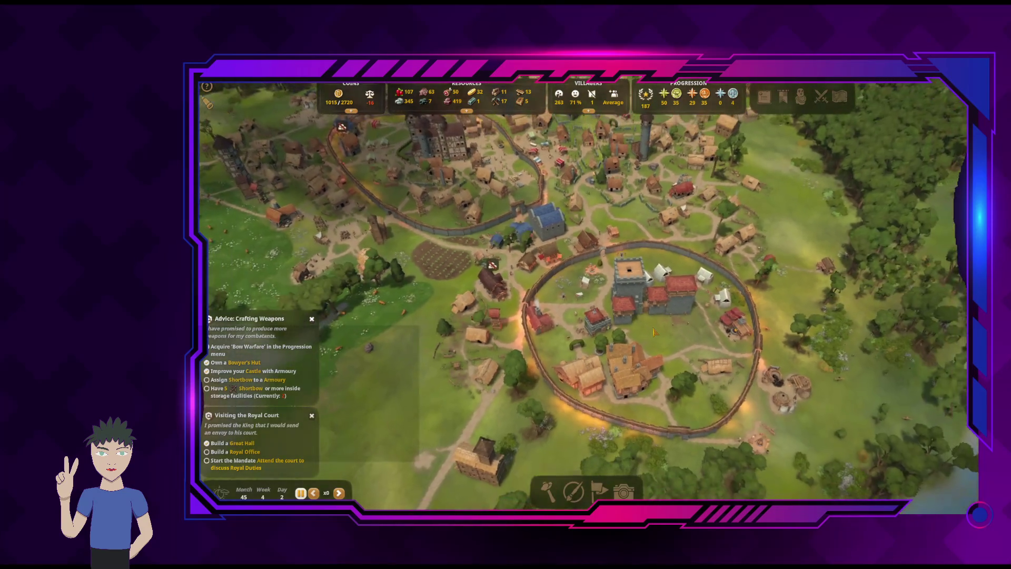
pyautogui.press('space')
# Check a house's occupants and quality
pyautogui.press('s')
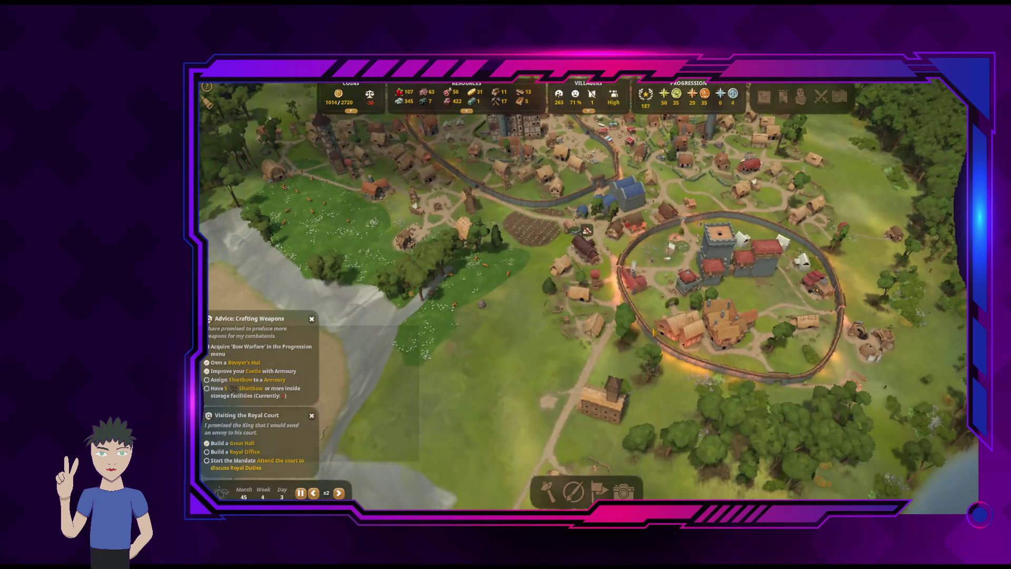
pyautogui.press('w')
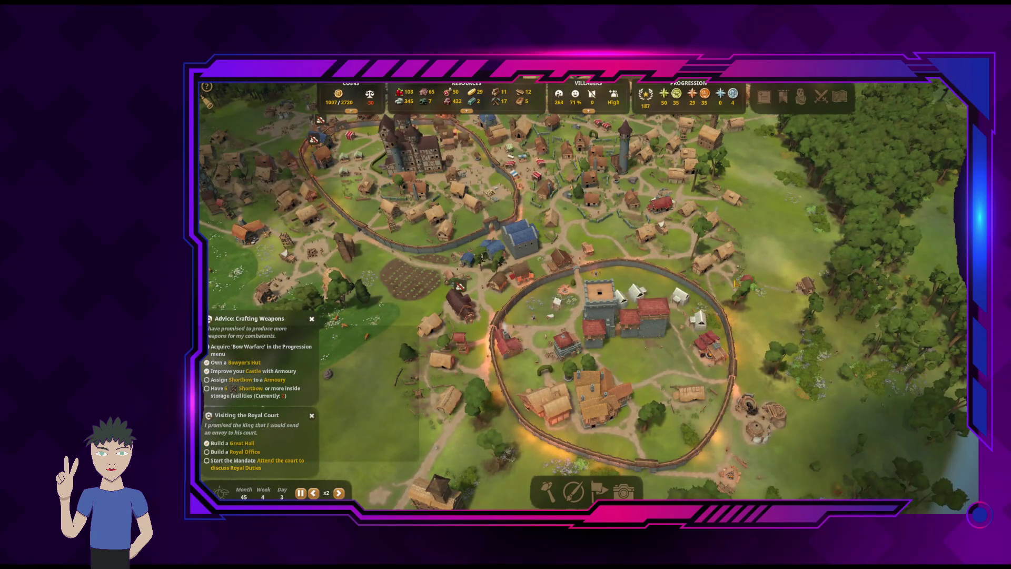
pyautogui.click(717, 257)
pyautogui.press('a')
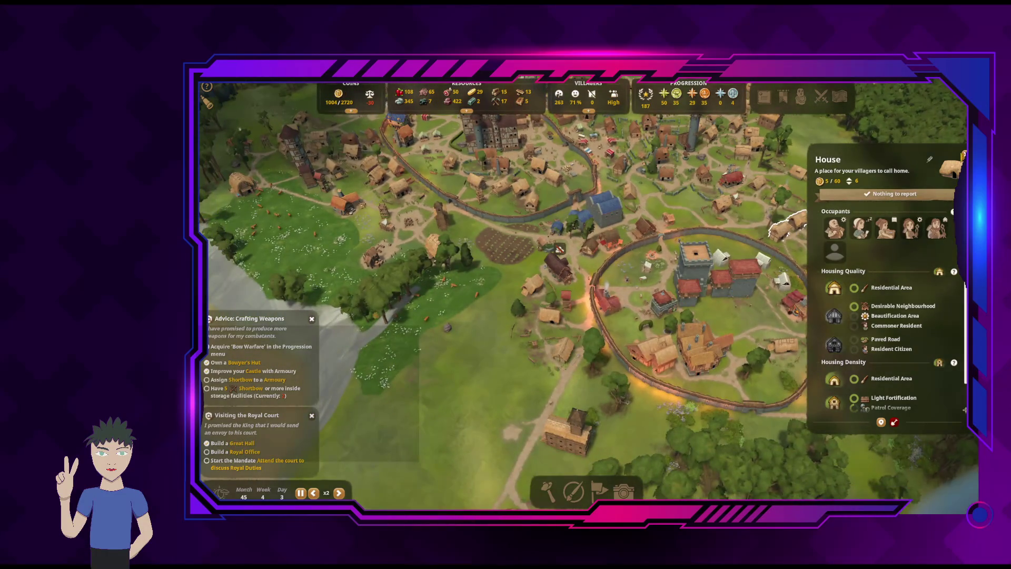
pyautogui.press('Escape')
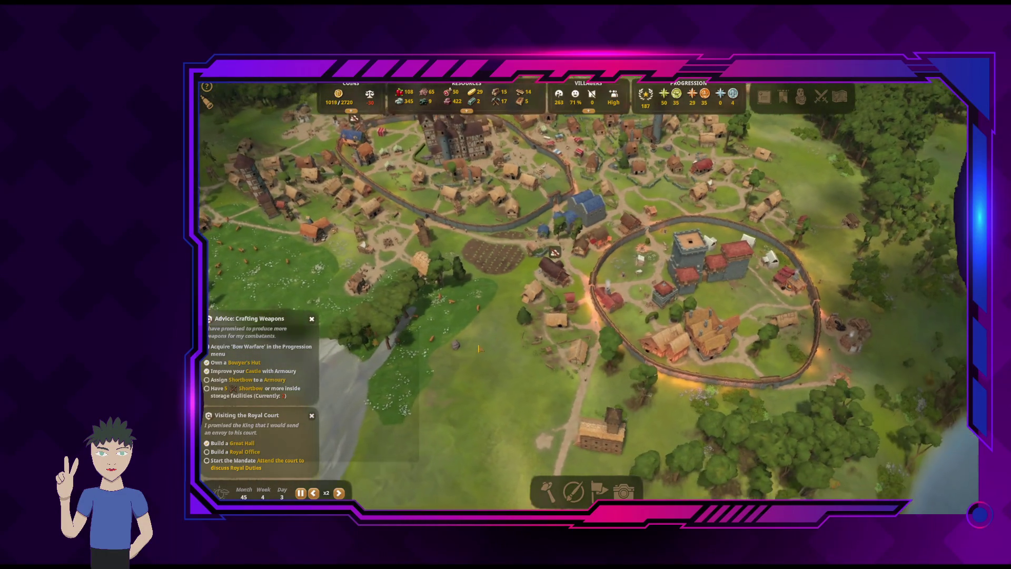
# Pan toward the castle and inspect the Marble Deposit
pyautogui.press('a')
pyautogui.press('w')
pyautogui.press('a')
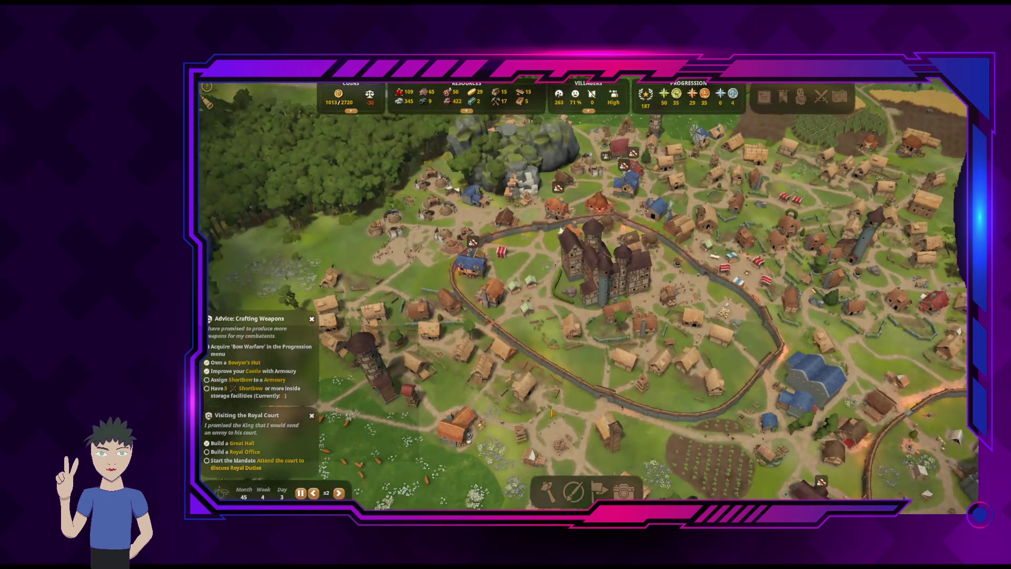
pyautogui.press('w')
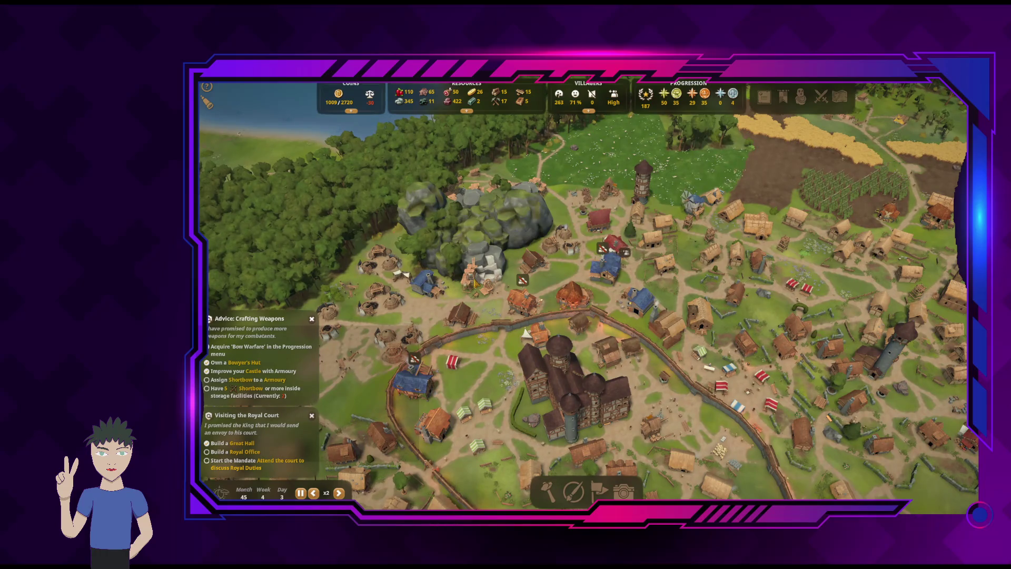
pyautogui.click(476, 283)
pyautogui.press('s')
pyautogui.press('d')
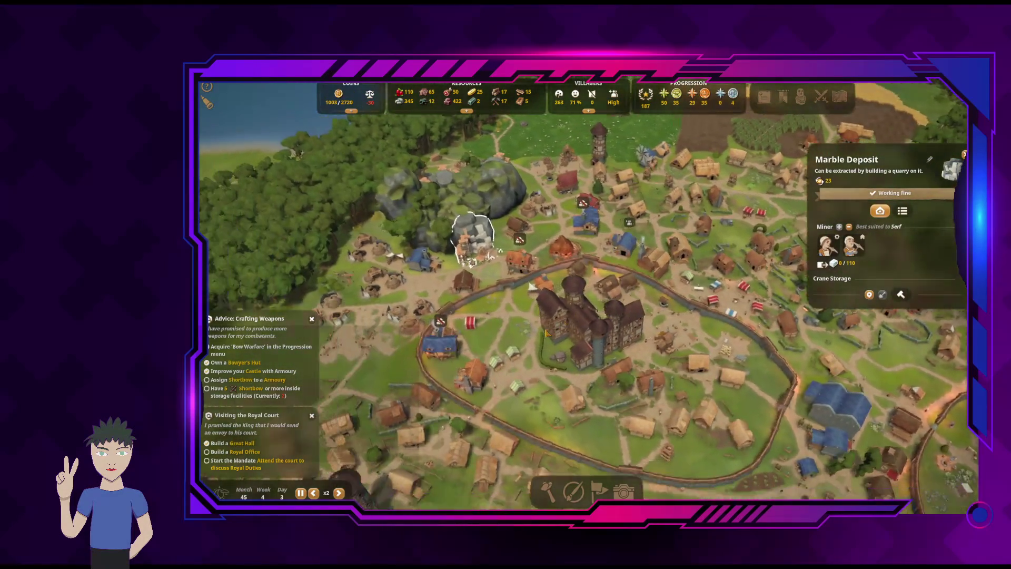
# Inspect the blue Blacksmith and the Watchpost
pyautogui.click(495, 301)
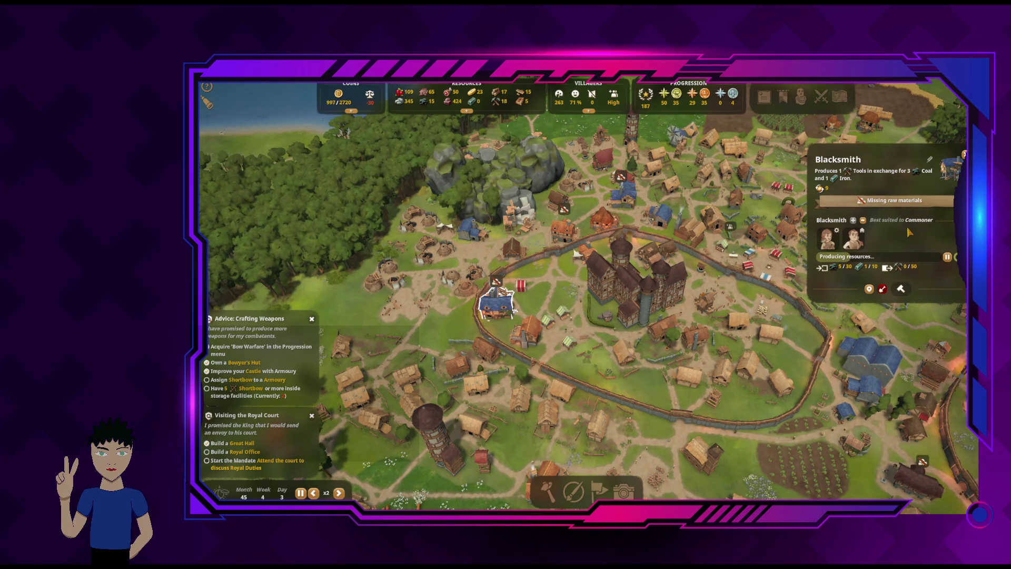
pyautogui.press('Escape')
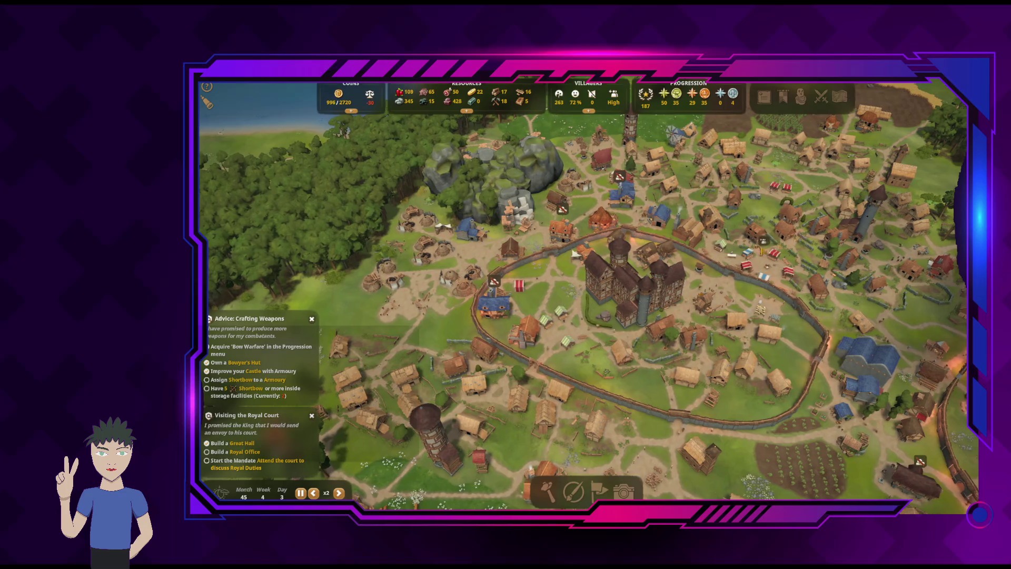
pyautogui.press('w')
pyautogui.press('d')
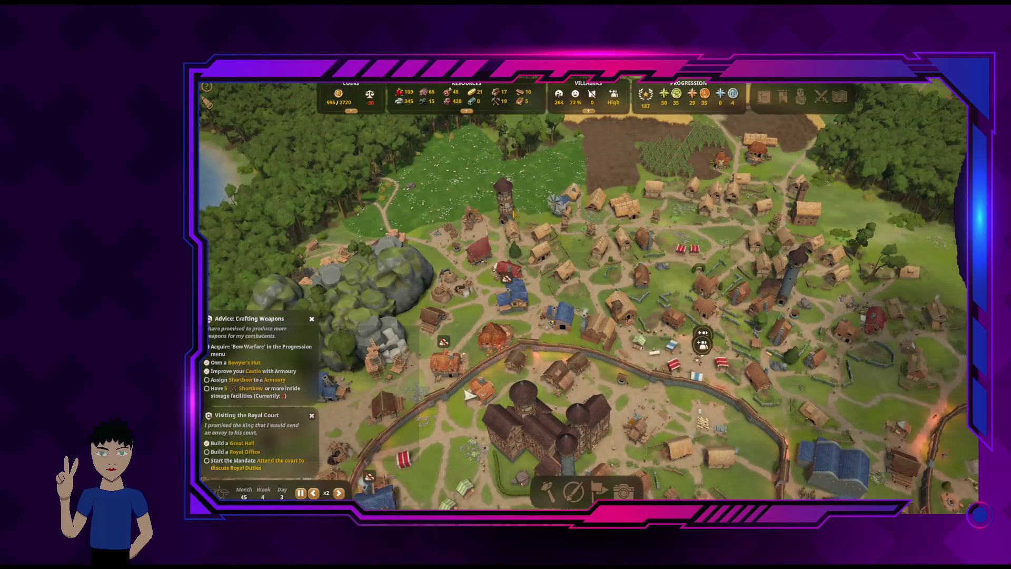
pyautogui.click(506, 205)
pyautogui.press('s')
pyautogui.press('a')
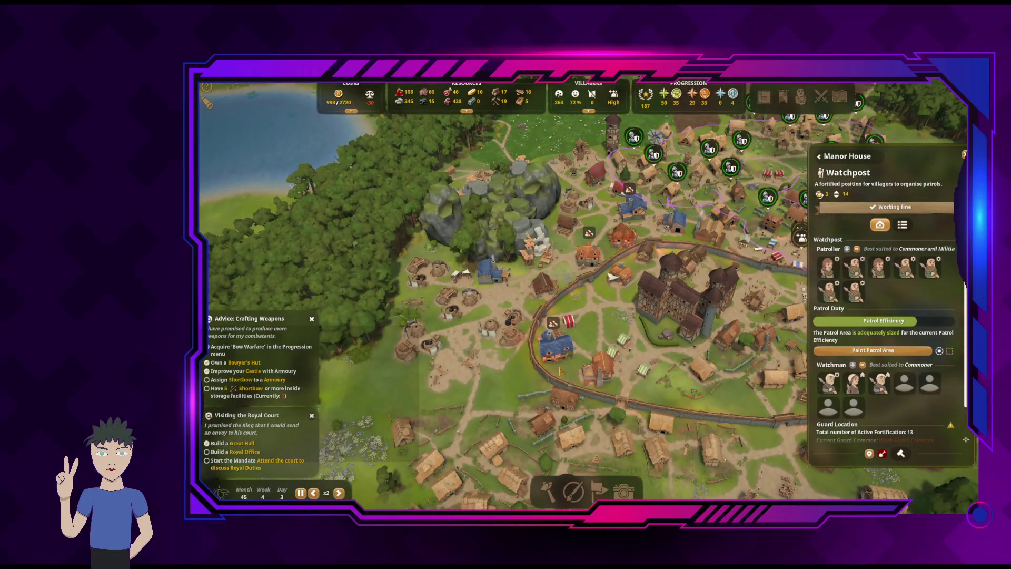
# Relocate the Stonemason Hut construction site twice to a new spot
pyautogui.click(438, 374)
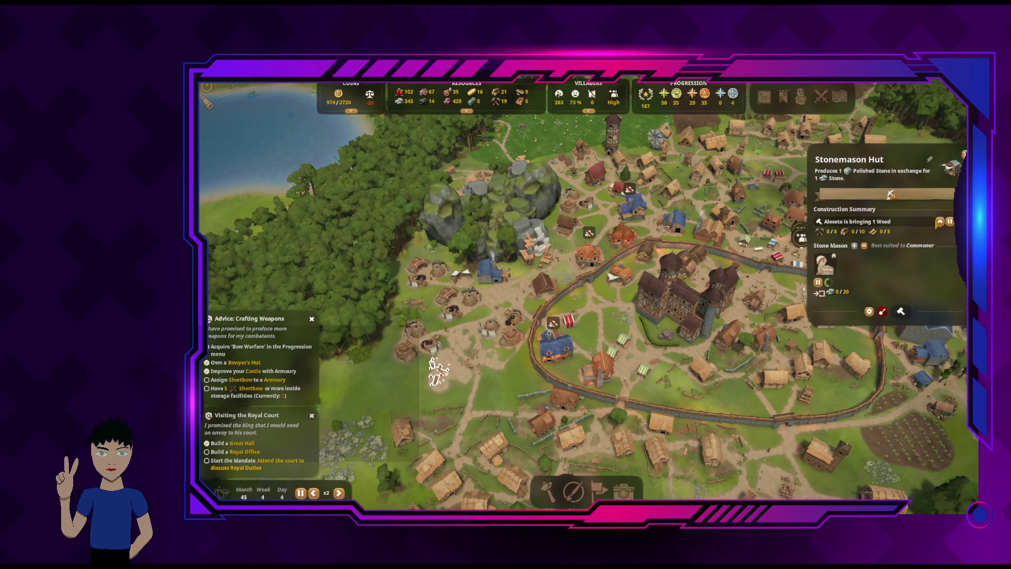
pyautogui.click(473, 362)
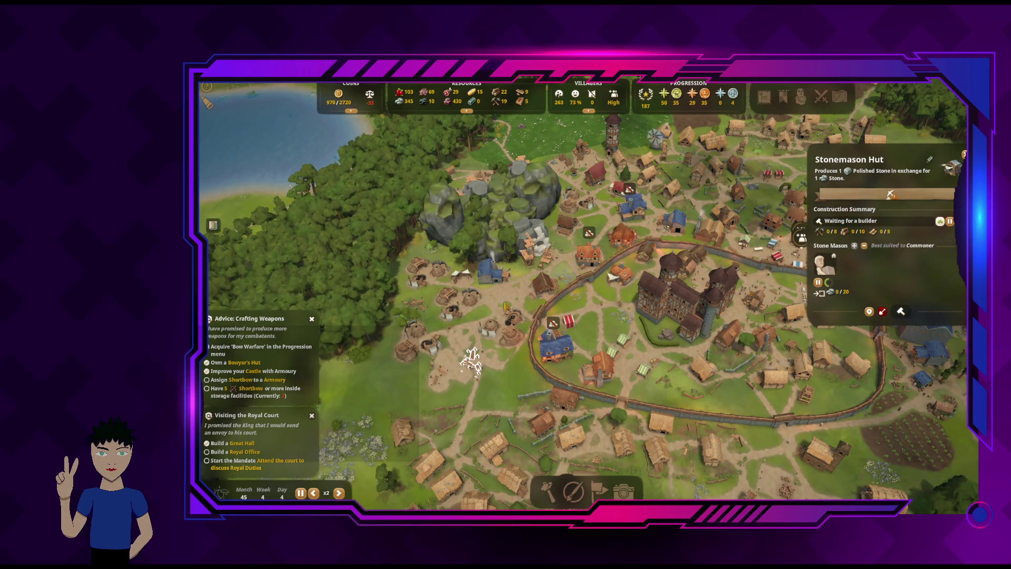
pyautogui.click(414, 302)
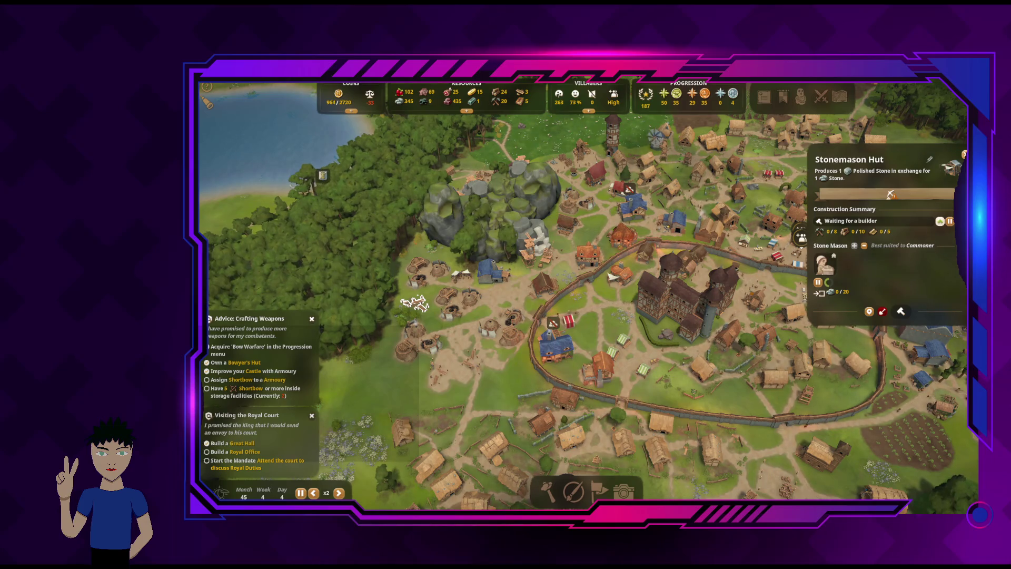
pyautogui.press('Escape')
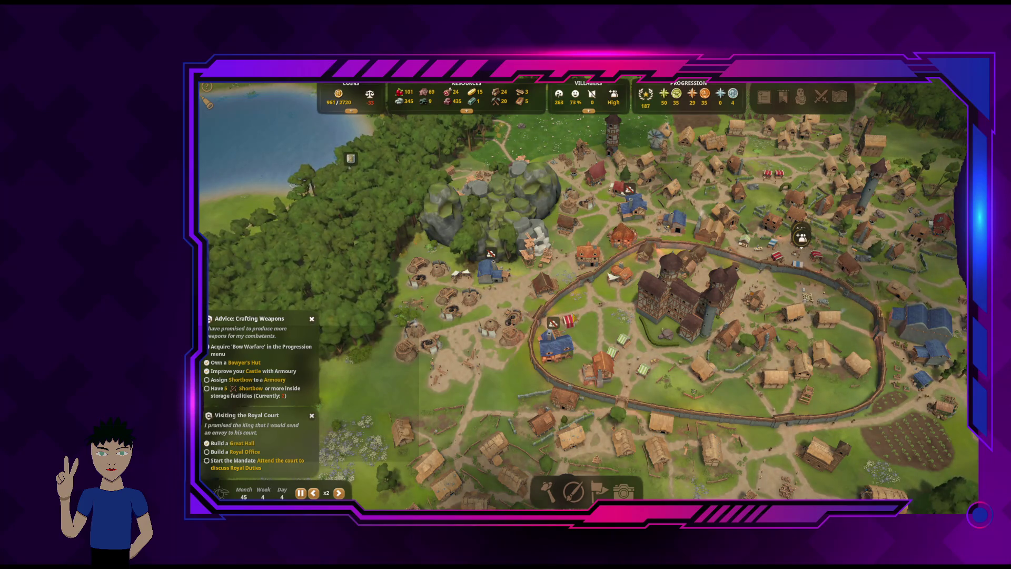
# Inspect the Iron Smelter and the Marble Deposit by the rocks
pyautogui.scroll(3, 579, 318)
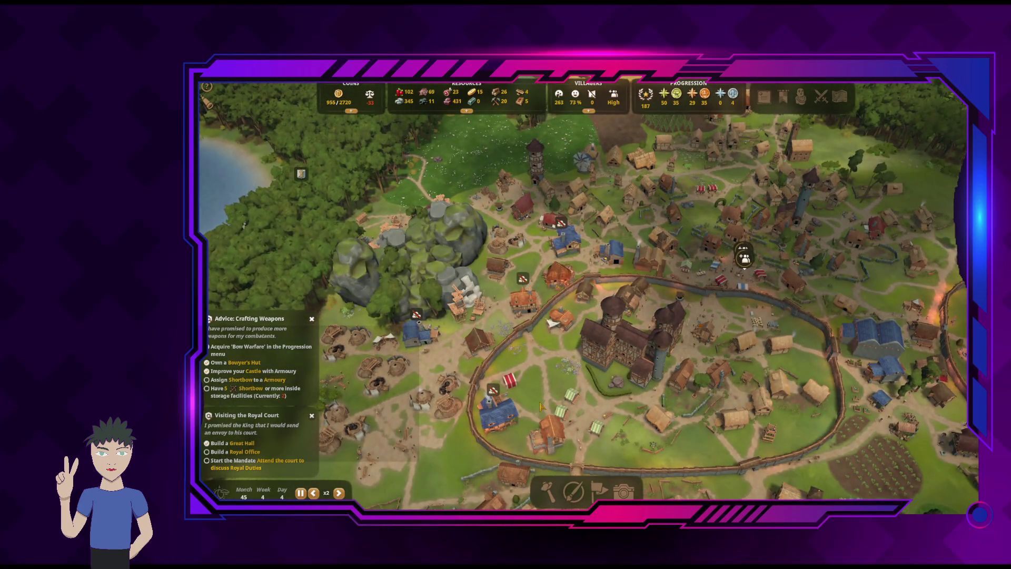
pyautogui.press('a')
pyautogui.click(514, 326)
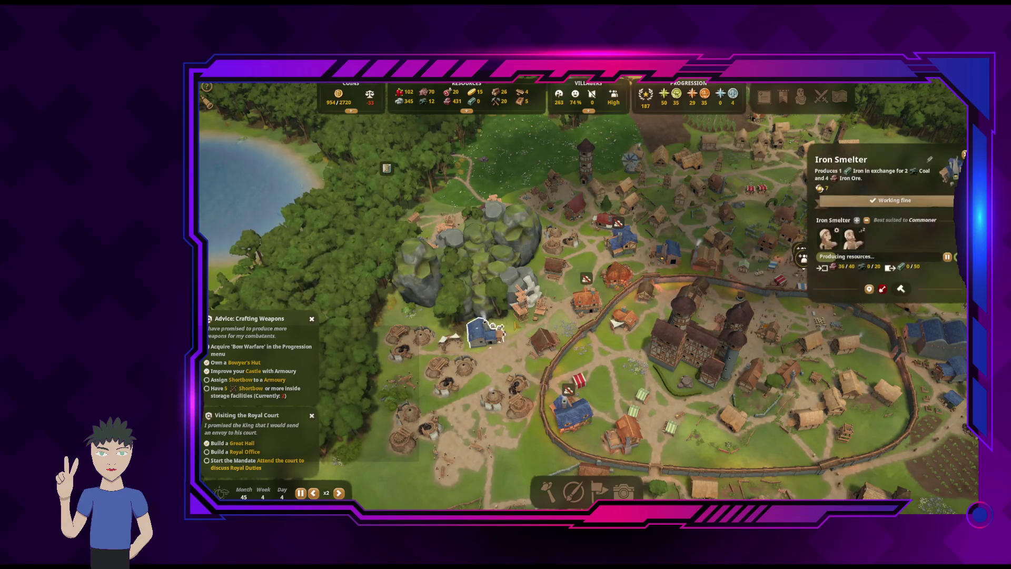
pyautogui.click(526, 298)
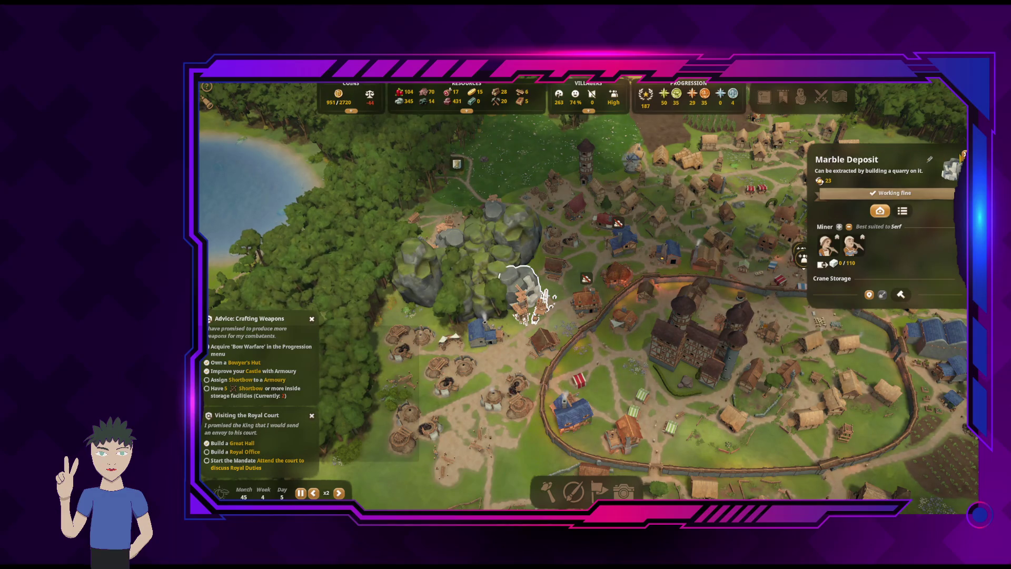
pyautogui.press('Escape')
pyautogui.moveTo(506, 174)
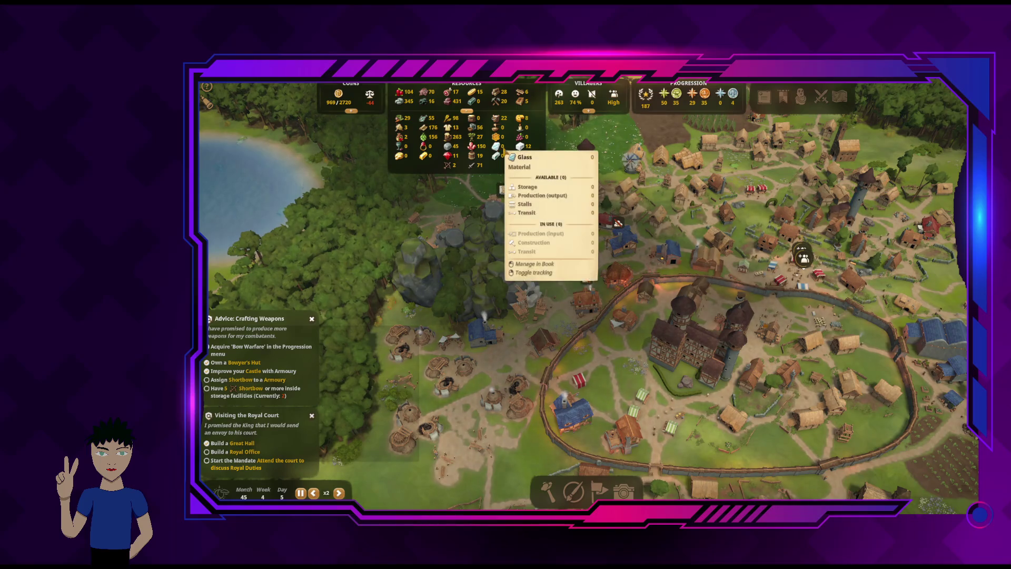
# Open the Stone Deposit's details west of the walled town
pyautogui.press('s')
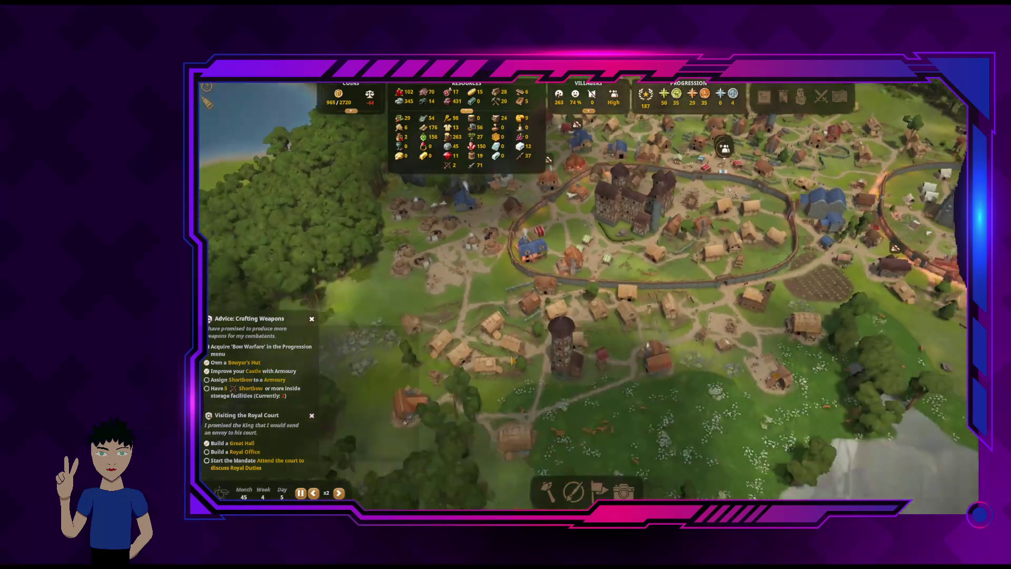
pyautogui.press('a')
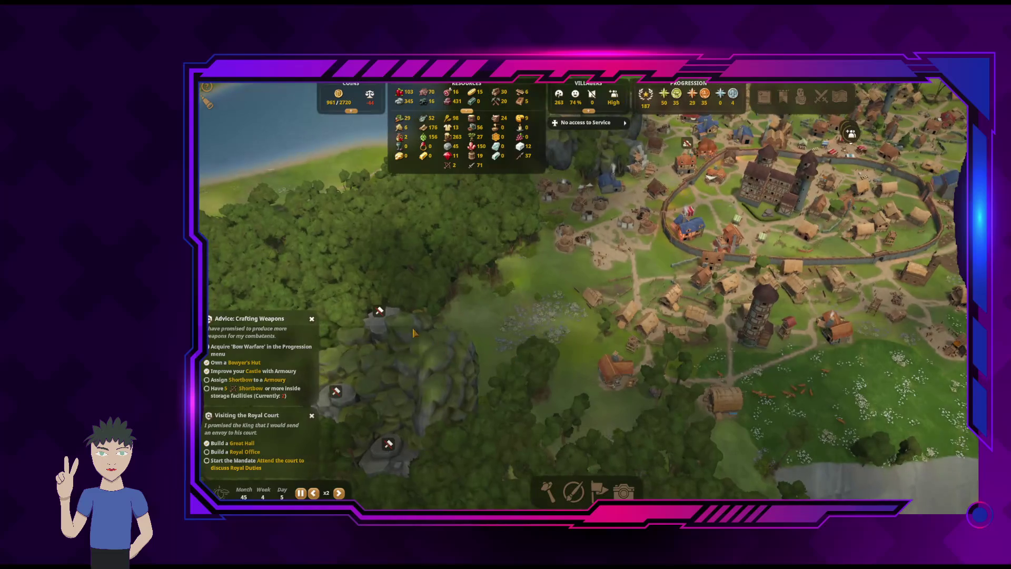
pyautogui.click(383, 329)
pyautogui.press('a')
pyautogui.press('s')
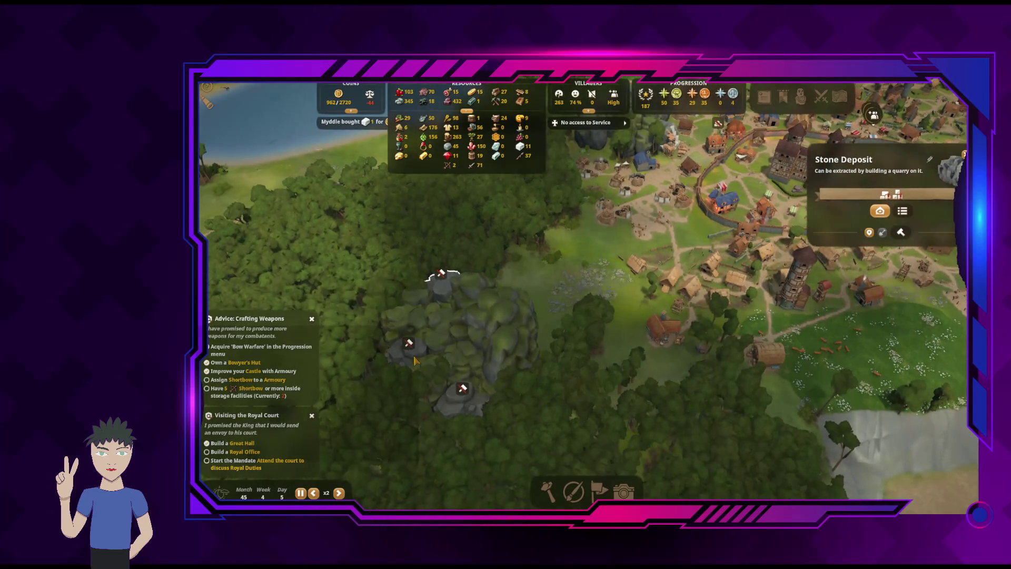
pyautogui.press('d')
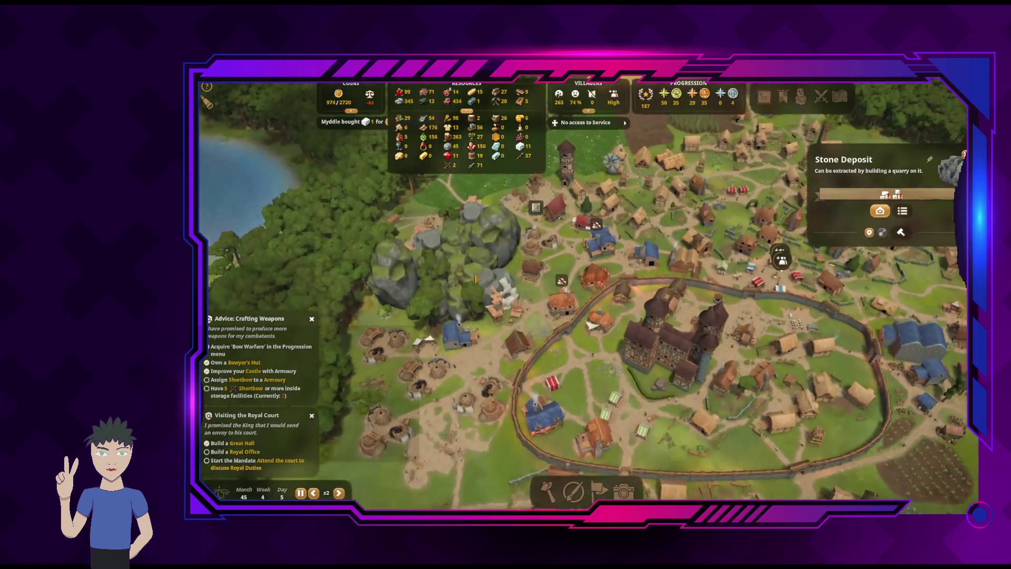
# Survey the map past the marble deposit, river and northern forest
pyautogui.scroll(2, 506, 296)
pyautogui.press('w')
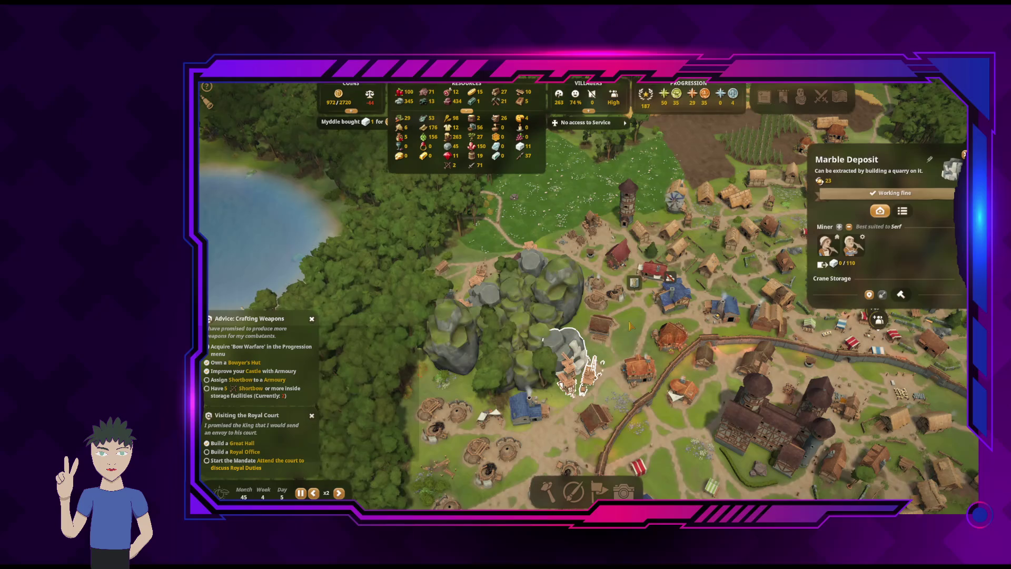
pyautogui.press('d')
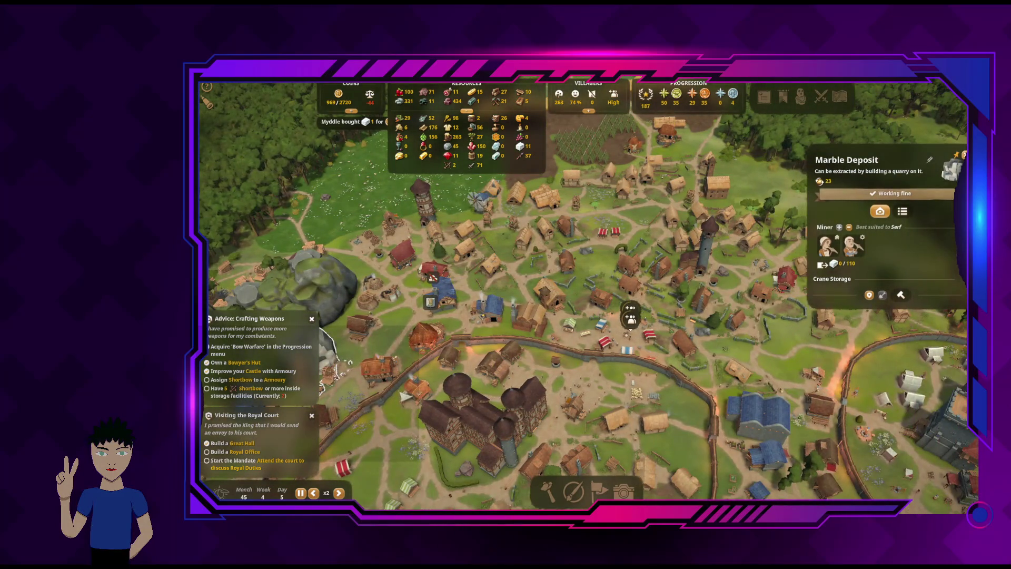
pyautogui.press('s')
pyautogui.press('d')
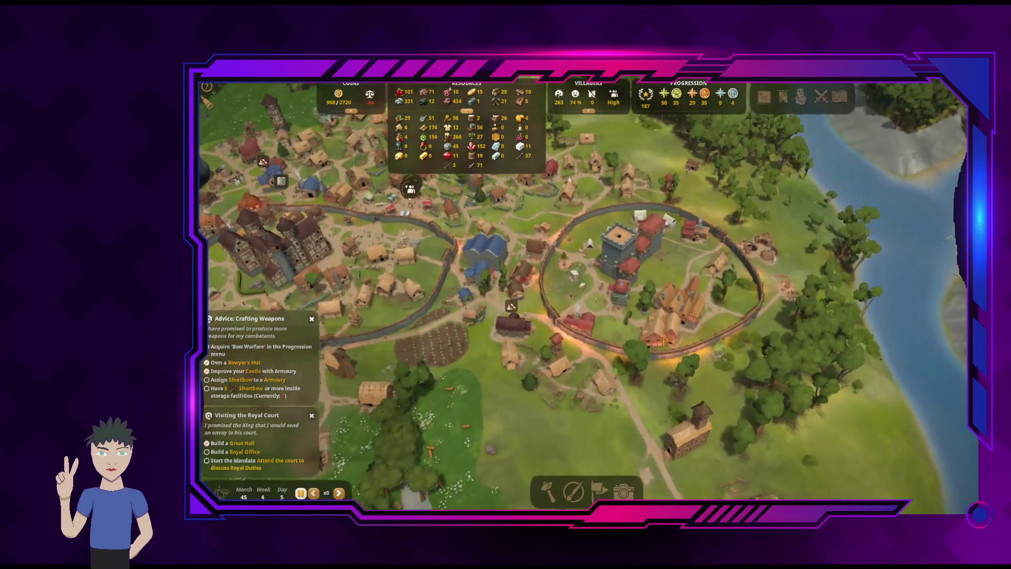
pyautogui.press('w')
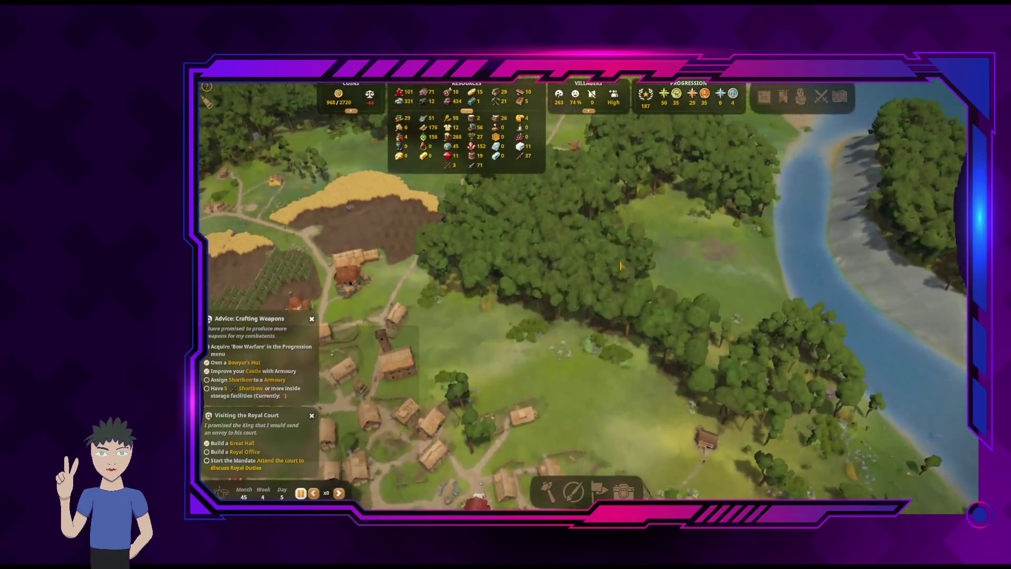
pyautogui.press('w')
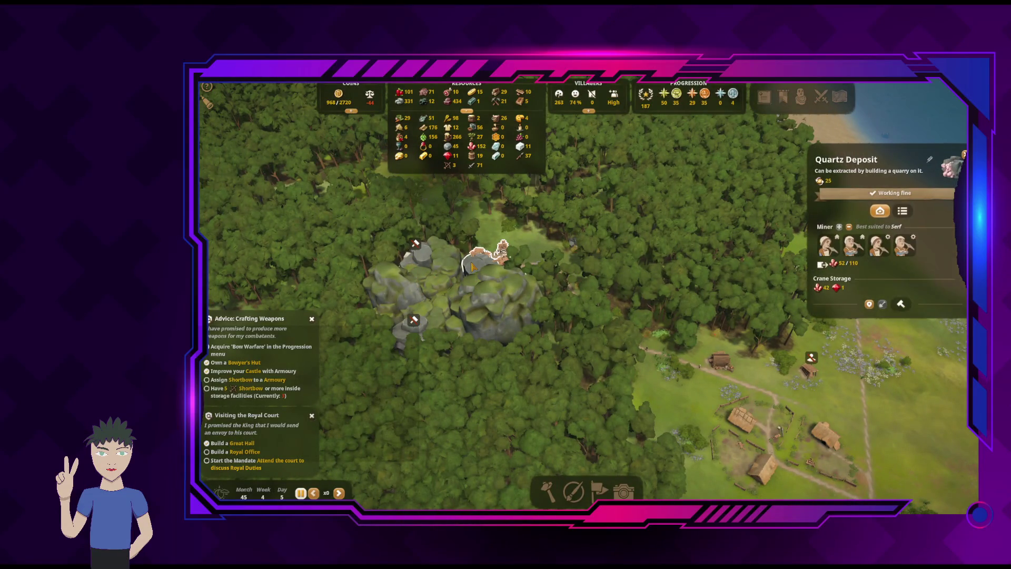
# Sweep toward the beach, then back to the quartz quarry and fields
pyautogui.press('s')
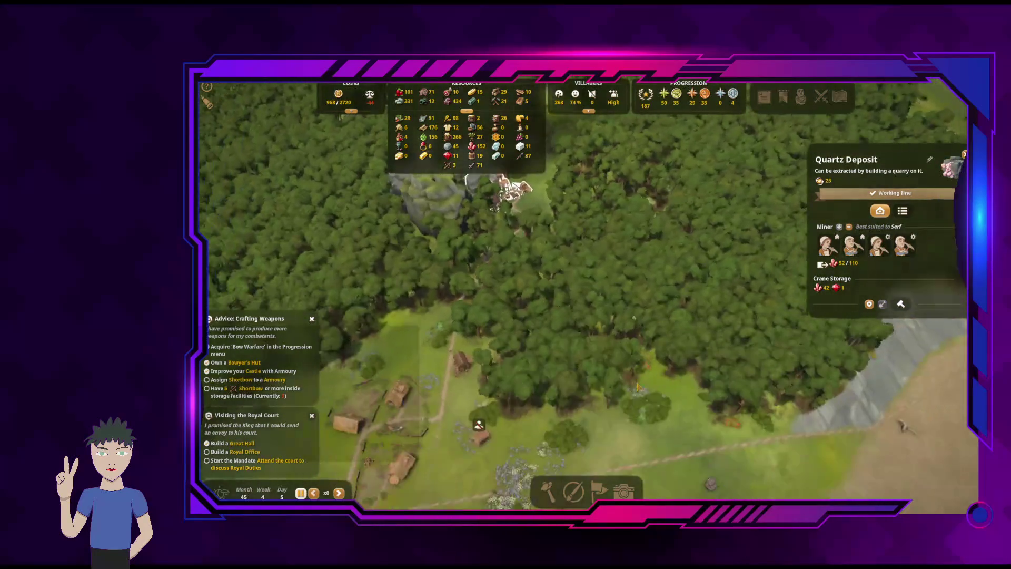
pyautogui.press('d')
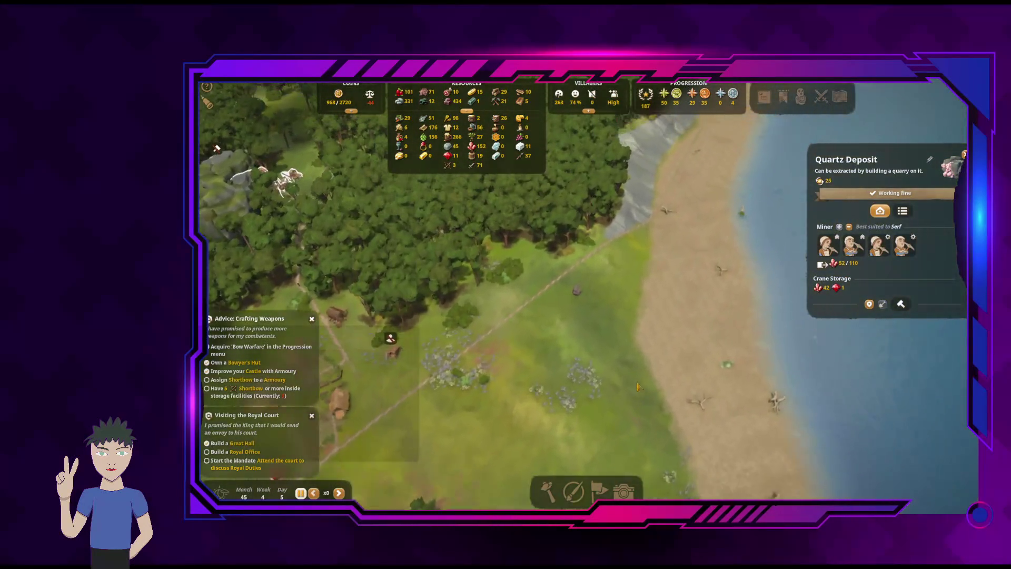
pyautogui.press('w')
pyautogui.press('a')
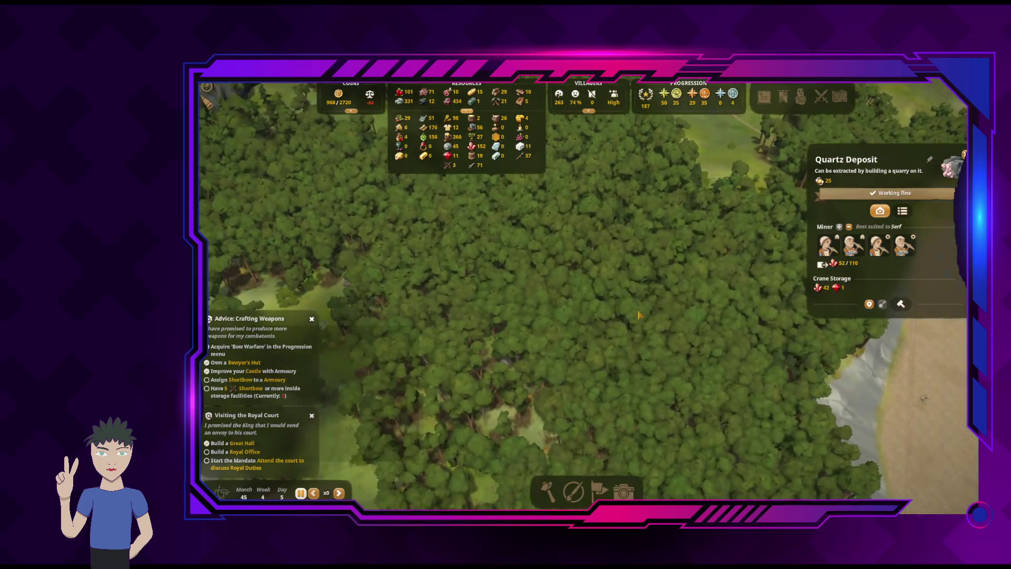
pyautogui.press('s')
pyautogui.press('a')
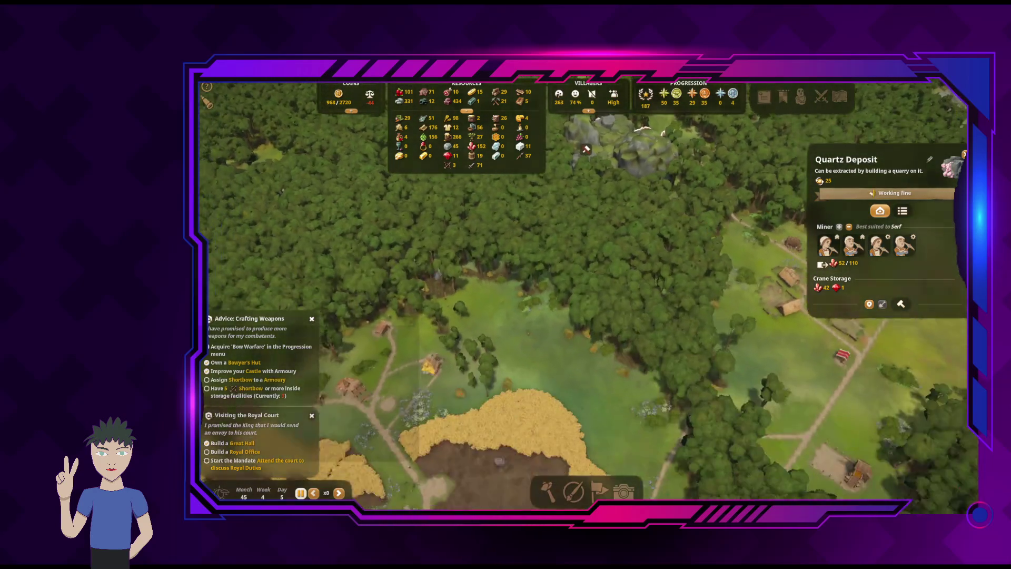
# Centre the view on the castle and its surrounding walls
pyautogui.press('s')
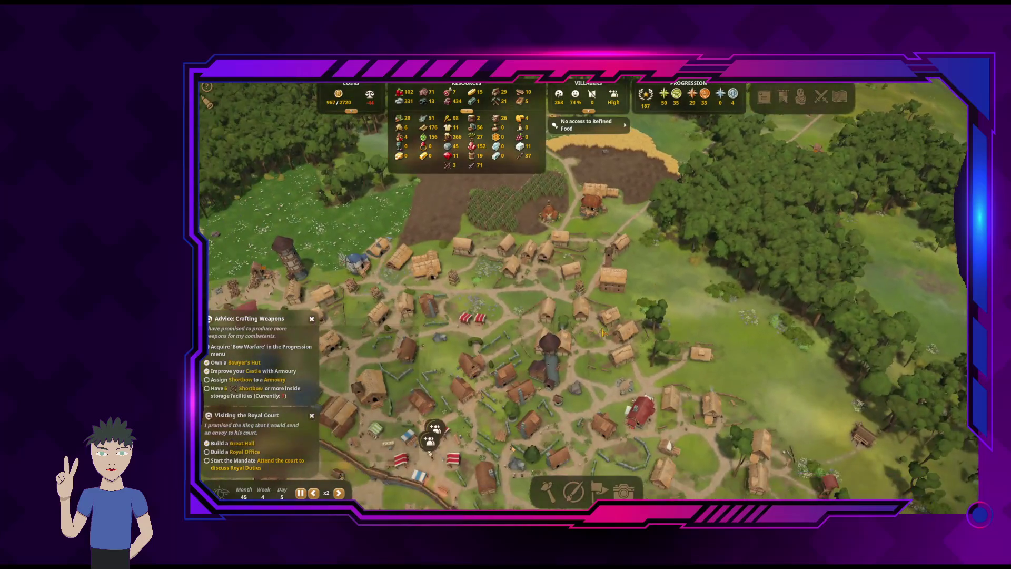
pyautogui.press('s')
pyautogui.press('a')
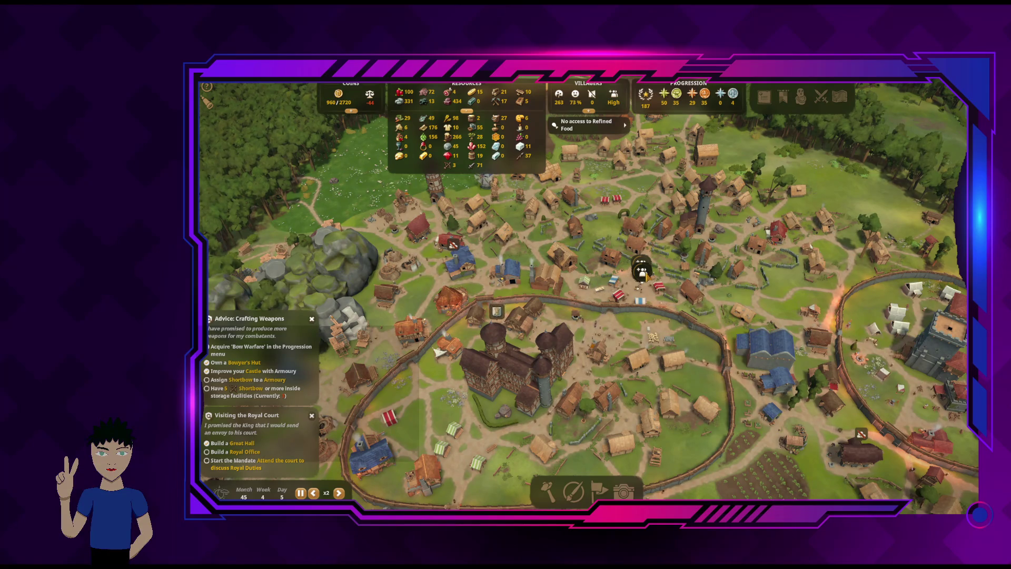
pyautogui.press('d')
pyautogui.press('w')
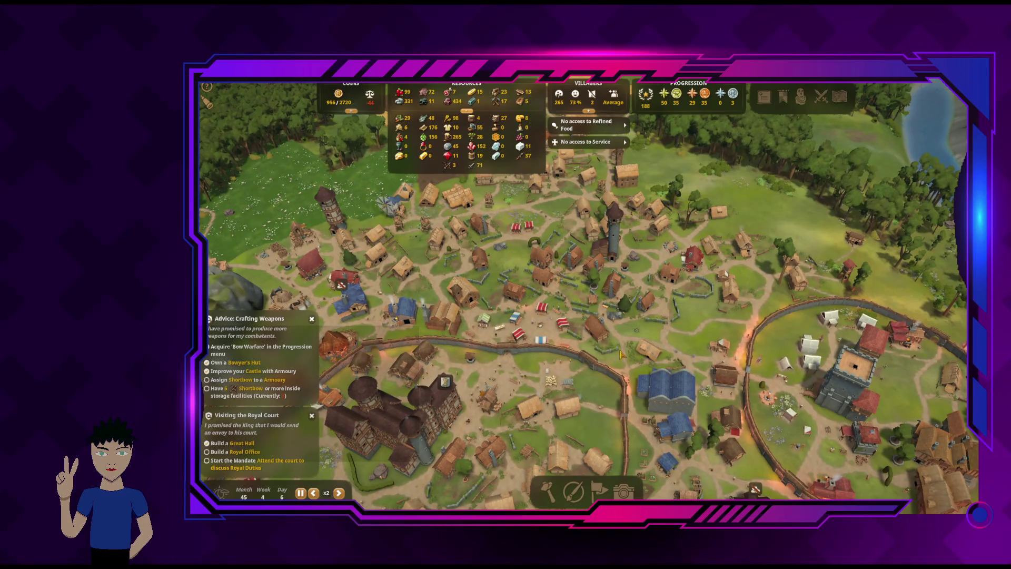
pyautogui.press('s')
pyautogui.press('a')
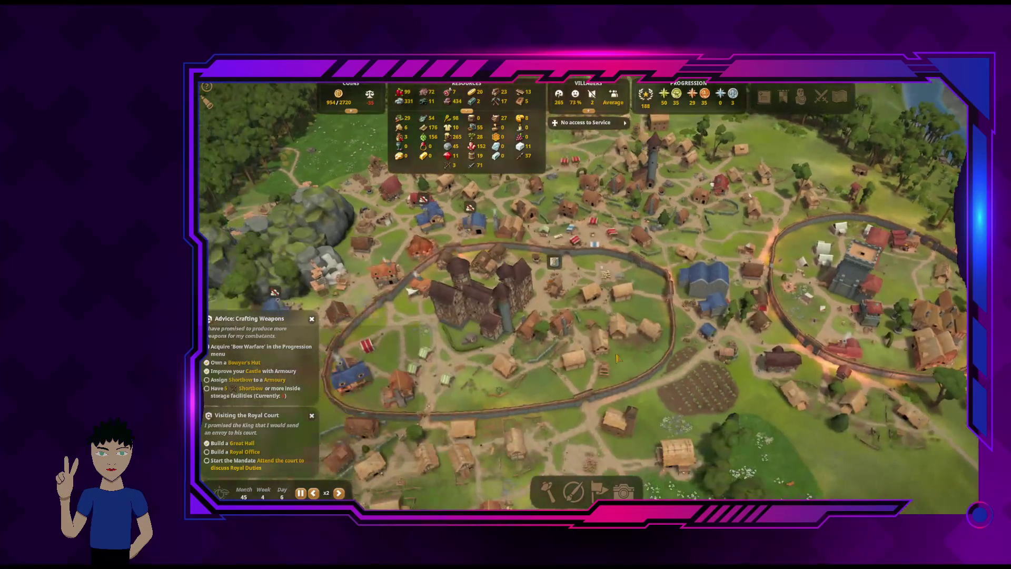
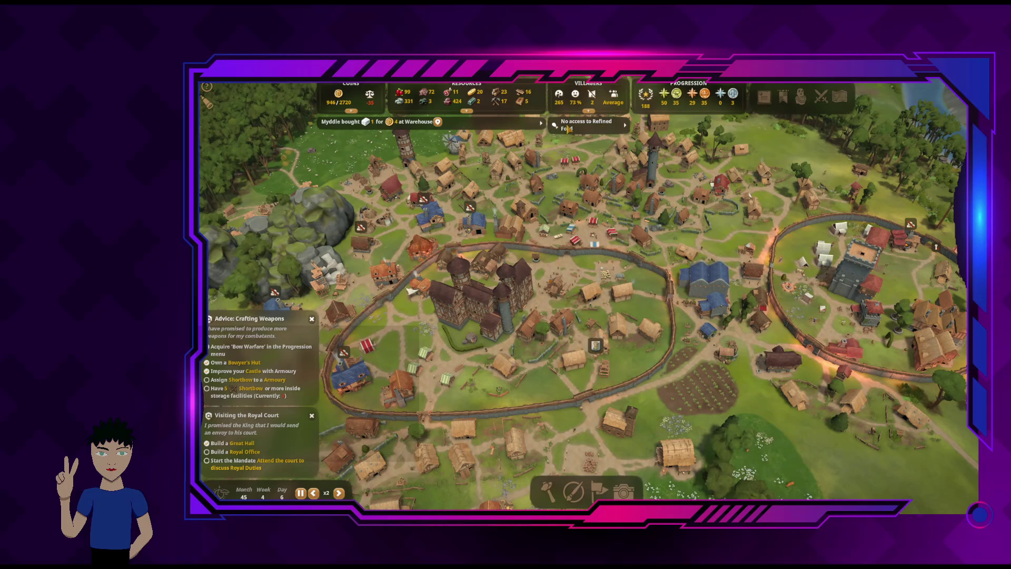
# Check the Blacksmith's and Iron Smelter's production status
pyautogui.scroll(2, 551, 286)
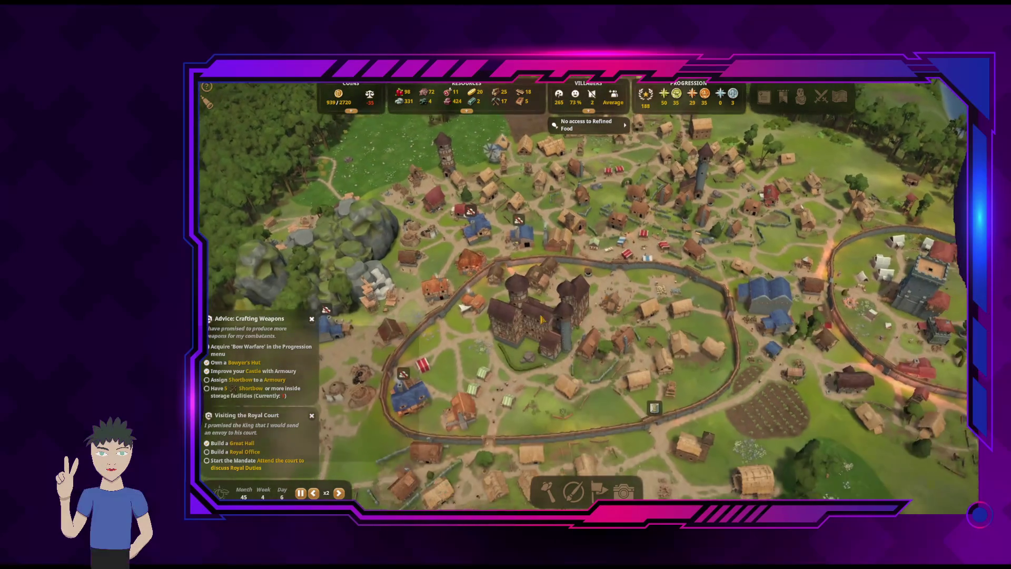
pyautogui.scroll(3, 548, 300)
pyautogui.press('s')
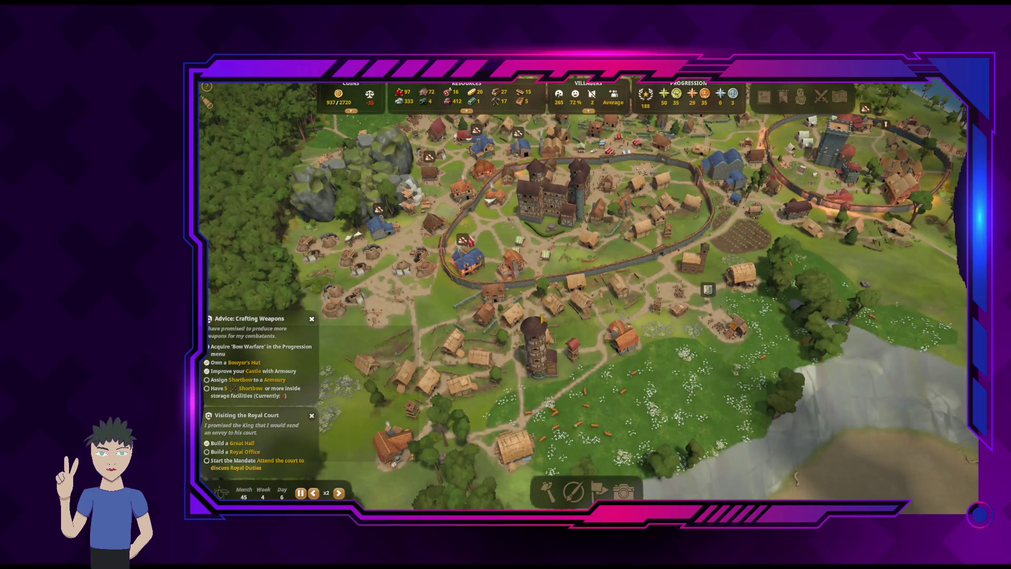
pyautogui.press('a')
pyautogui.click(565, 259)
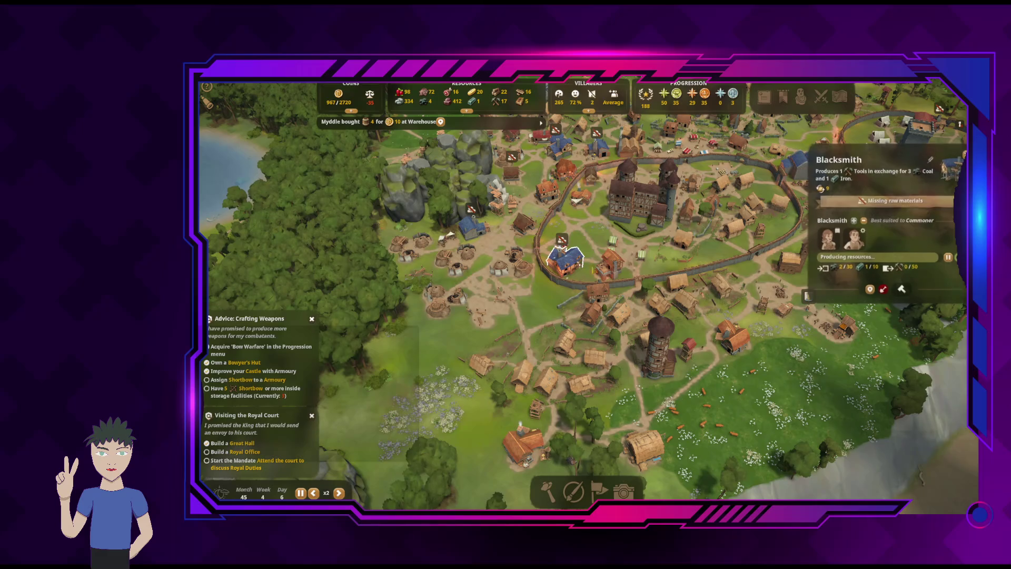
pyautogui.press('w')
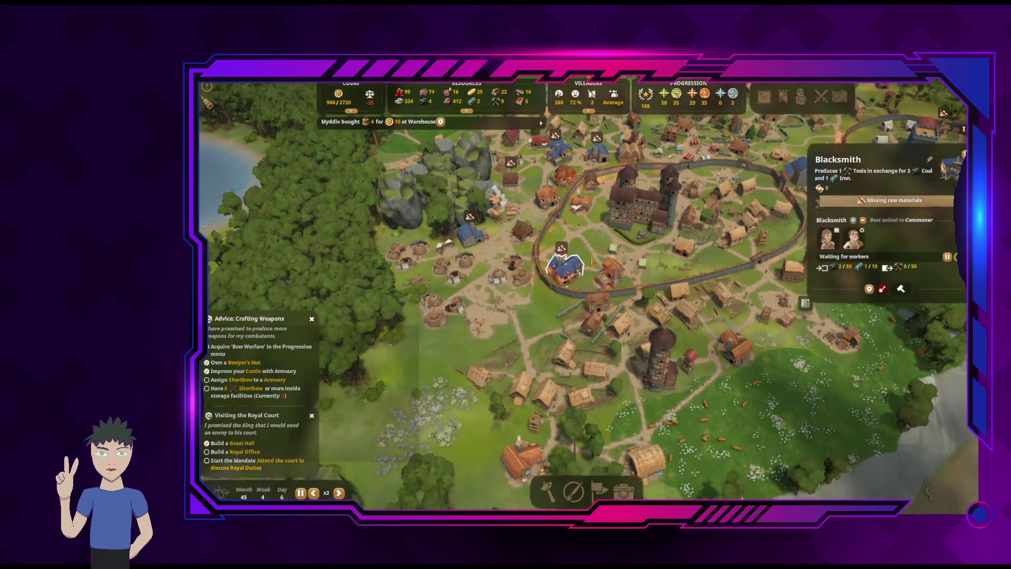
pyautogui.click(463, 280)
# Check the Sawmill's production, close its details and pause the game
pyautogui.press('w')
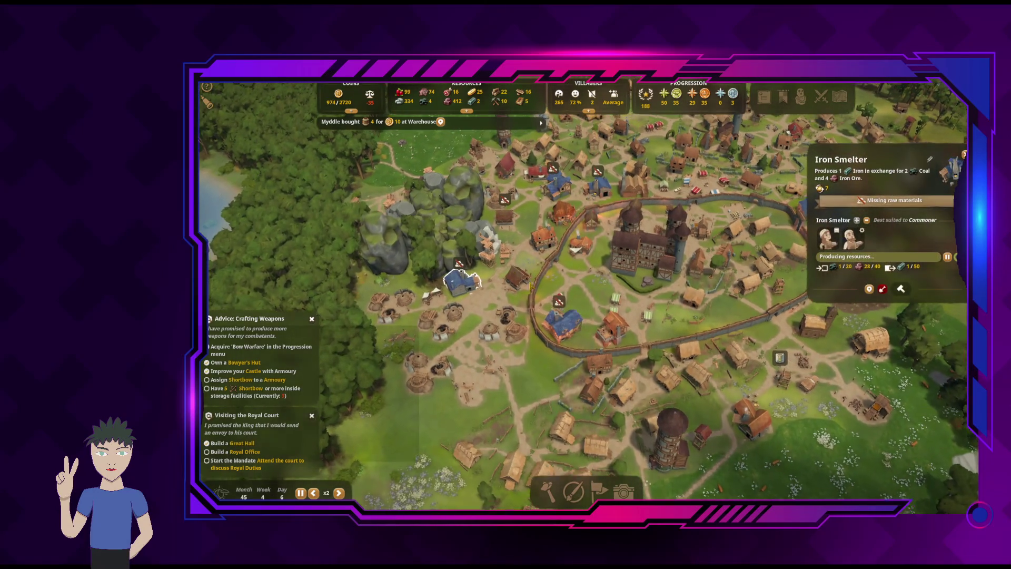
pyautogui.click(753, 442)
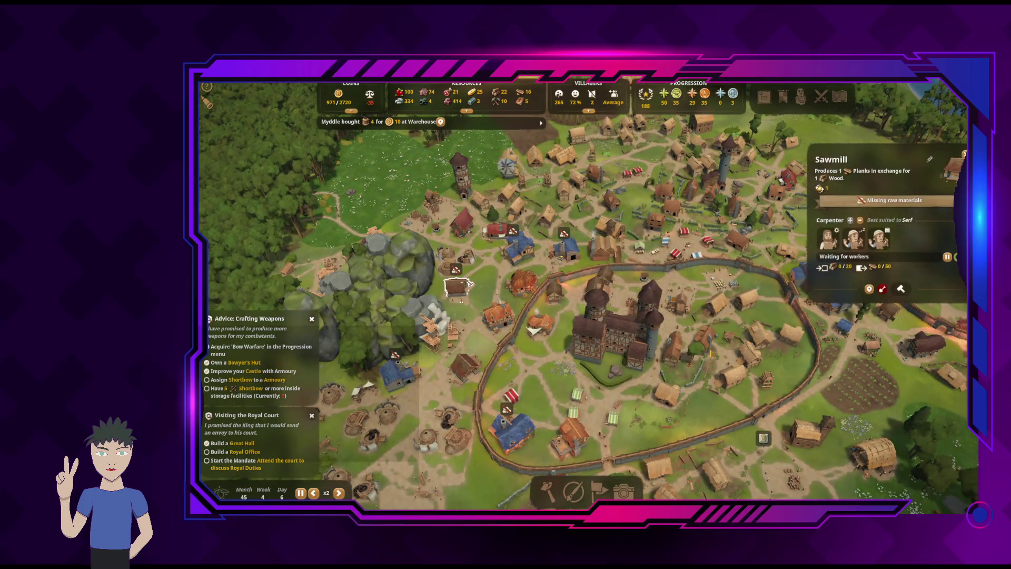
pyautogui.press('w')
pyautogui.press('s')
pyautogui.press('d')
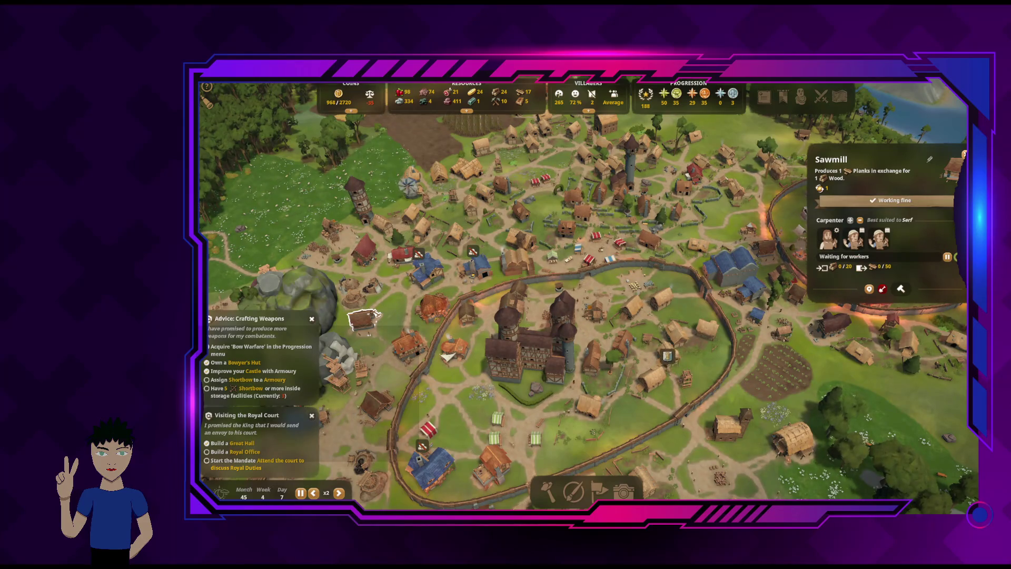
pyautogui.press('Escape')
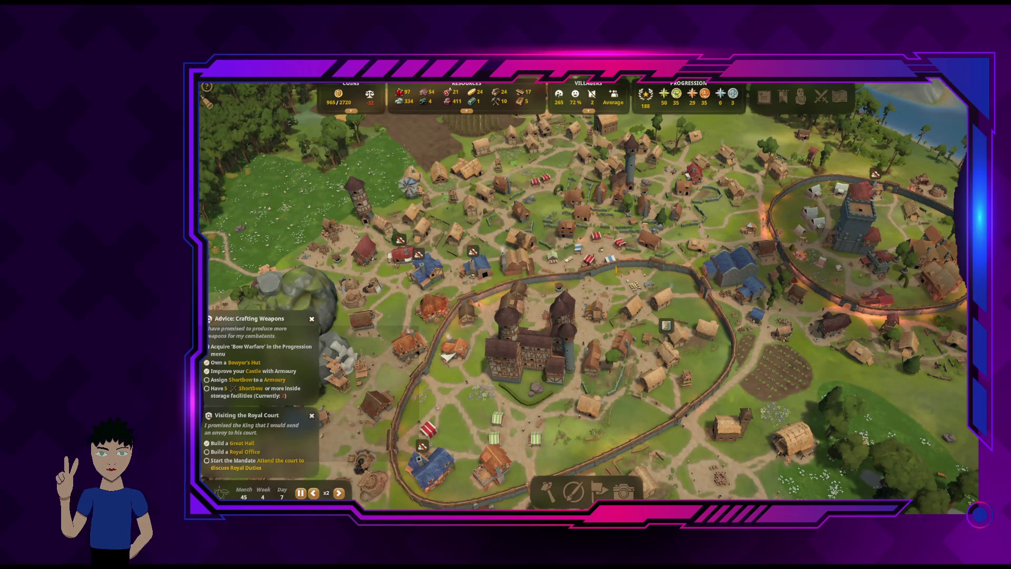
pyautogui.press('a')
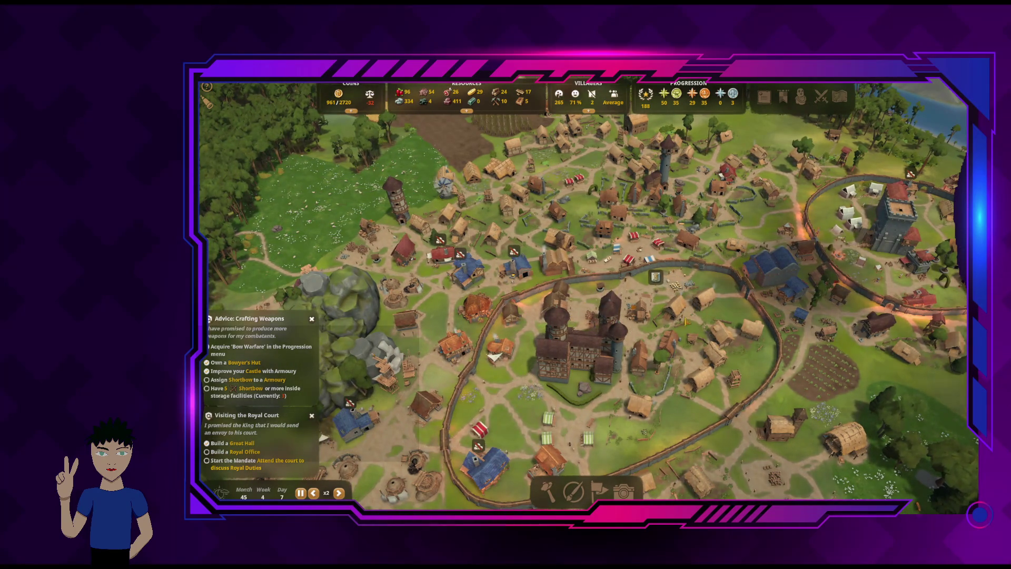
pyautogui.press('space')
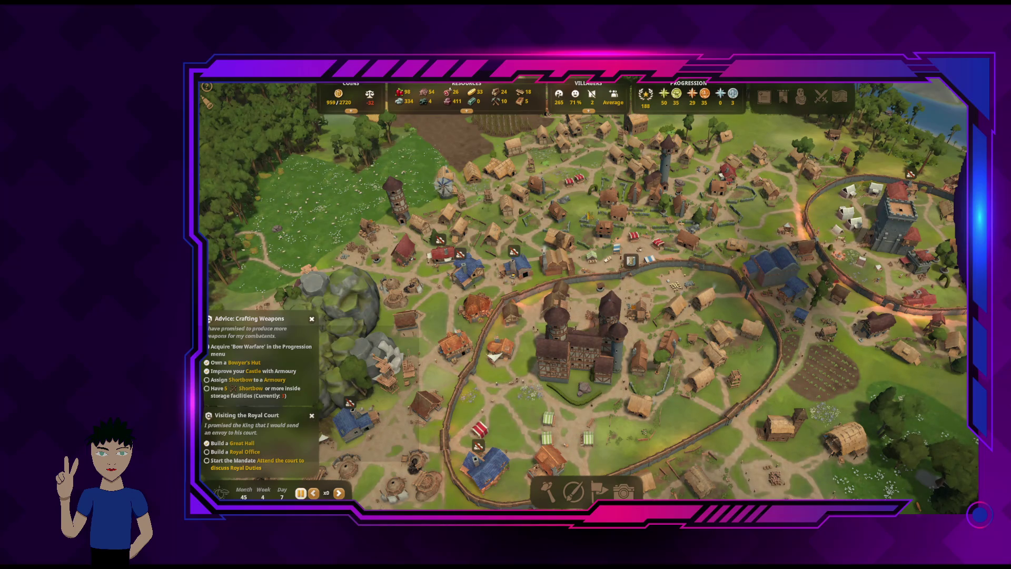
pyautogui.click(676, 96)
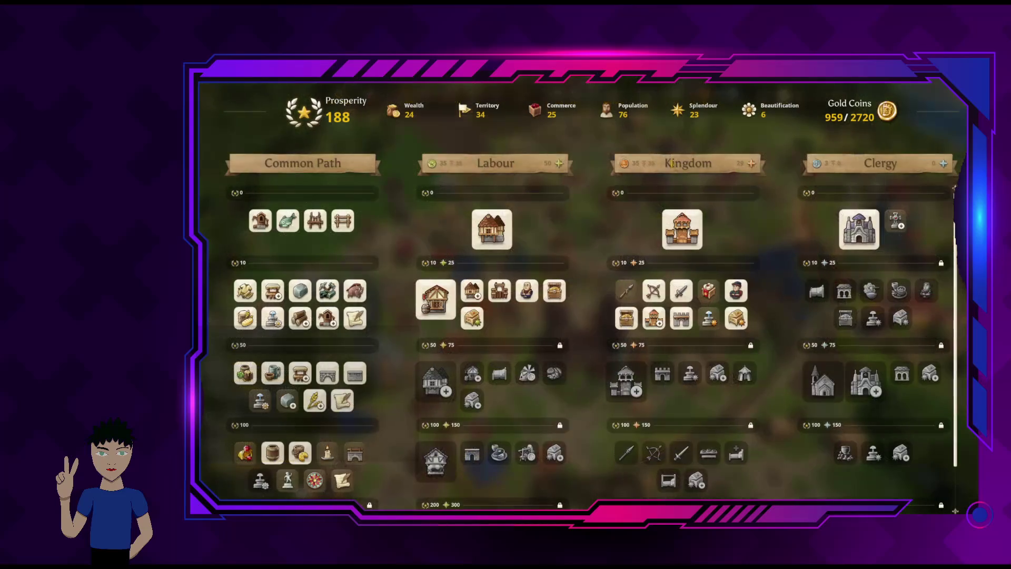
pyautogui.press('Escape')
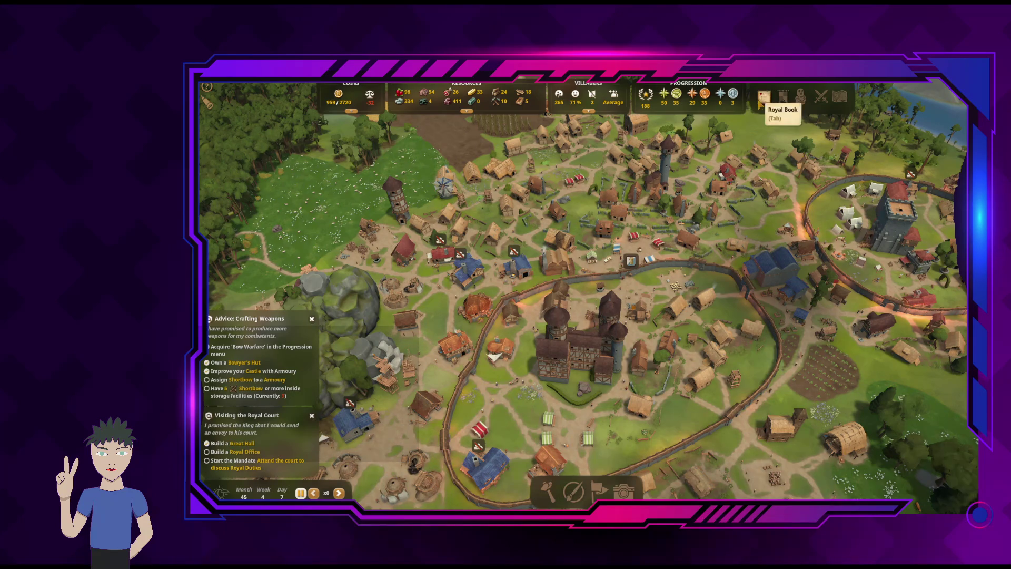
pyautogui.click(760, 103)
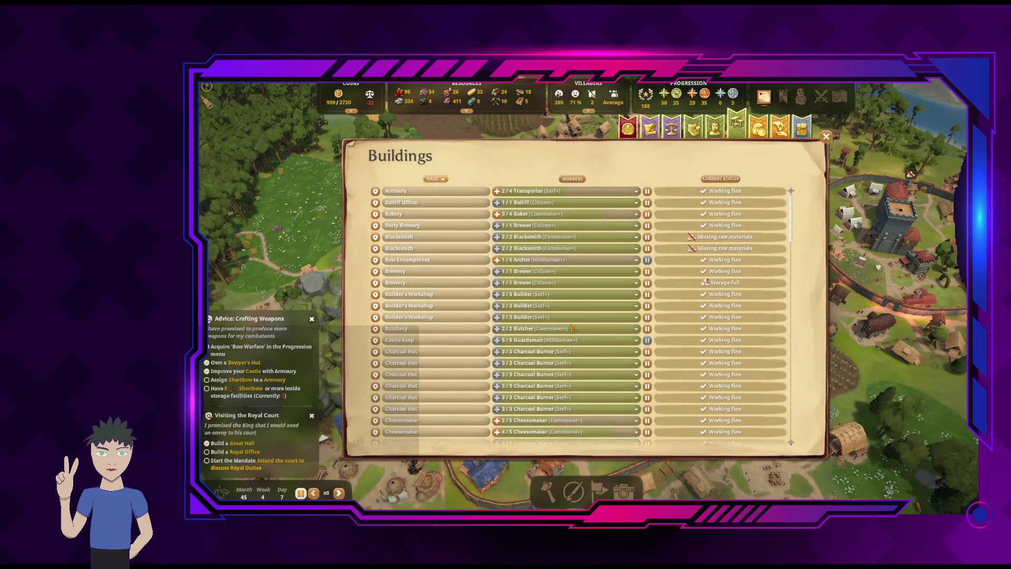
pyautogui.scroll(-1, 612, 319)
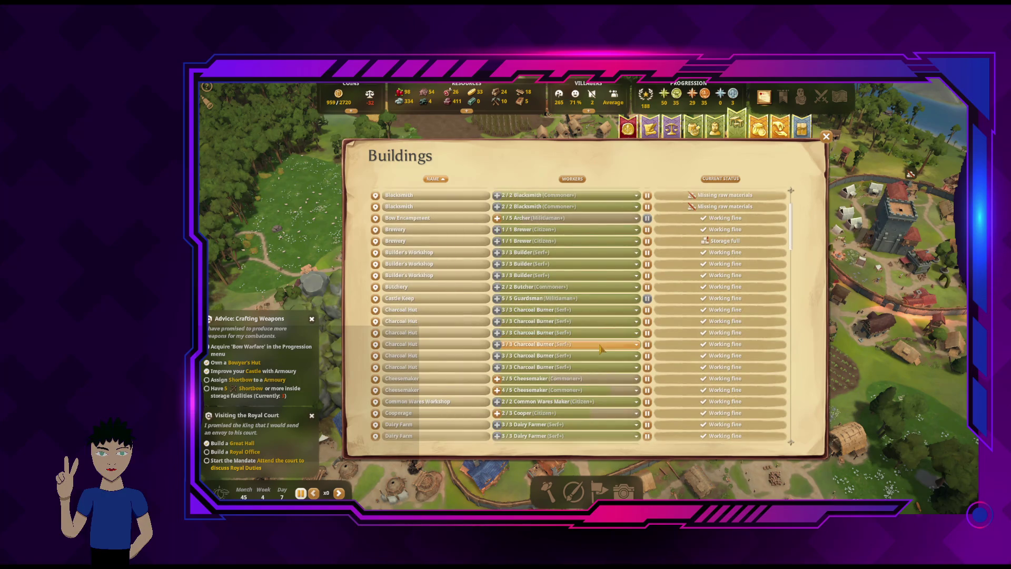
pyautogui.scroll(-6, 600, 349)
pyautogui.scroll(-10, 601, 349)
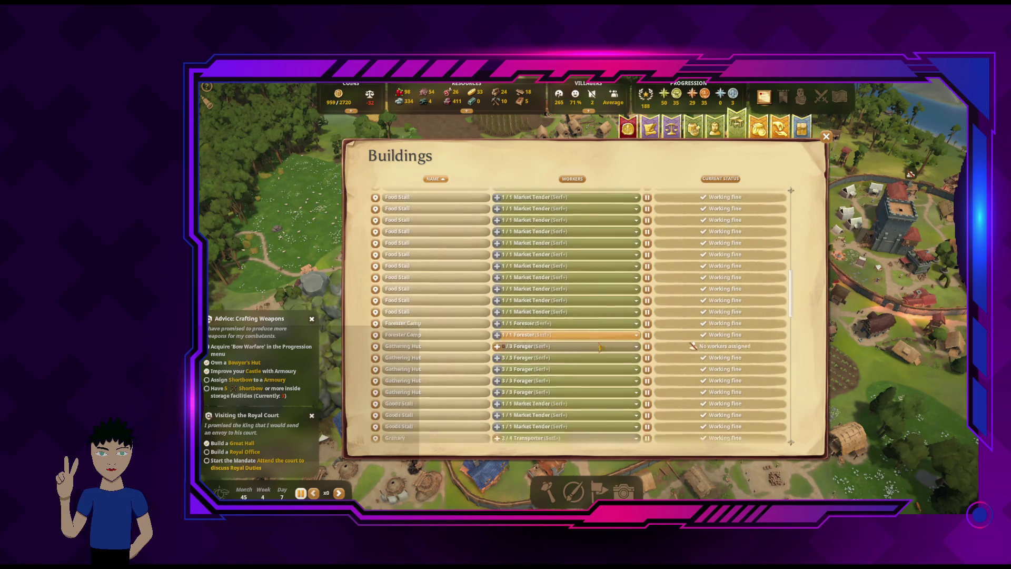
pyautogui.scroll(-3, 601, 349)
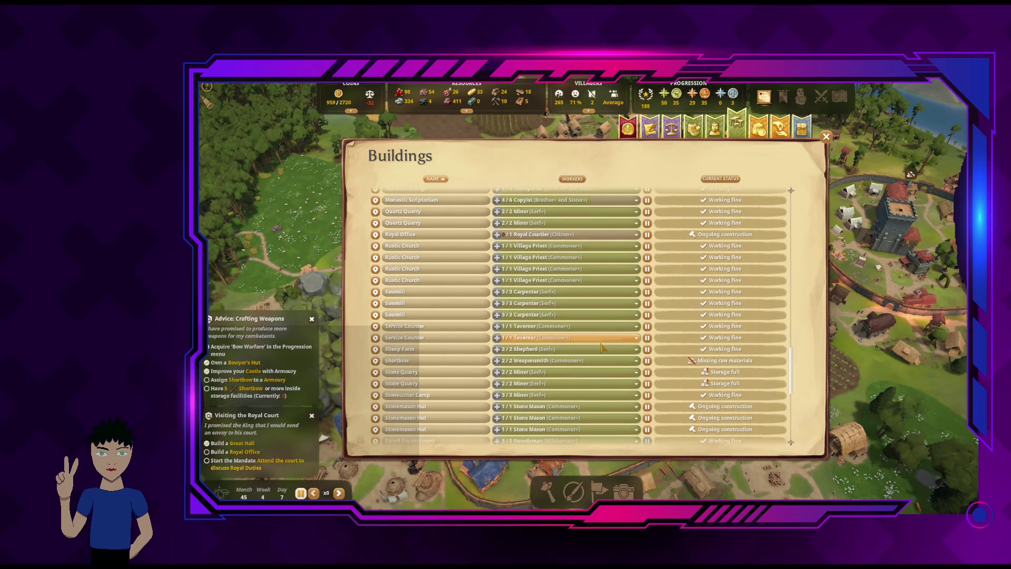
pyautogui.scroll(-7, 604, 376)
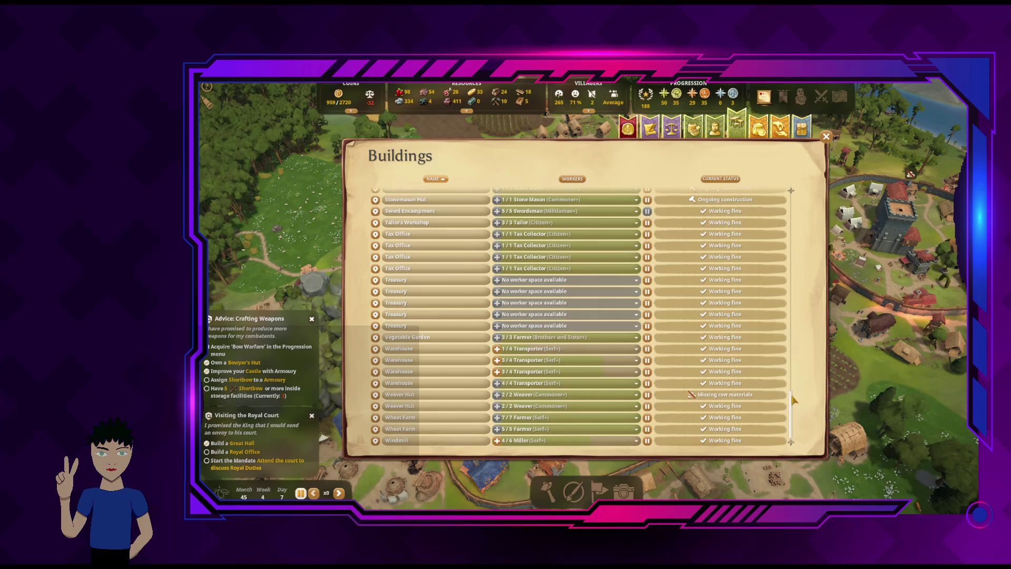
pyautogui.scroll(5, 793, 400)
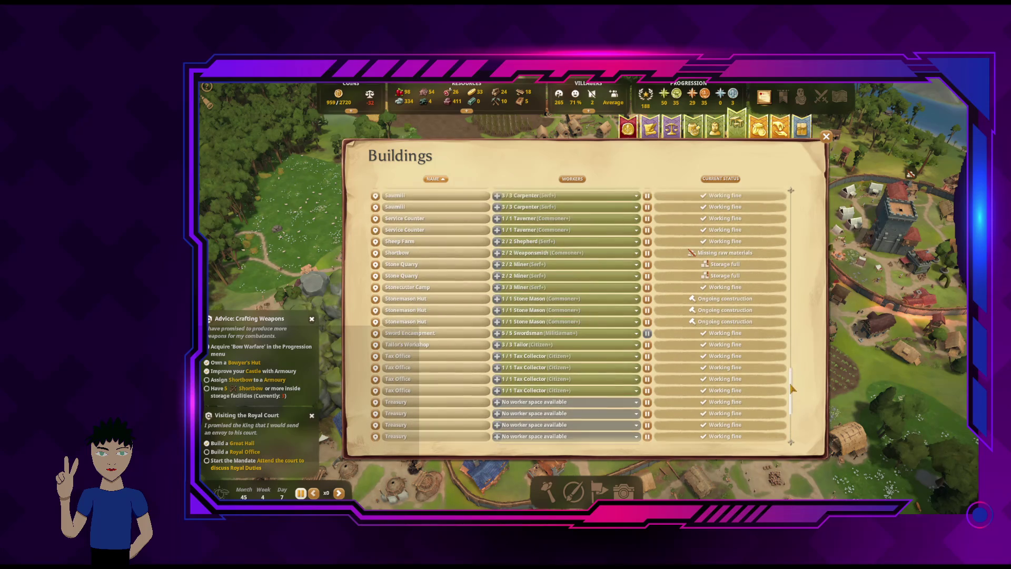
pyautogui.scroll(4, 789, 379)
pyautogui.moveTo(787, 371); pyautogui.dragTo(790, 347)
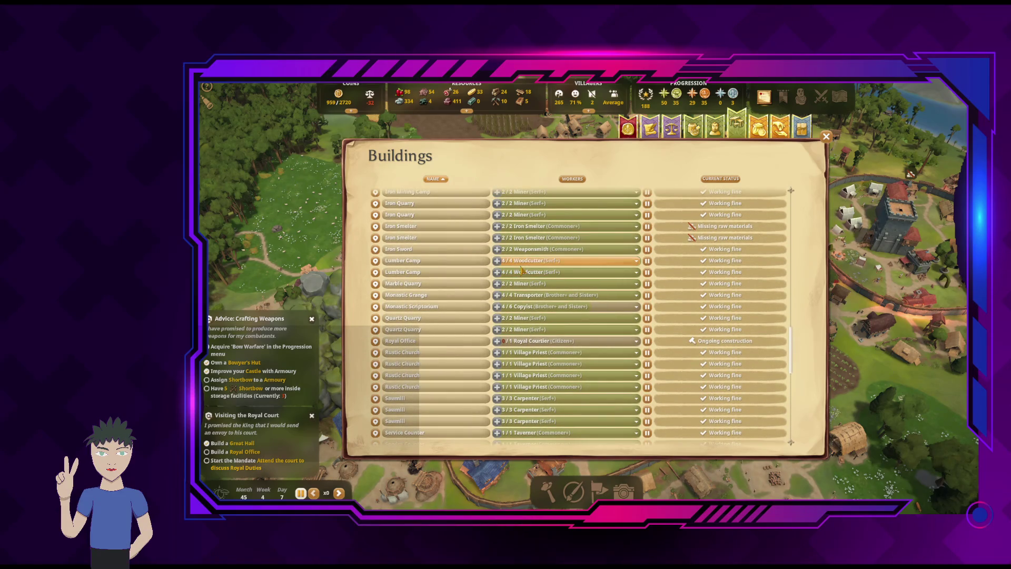
pyautogui.click(825, 136)
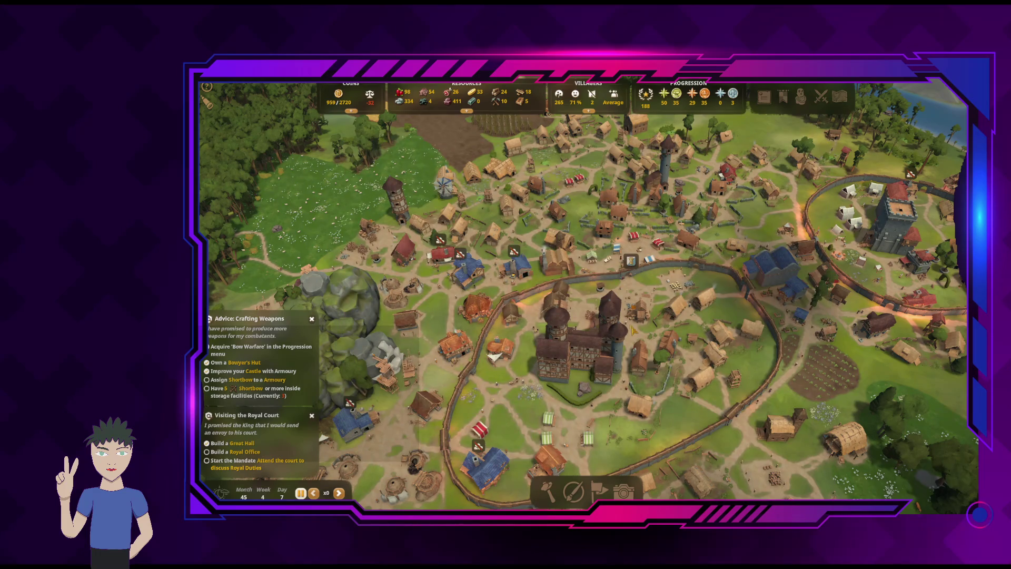
# Start painting resource zones with the woodcutting zone selected
pyautogui.press('s')
pyautogui.press('d')
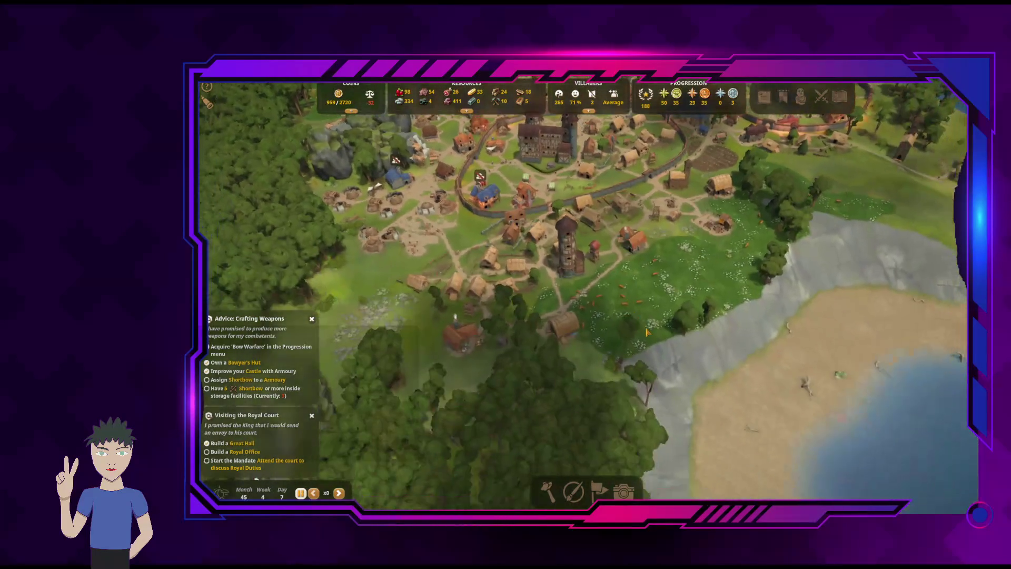
pyautogui.press('w')
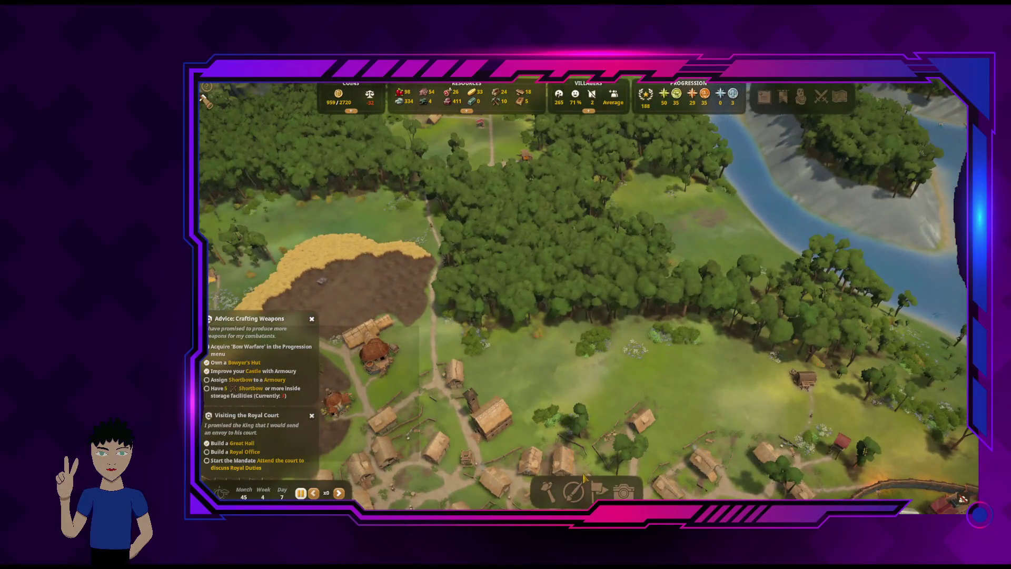
pyautogui.click(574, 490)
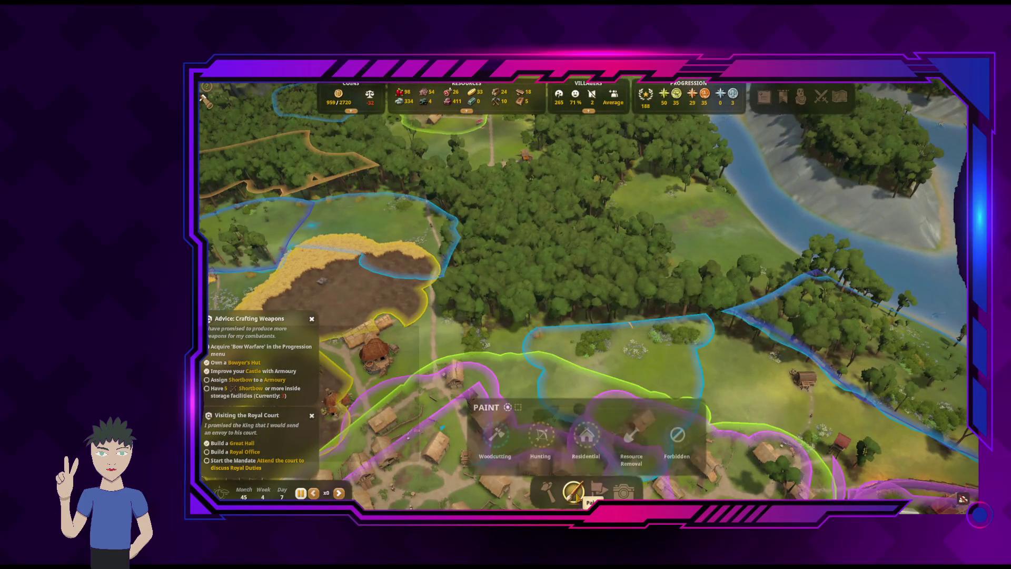
pyautogui.press('s')
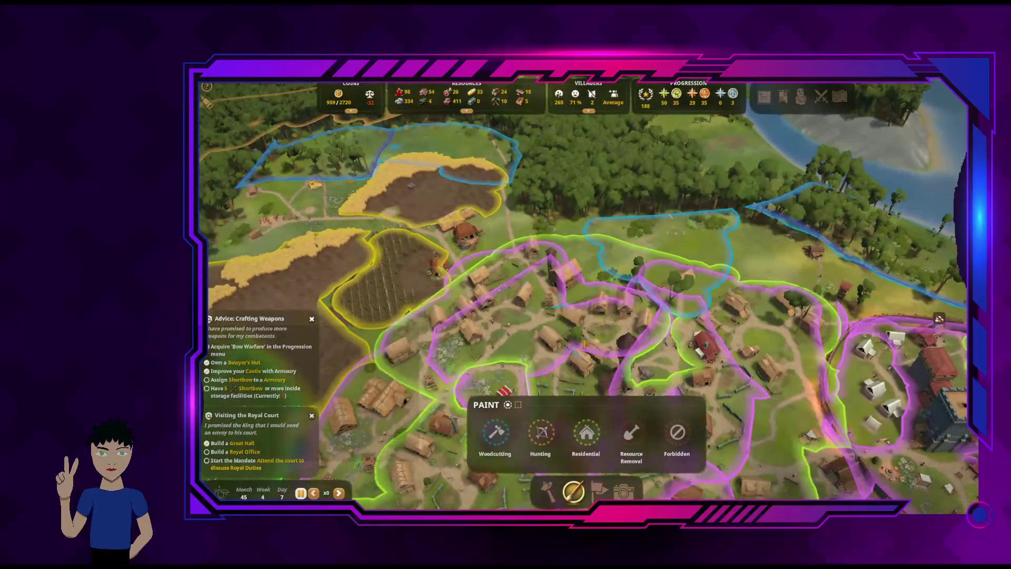
pyautogui.click(495, 432)
# Unpaint the woodcutting zone's right-hand part, then check the Hunter's hut producing boar
pyautogui.press('d')
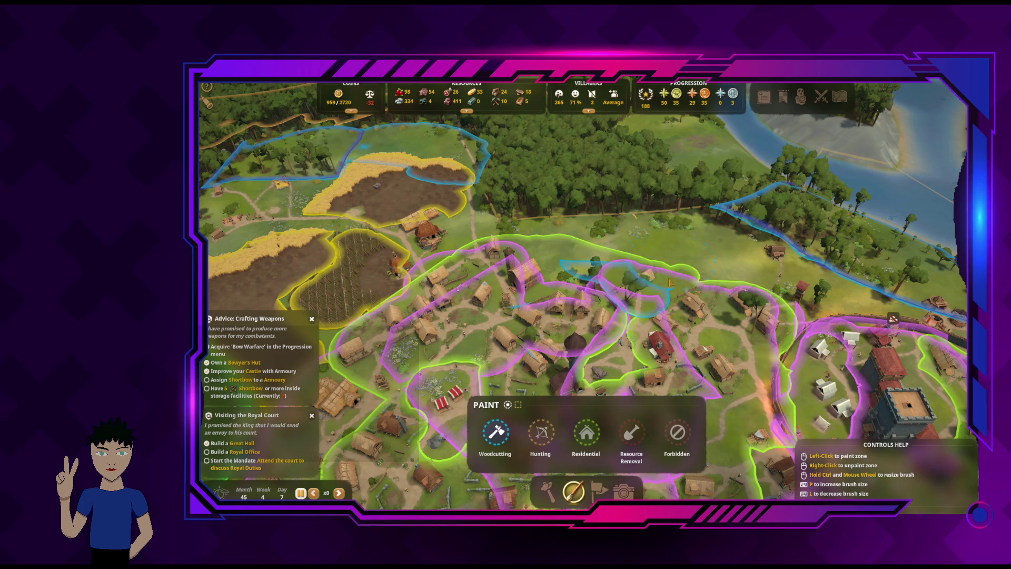
pyautogui.press('s')
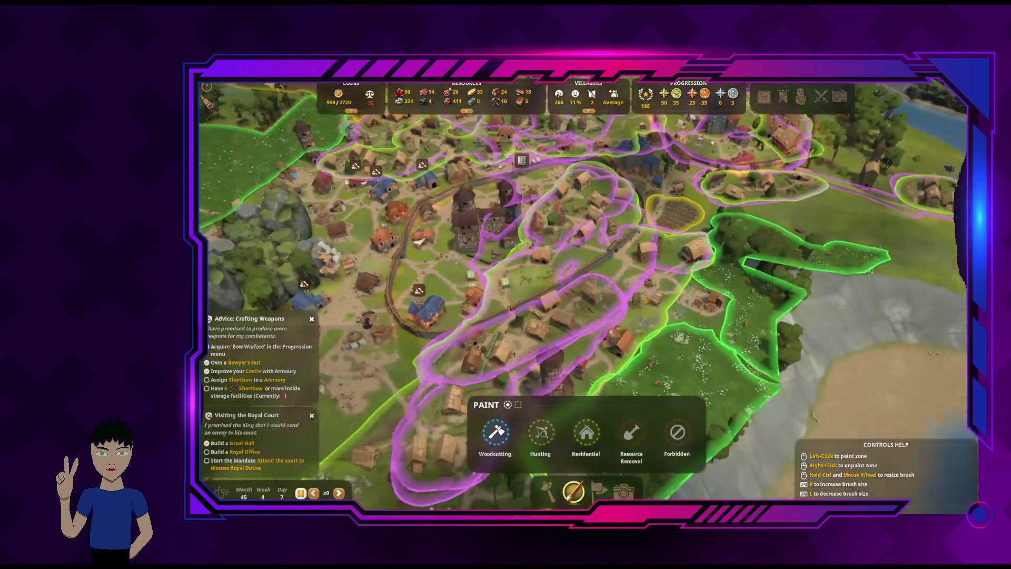
pyautogui.press('a')
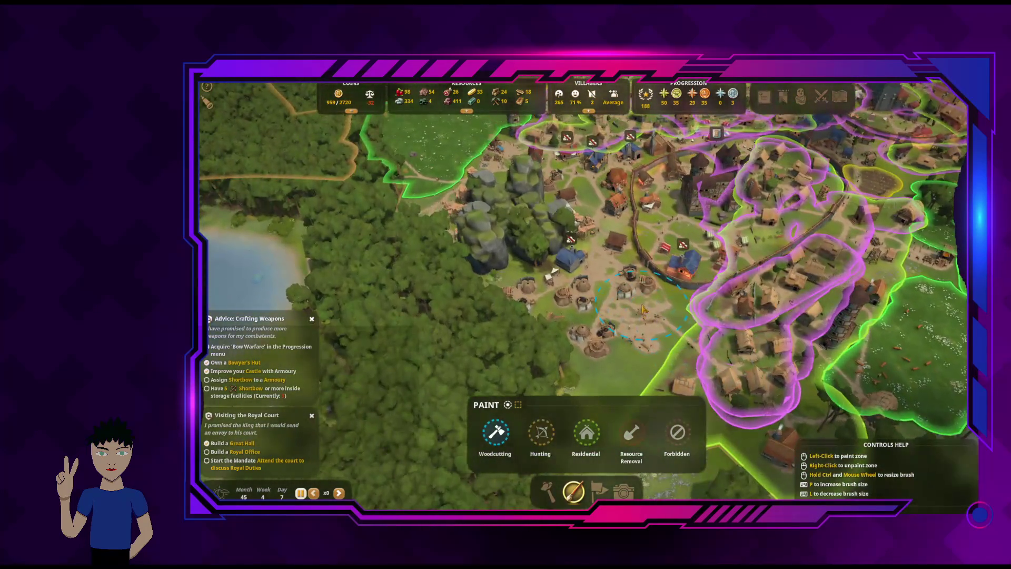
pyautogui.press('s')
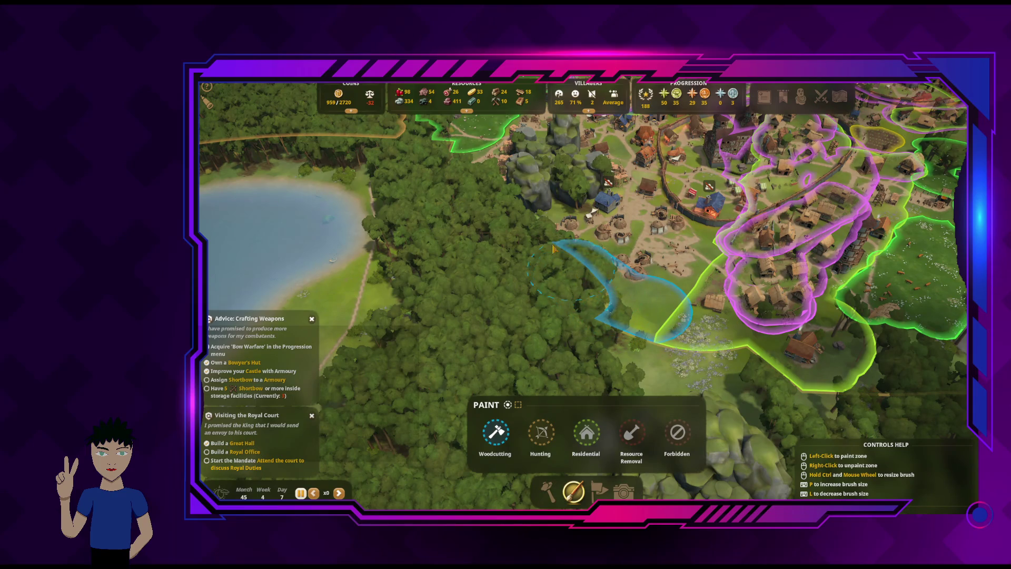
pyautogui.press('q')
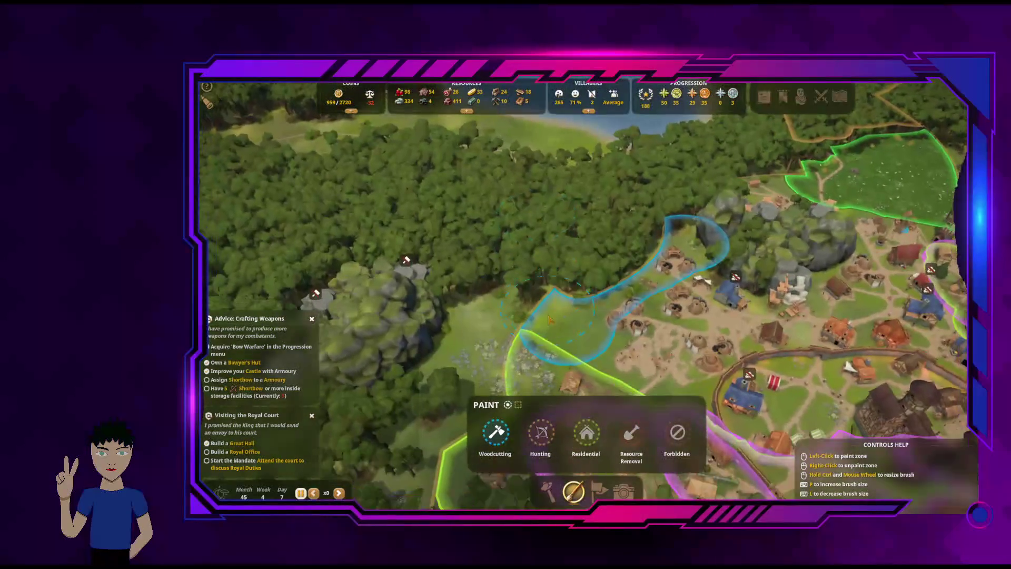
pyautogui.press('q')
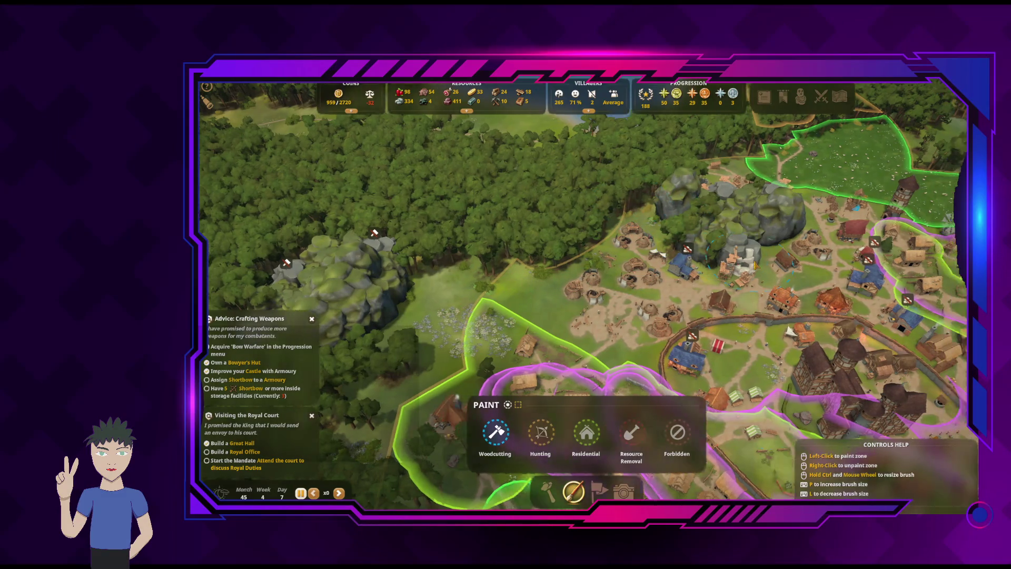
pyautogui.press('d')
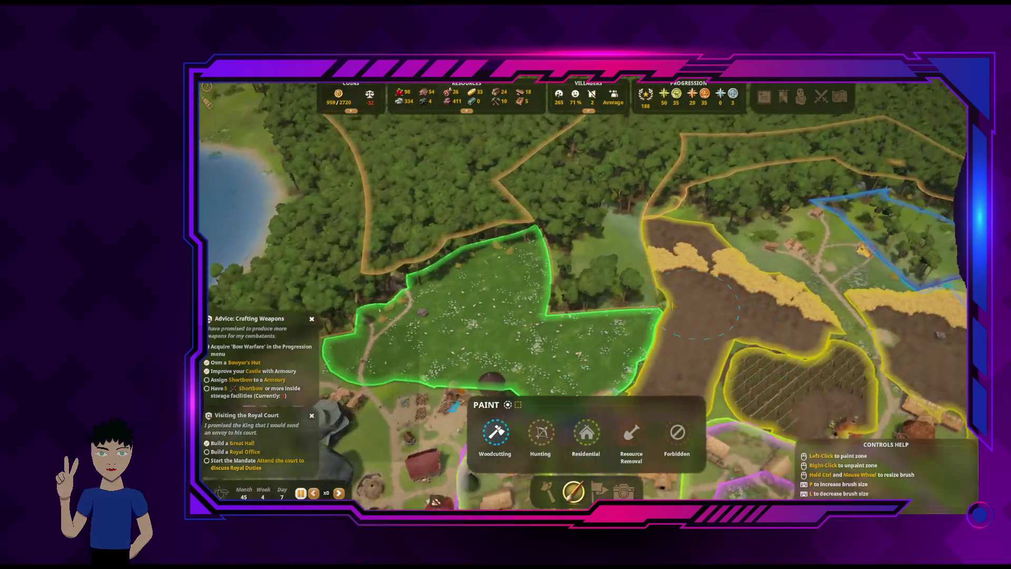
pyautogui.press('d')
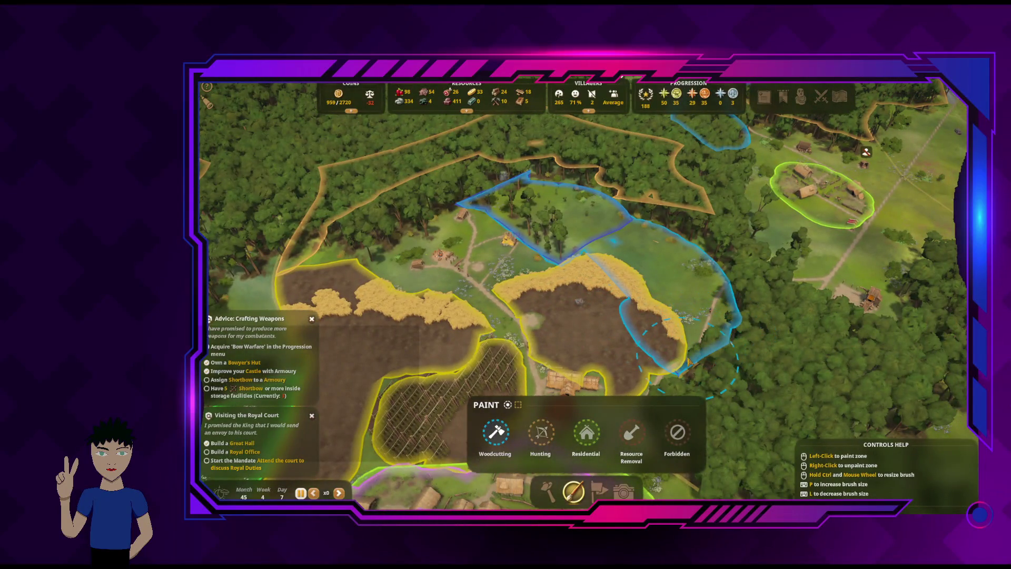
pyautogui.moveTo(688, 361)
pyautogui.mouseDown()
pyautogui.moveTo(695, 295)
pyautogui.moveTo(638, 326)
pyautogui.mouseUp()
pyautogui.press('w')
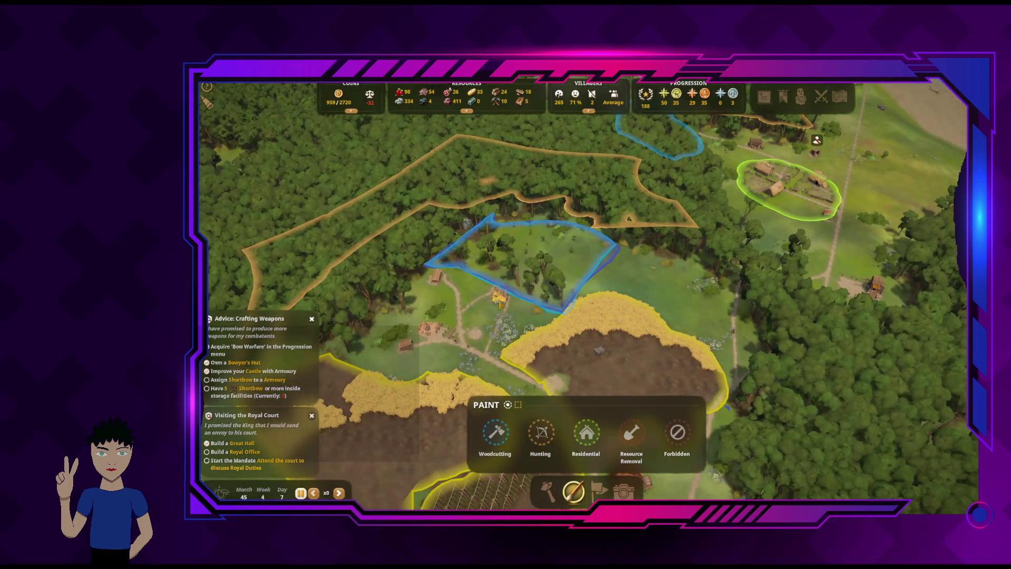
pyautogui.click(499, 299)
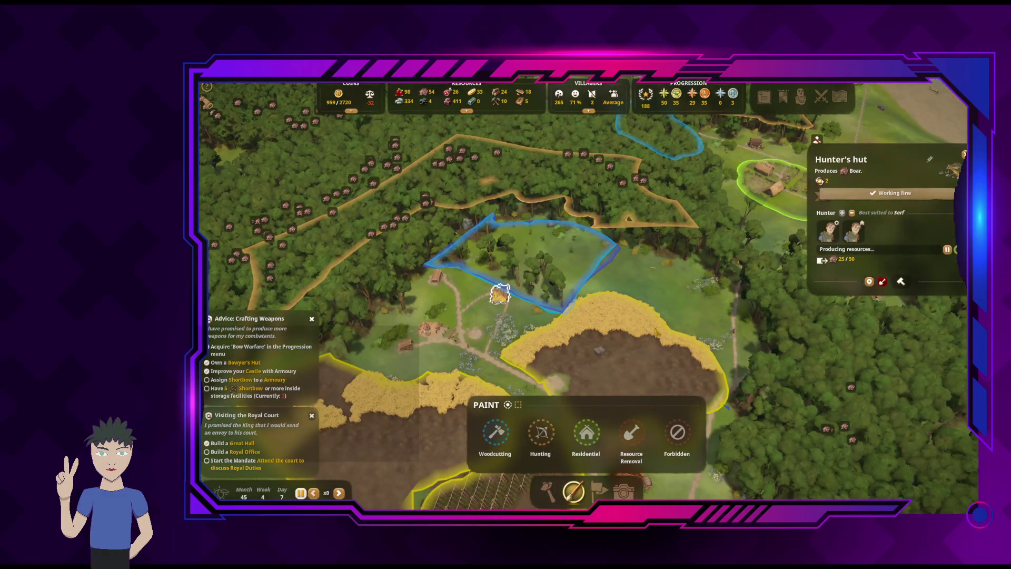
# Check the gathering hut, then the brewery, whose storage is full
pyautogui.press('a')
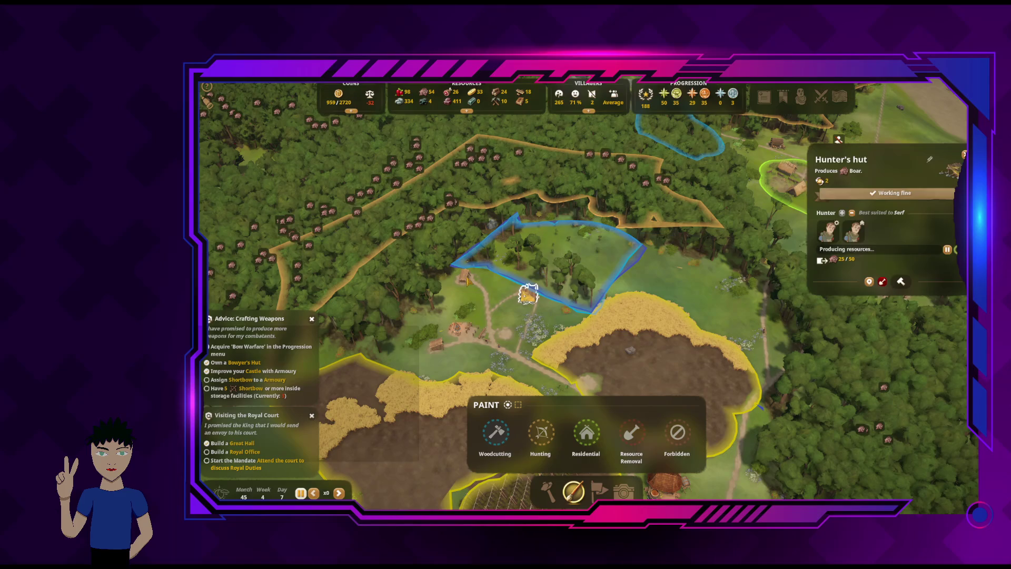
pyautogui.click(466, 279)
pyautogui.press('q')
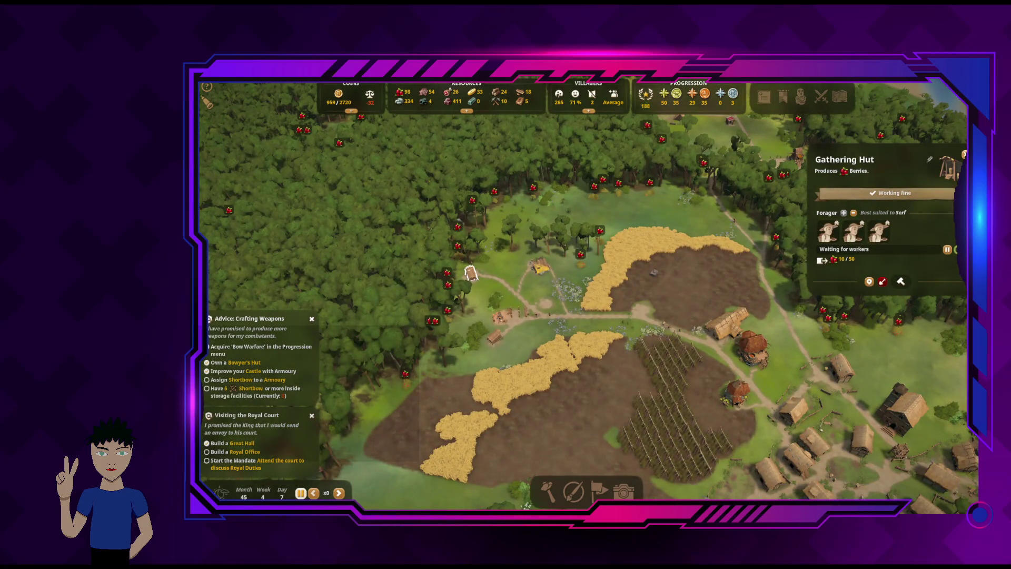
pyautogui.press('Escape')
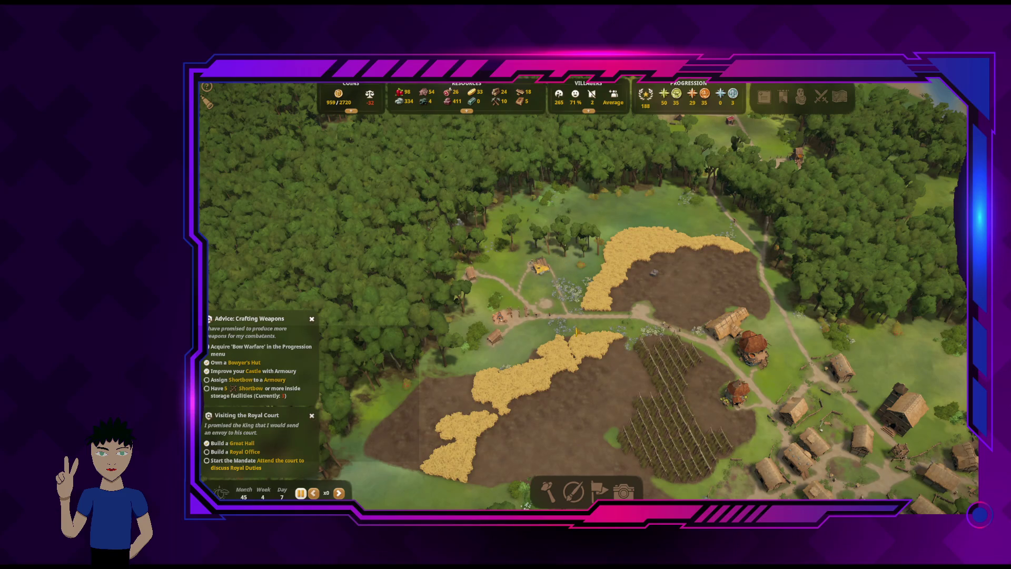
pyautogui.click(752, 345)
pyautogui.press('d')
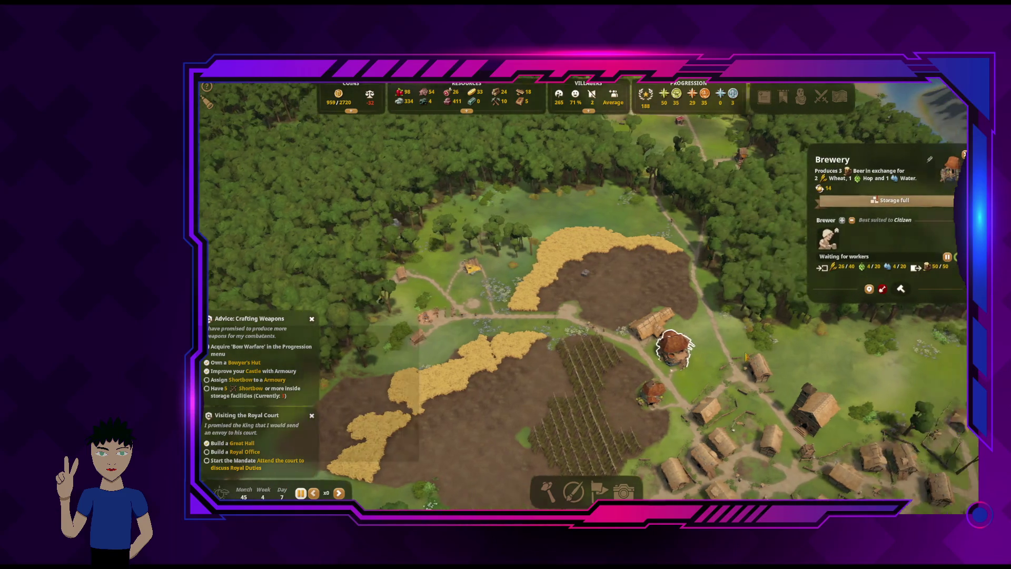
# Check the lumber camp, gathering hut and working forester camp, then bring up the Build menu
pyautogui.click(438, 324)
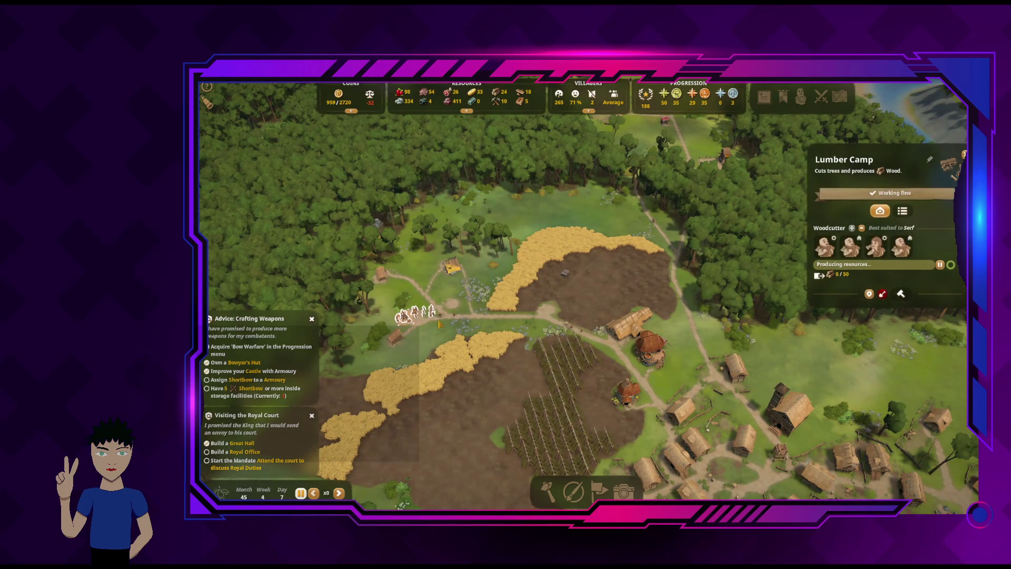
pyautogui.click(393, 345)
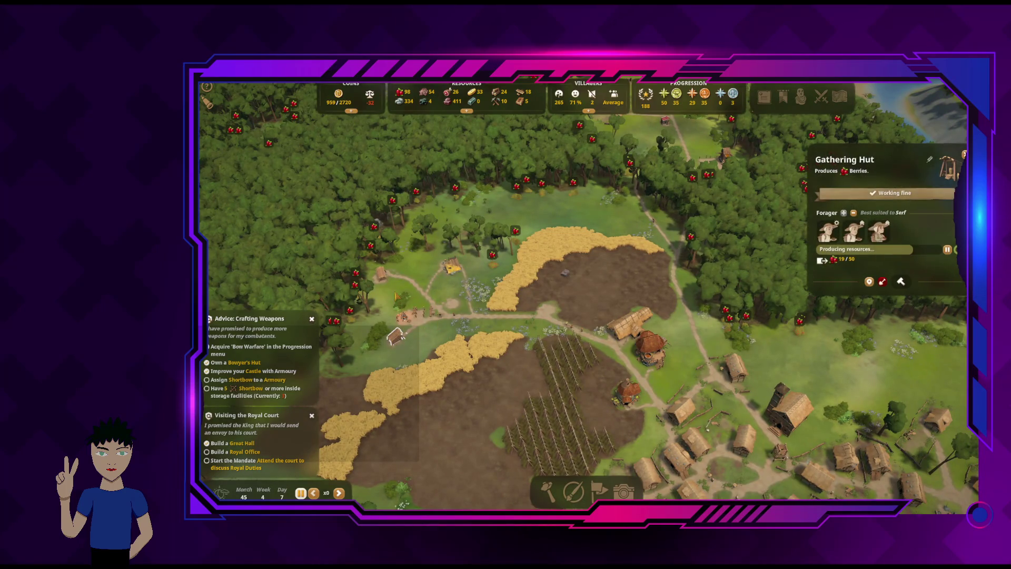
pyautogui.press('d')
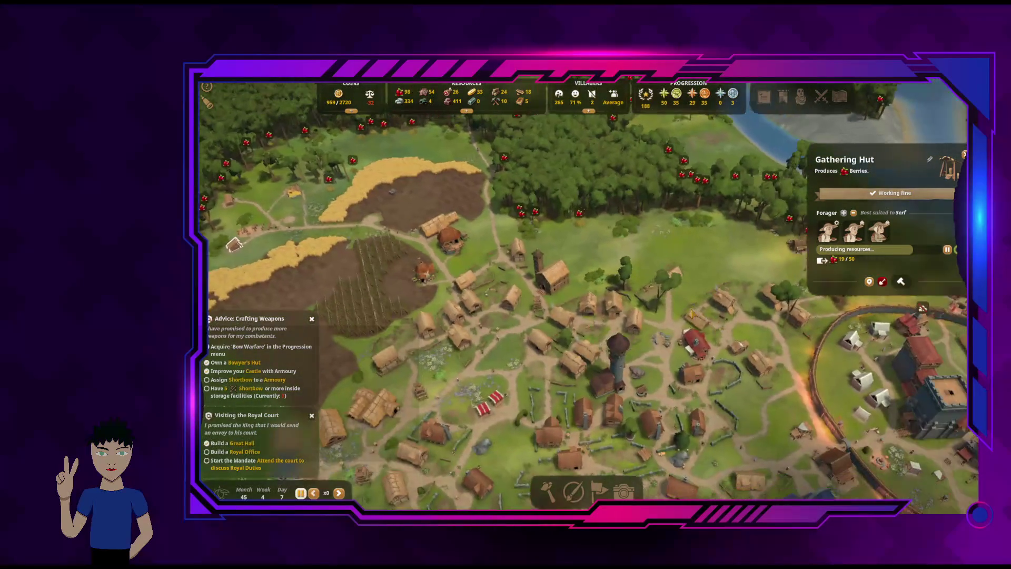
pyautogui.click(673, 274)
pyautogui.press('w')
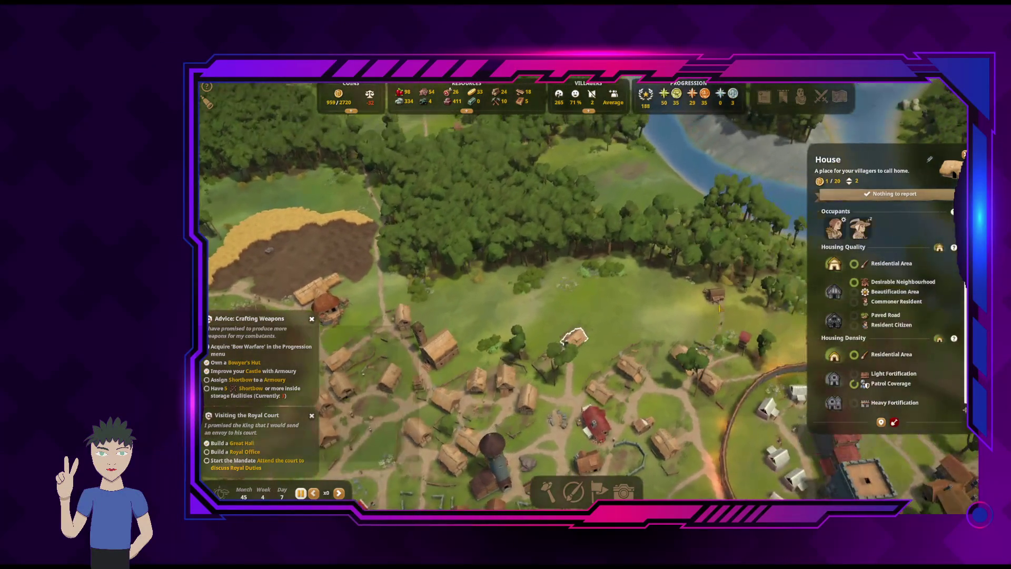
pyautogui.press('d')
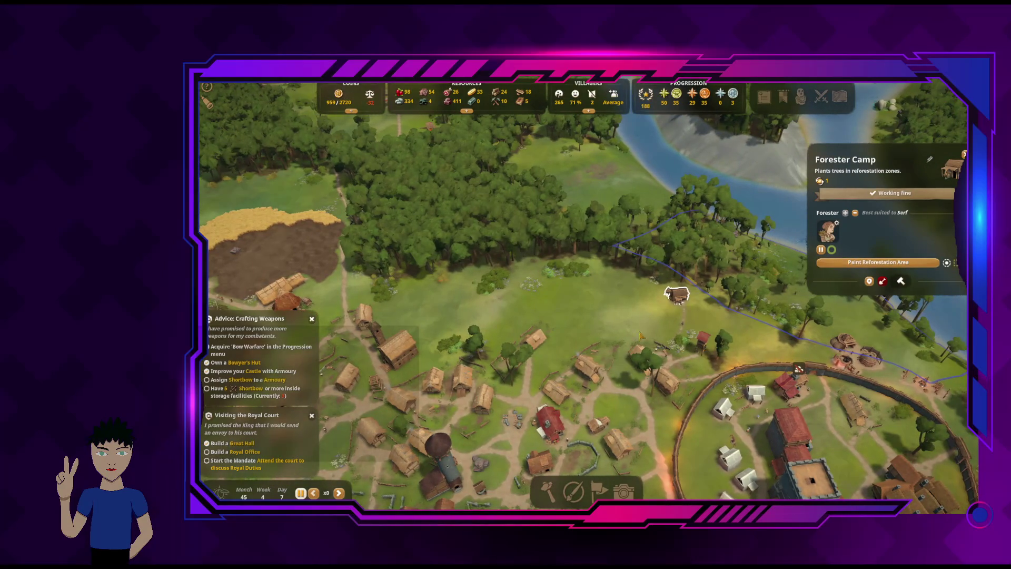
pyautogui.press('a')
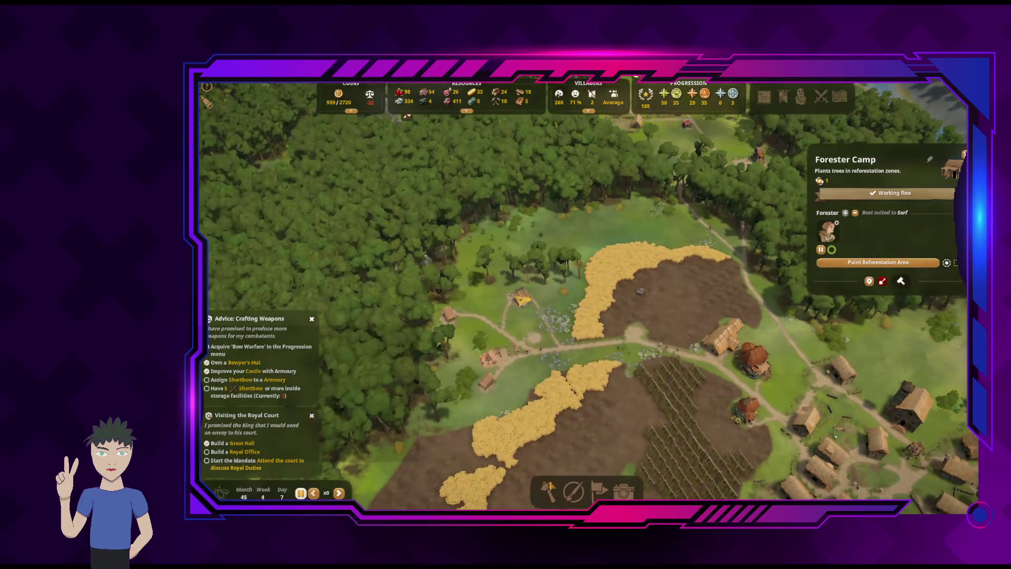
pyautogui.click(551, 485)
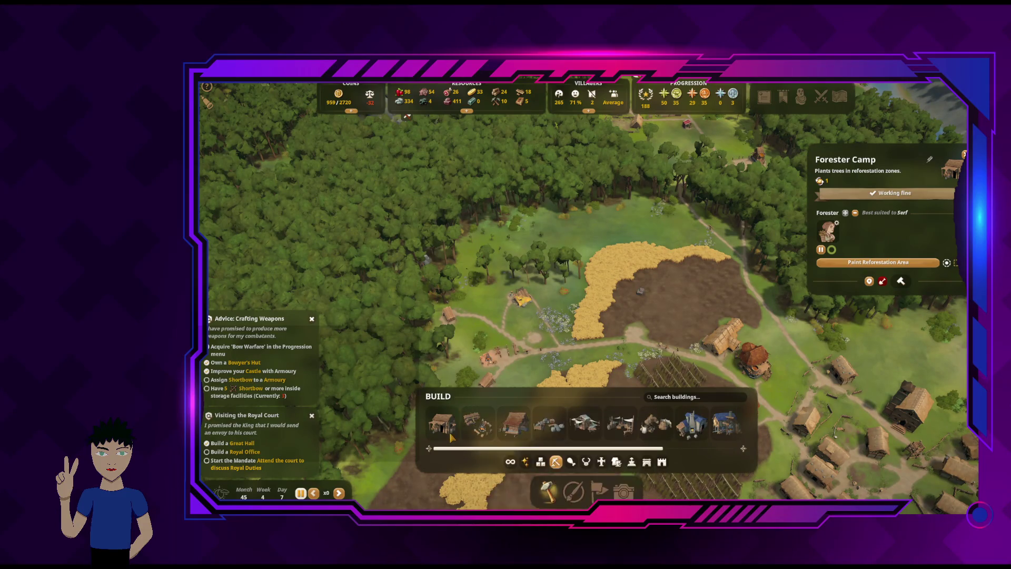
# Place a rotated second Forester Camp in the clearing, its reforestation area extending west
pyautogui.click(478, 424)
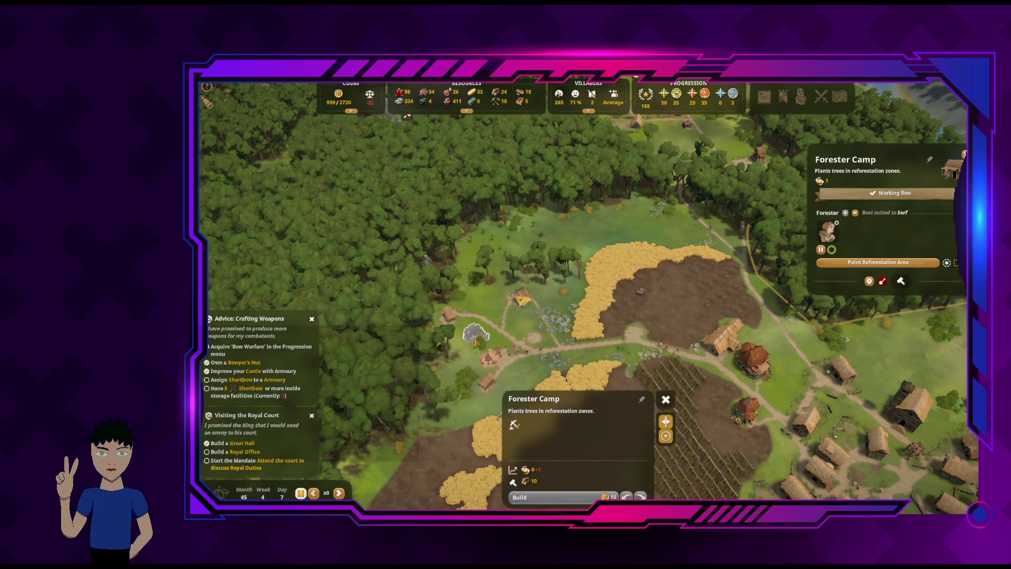
pyautogui.click(476, 301)
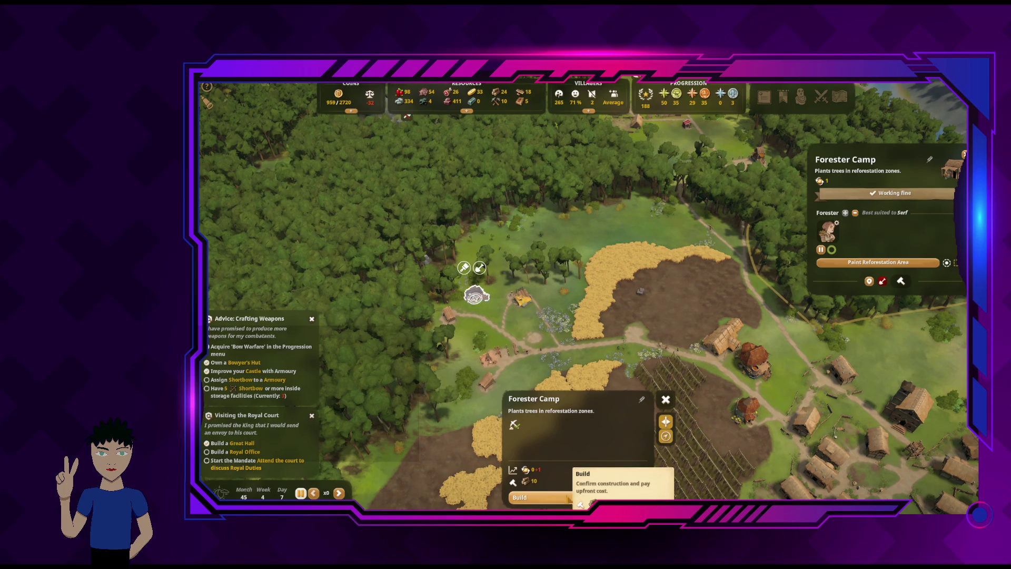
pyautogui.scroll(5, 506, 342)
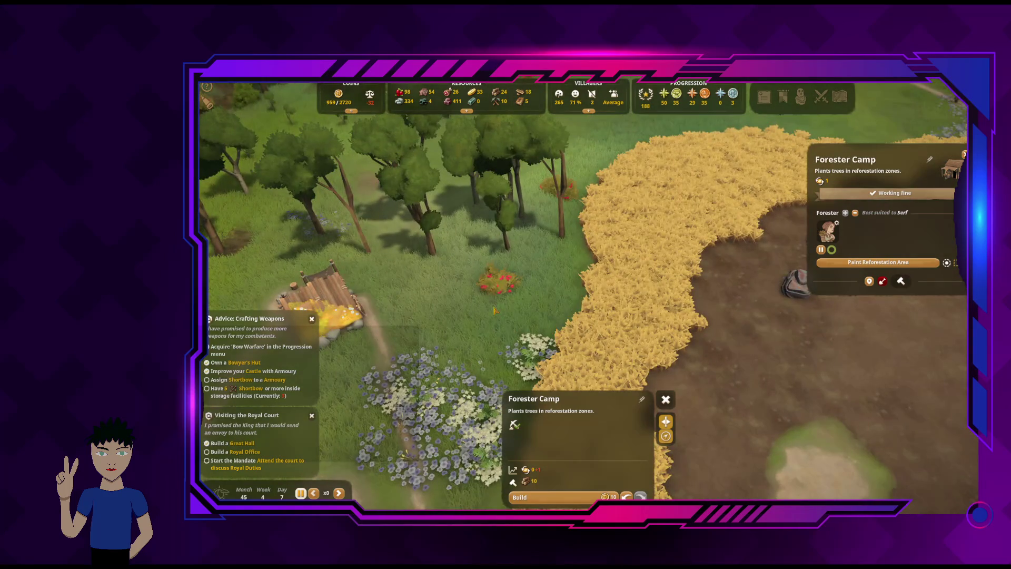
pyautogui.press('a')
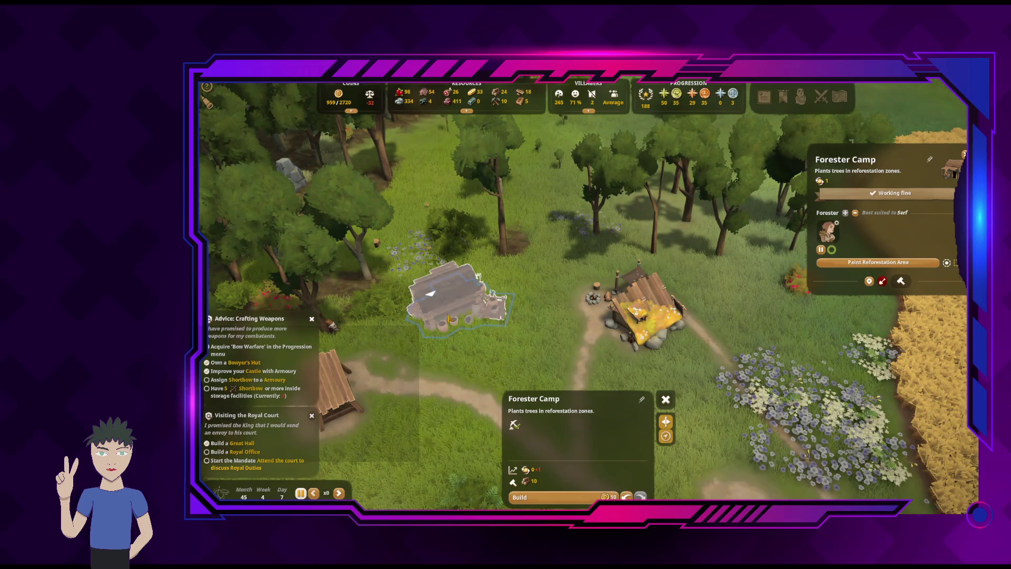
pyautogui.moveTo(431, 293); pyautogui.dragTo(467, 334)
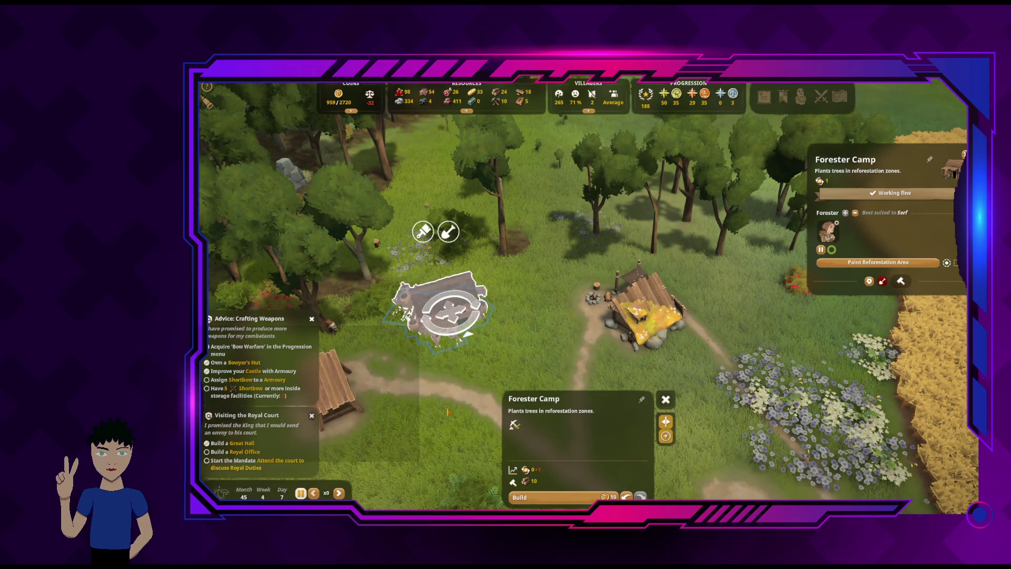
pyautogui.click(526, 497)
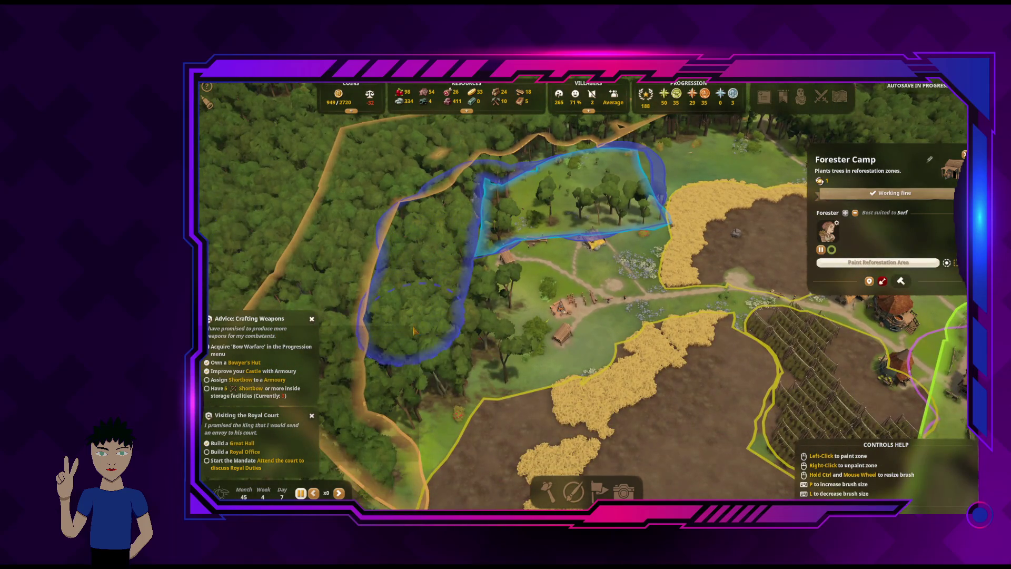
pyautogui.moveTo(413, 330)
pyautogui.mouseDown()
pyautogui.moveTo(437, 379)
pyautogui.moveTo(456, 323)
pyautogui.mouseUp()
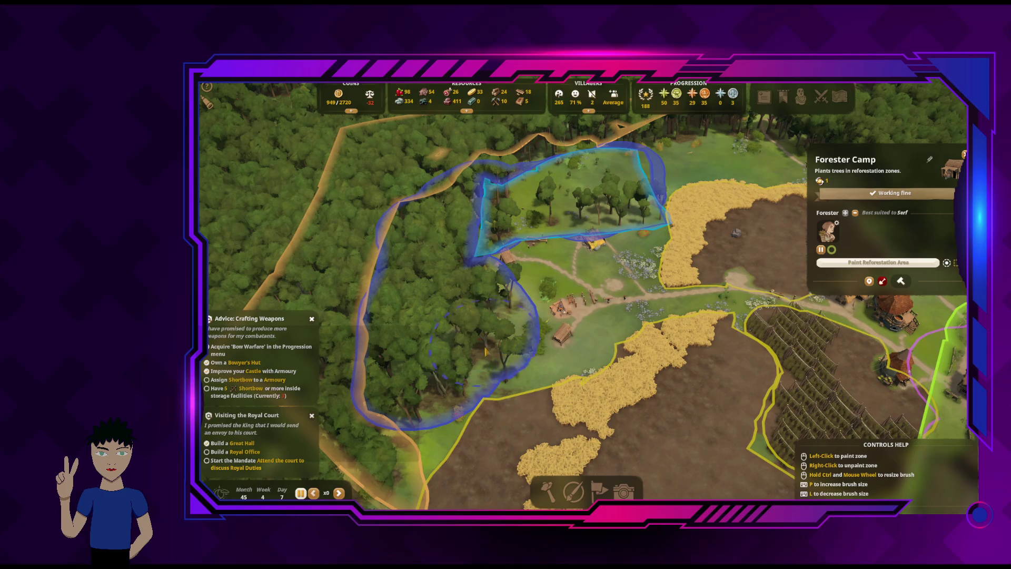
pyautogui.press('d')
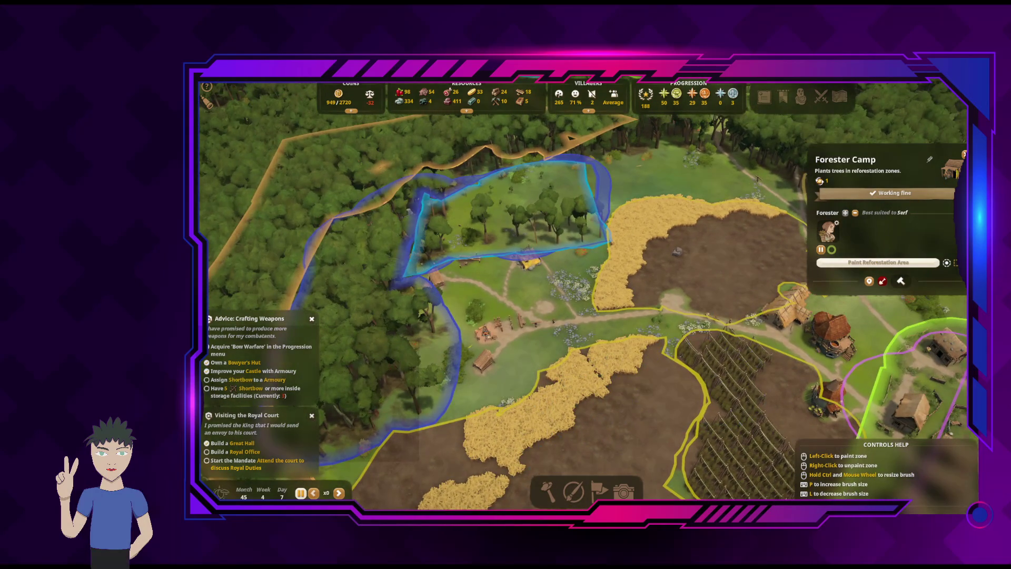
pyautogui.press('Escape')
pyautogui.press('a')
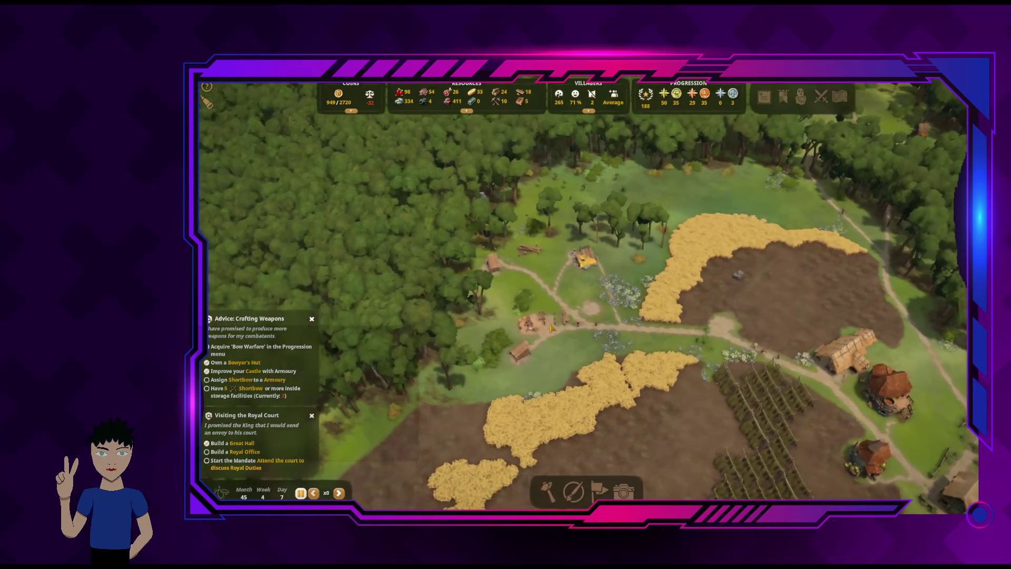
pyautogui.click(573, 492)
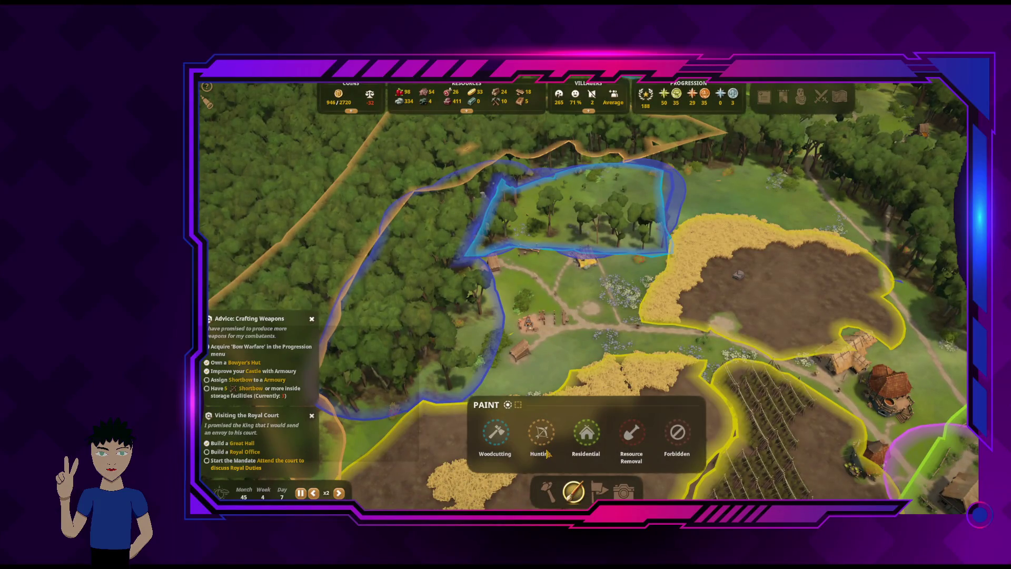
pyautogui.click(496, 432)
pyautogui.press('a')
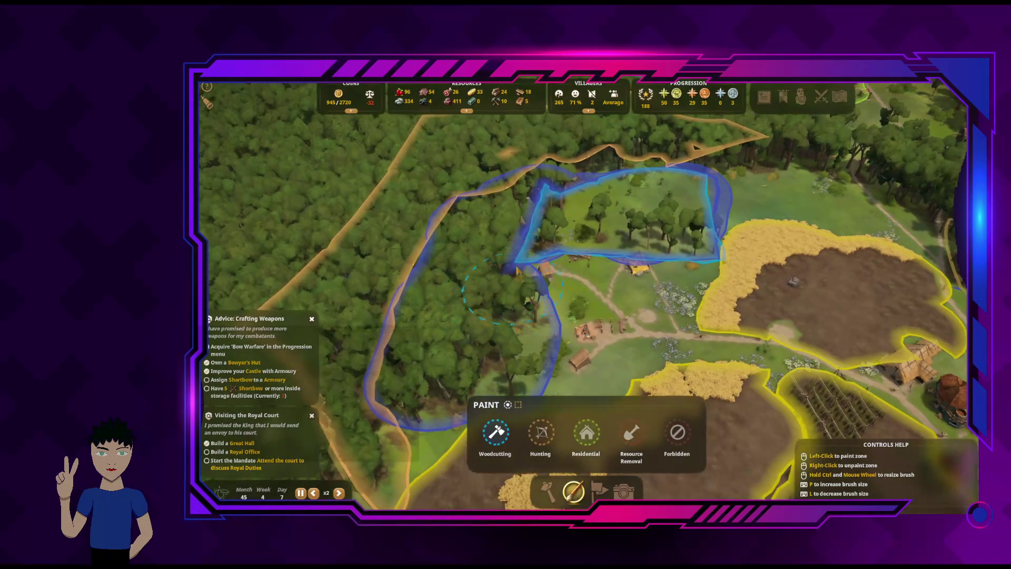
pyautogui.moveTo(528, 220)
pyautogui.mouseDown()
pyautogui.moveTo(492, 239)
pyautogui.moveTo(495, 210)
pyautogui.moveTo(561, 188)
pyautogui.mouseUp()
pyautogui.moveTo(517, 232)
pyautogui.mouseDown()
pyautogui.moveTo(477, 266)
pyautogui.moveTo(495, 337)
pyautogui.mouseUp()
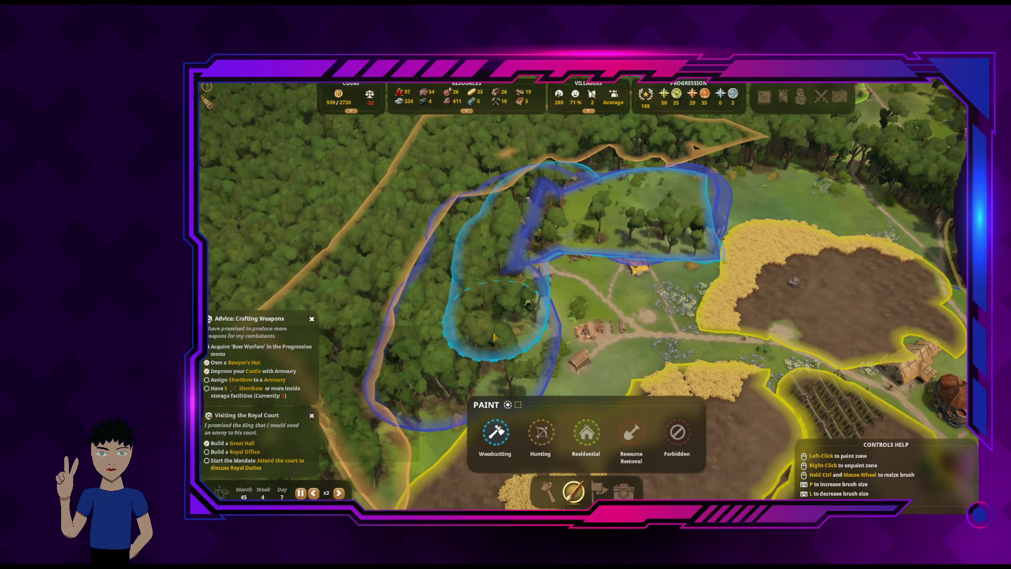
pyautogui.press('s')
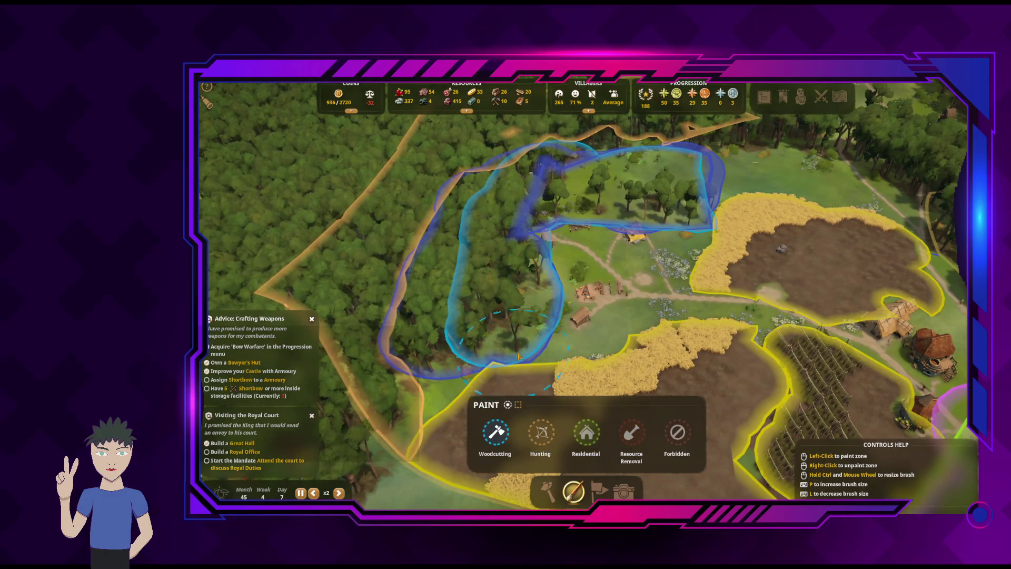
pyautogui.scroll(3, 518, 357)
pyautogui.press('Escape')
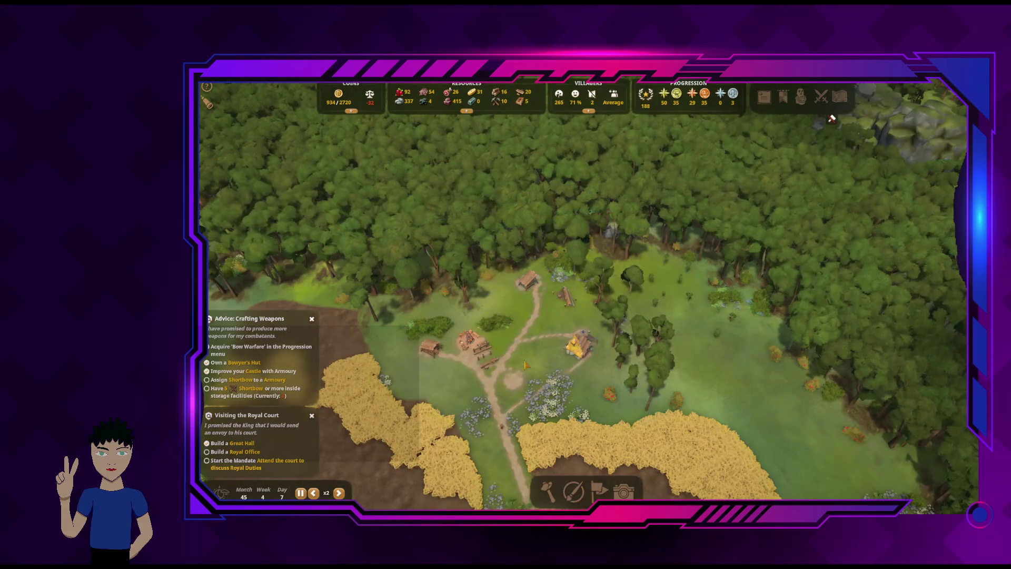
pyautogui.press('q')
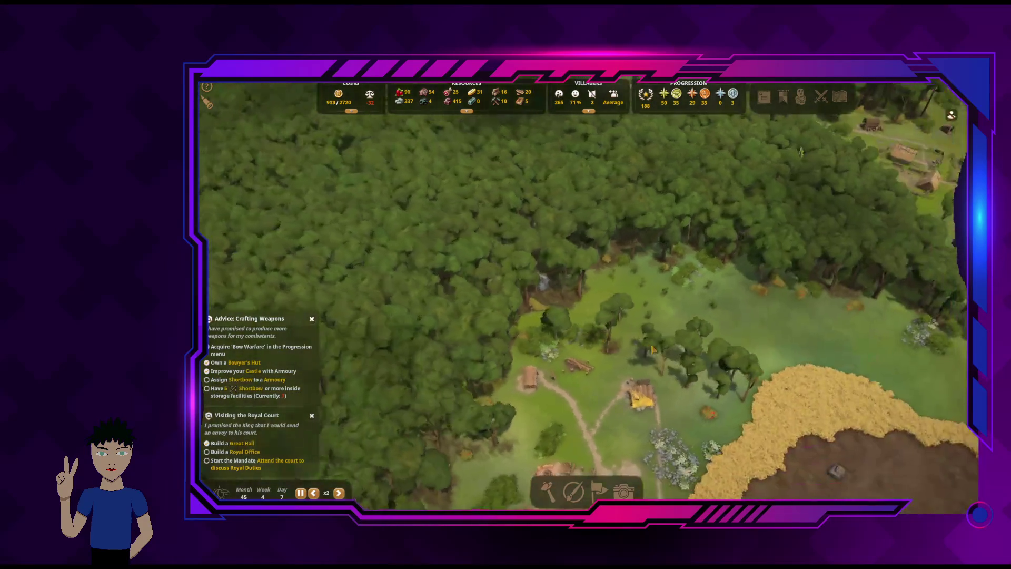
pyautogui.press('q')
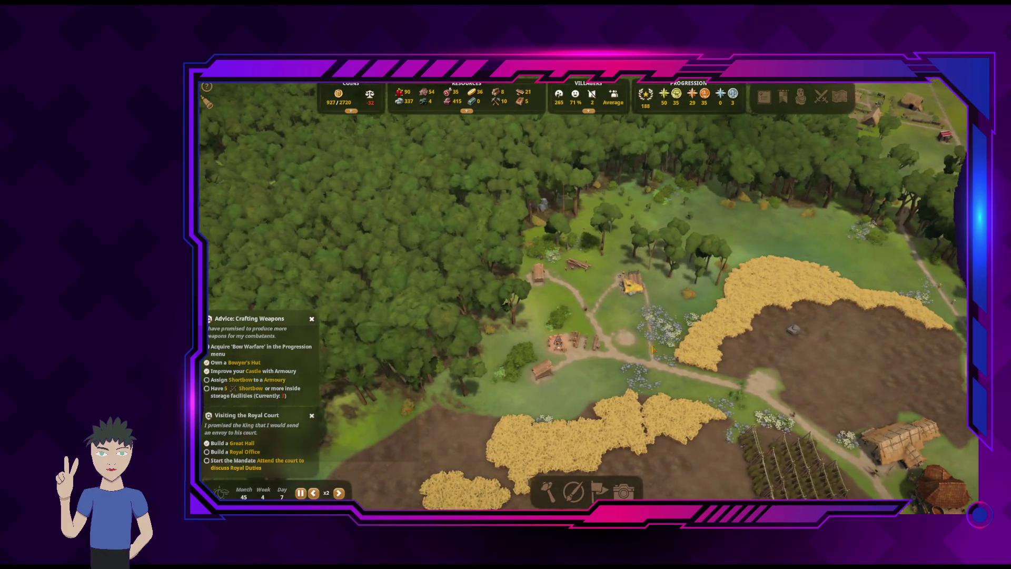
pyautogui.press('d')
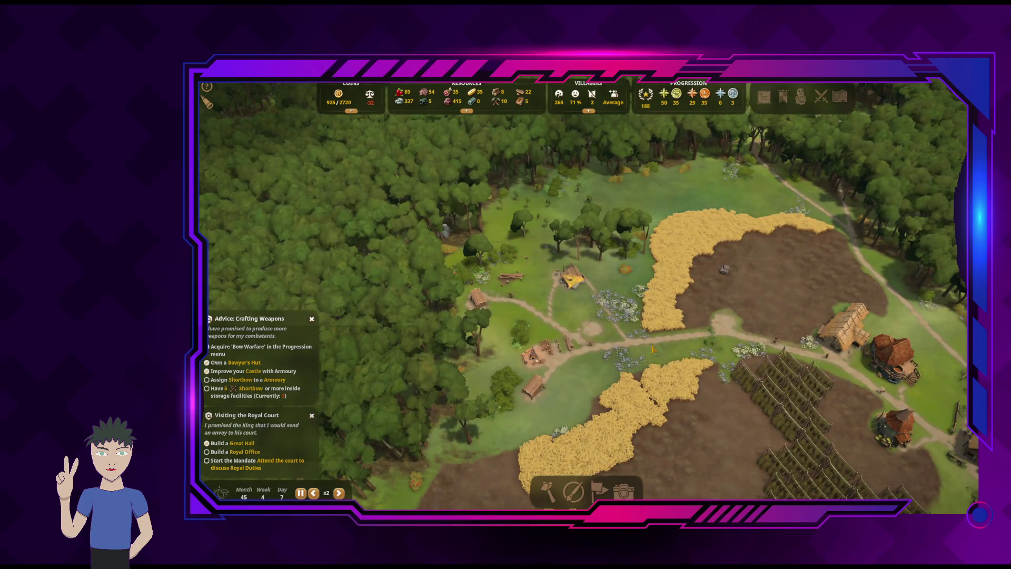
pyautogui.press('d')
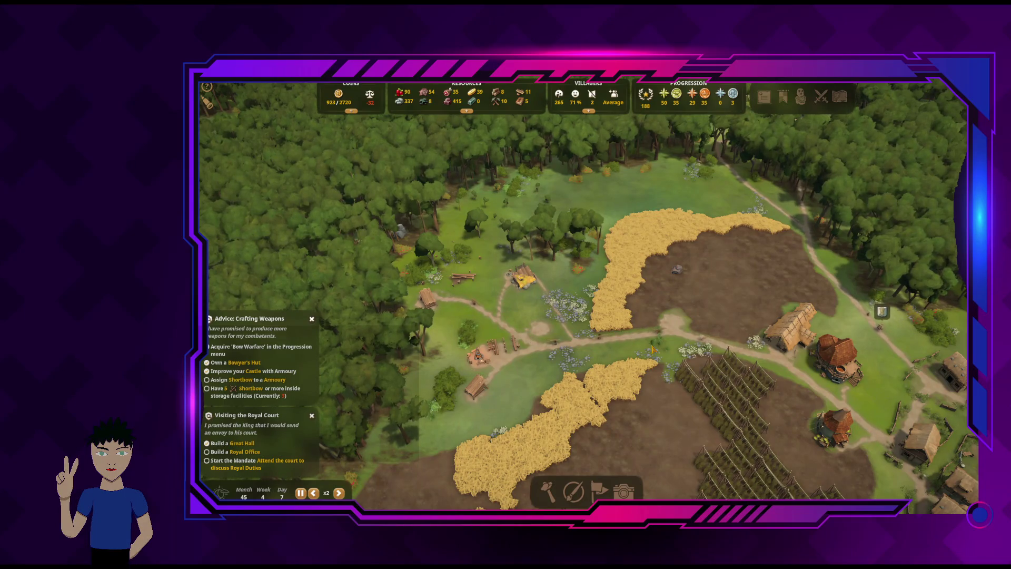
pyautogui.press('s')
pyautogui.press('d')
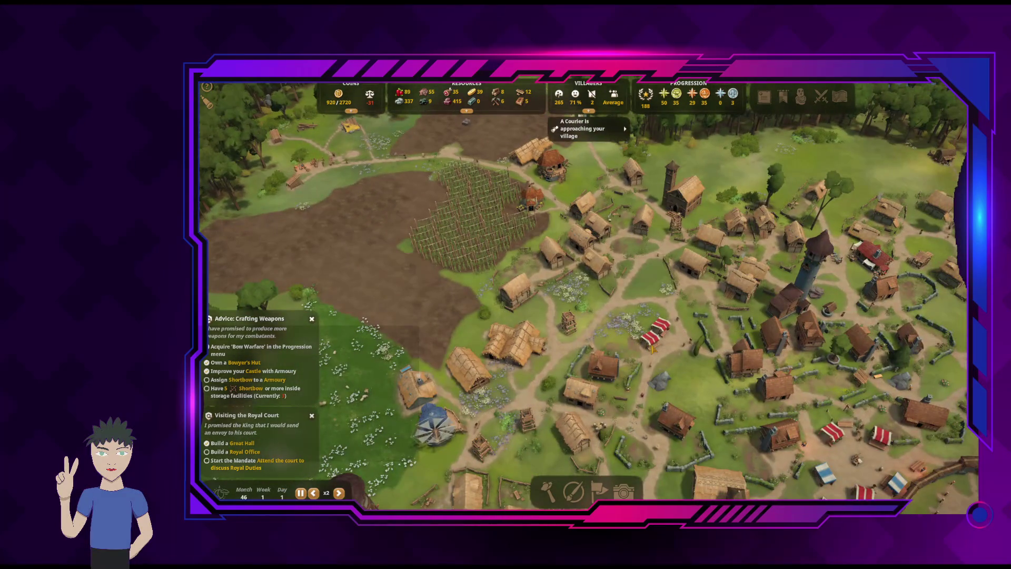
# Survey the village and forest borders, then overlay the residential, field and woodcutting zones
pyautogui.press('s')
pyautogui.press('d')
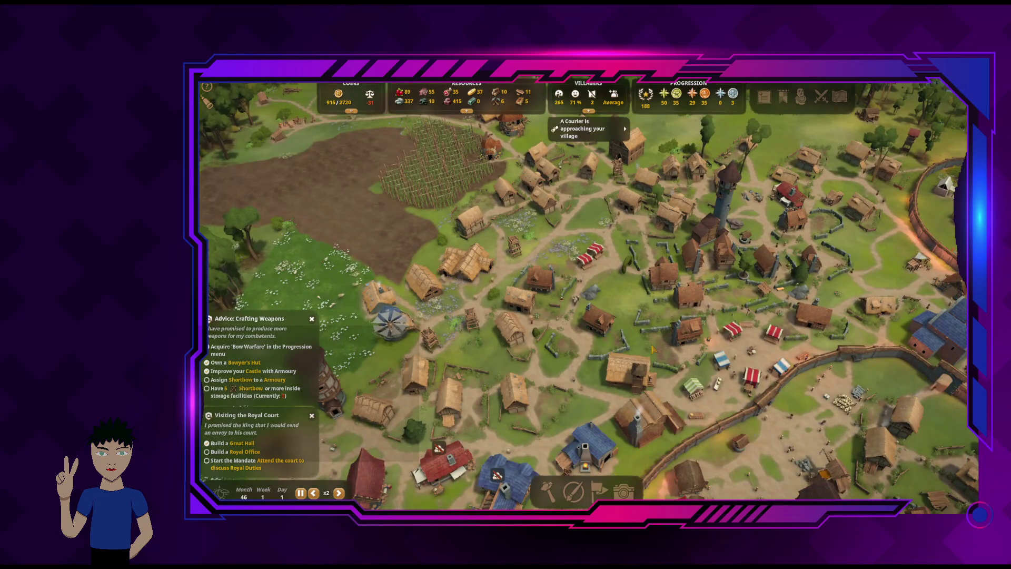
pyautogui.press('w')
pyautogui.press('a')
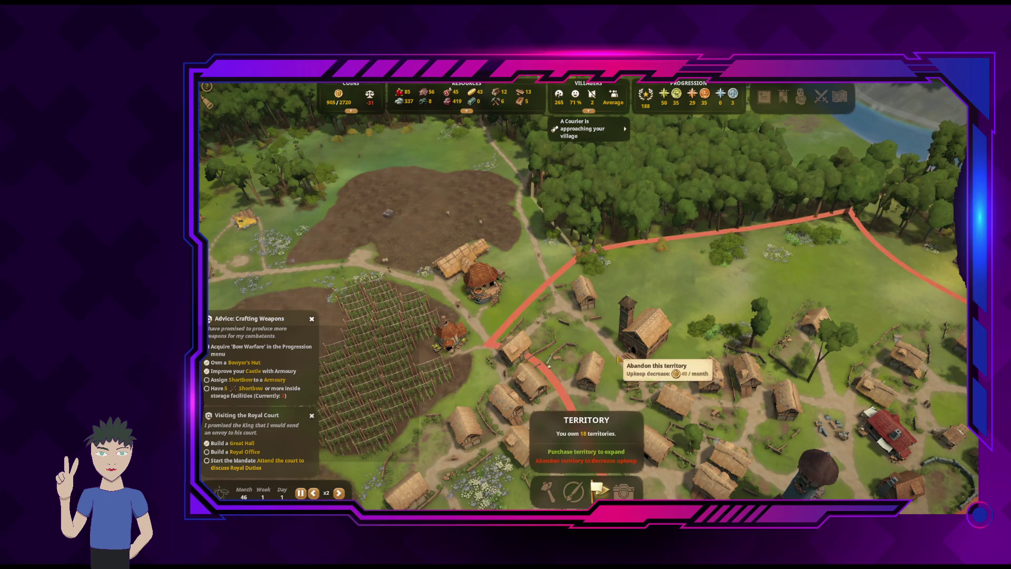
pyautogui.press('w')
pyautogui.press('d')
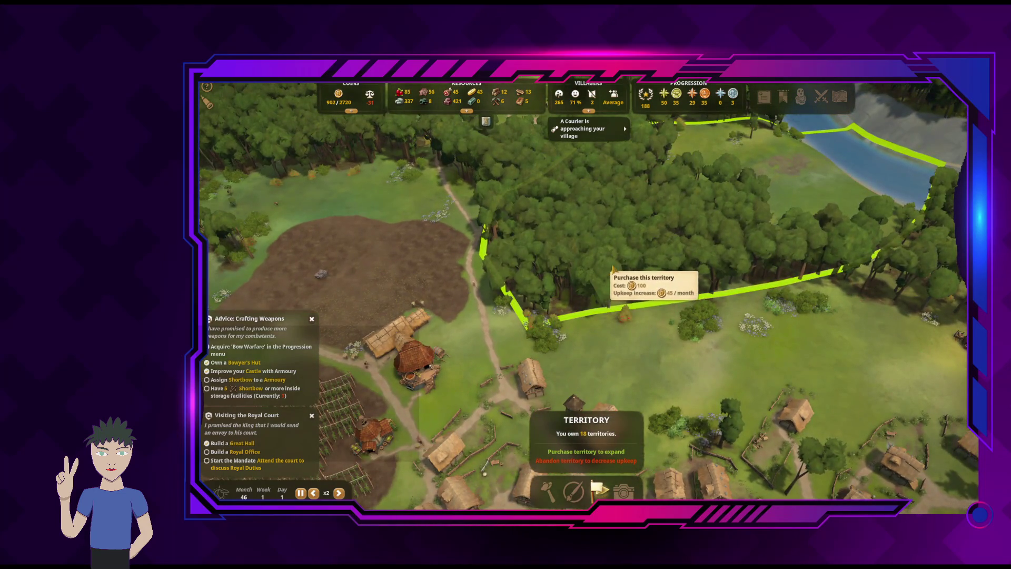
pyautogui.press('s')
pyautogui.press('d')
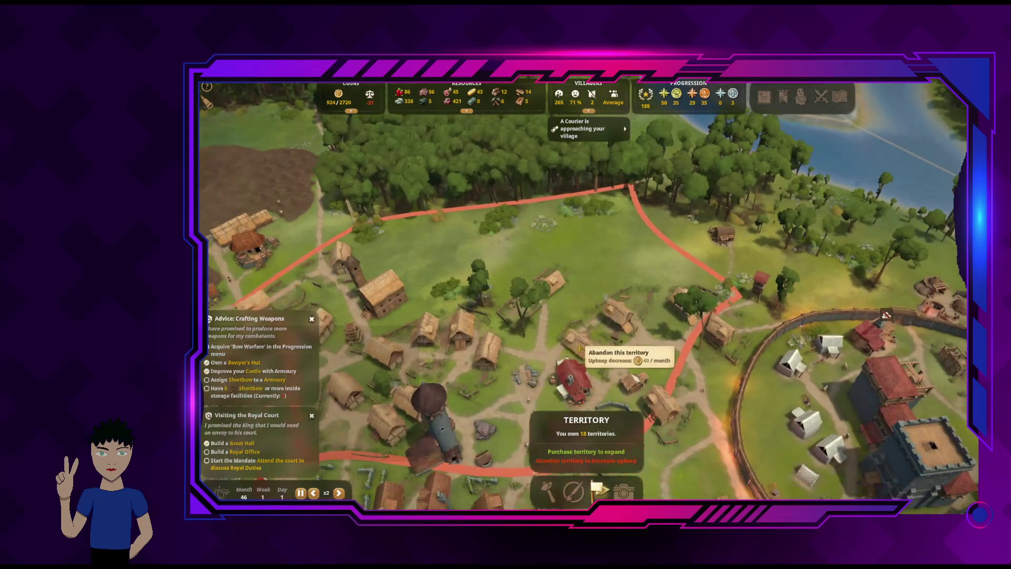
pyautogui.press('w')
pyautogui.press('a')
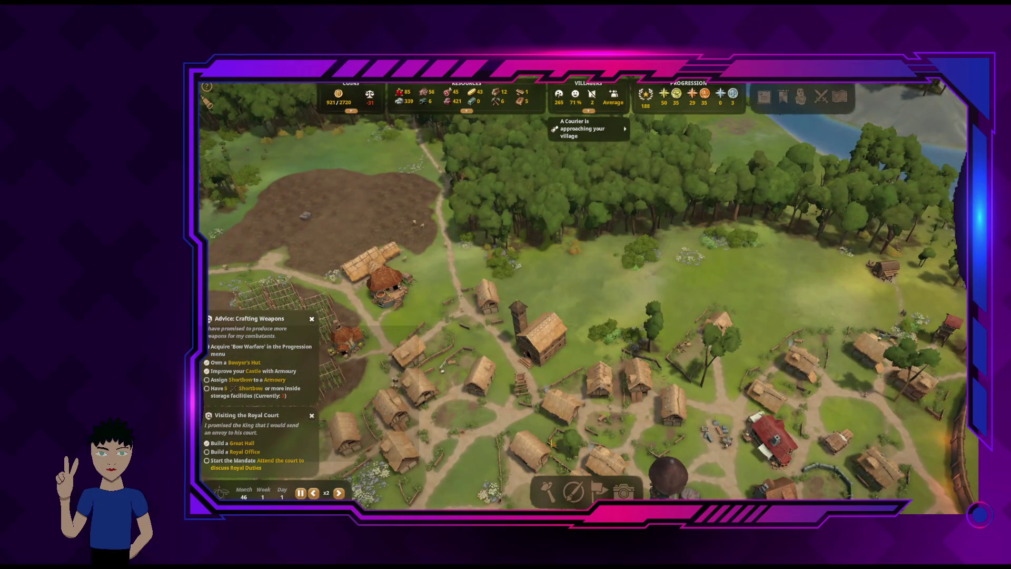
pyautogui.click(573, 491)
# Pan and rotate over the brown field, western forest and meadow zones
pyautogui.press('w')
pyautogui.press('a')
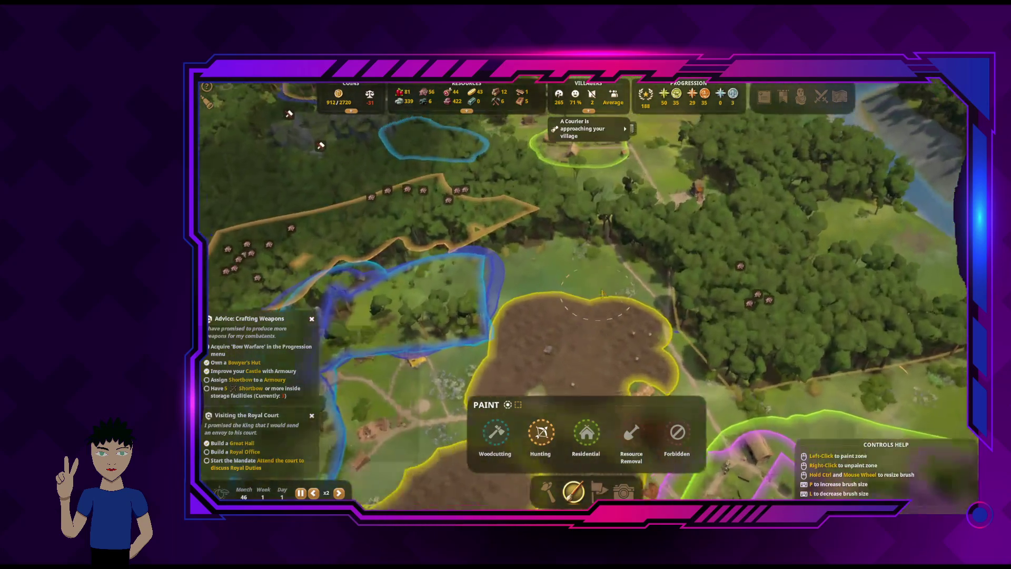
pyautogui.press('a')
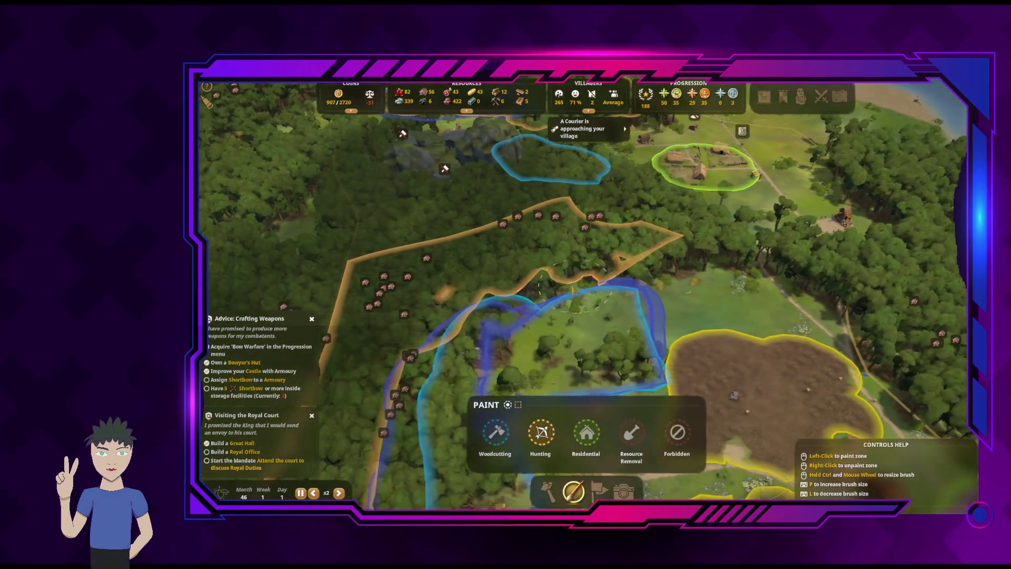
pyautogui.press('w')
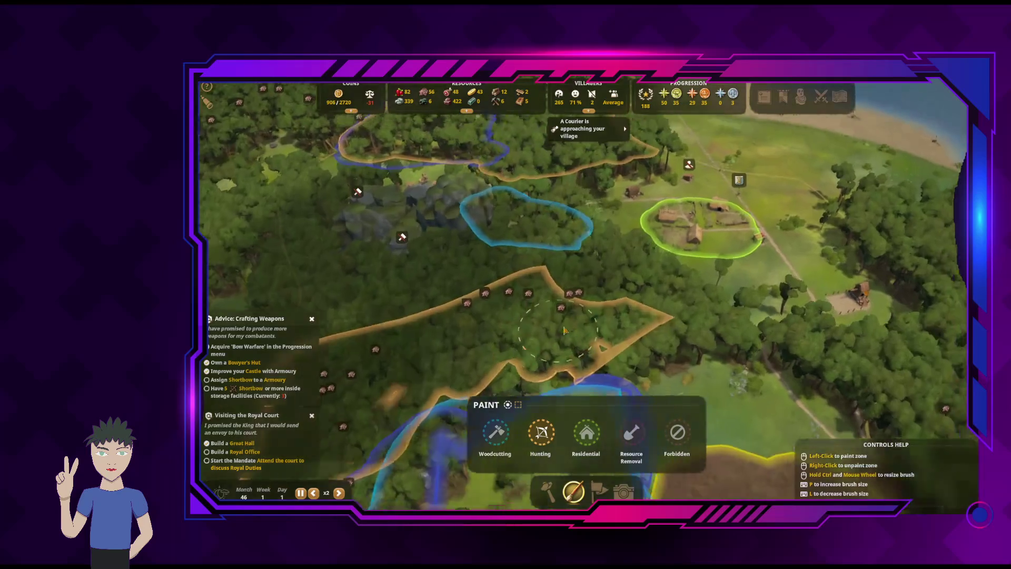
pyautogui.press('e')
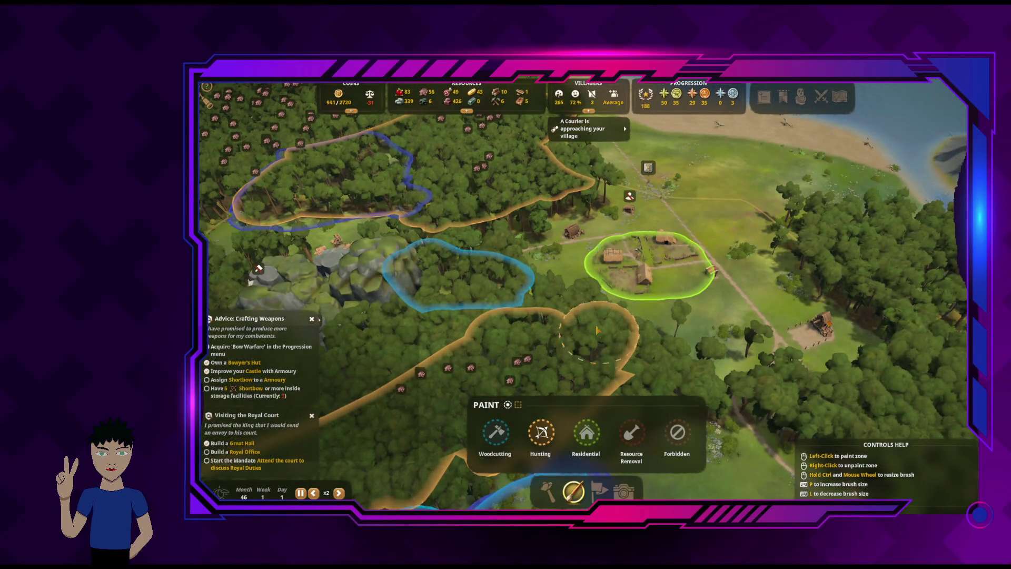
pyautogui.press('s')
pyautogui.press('a')
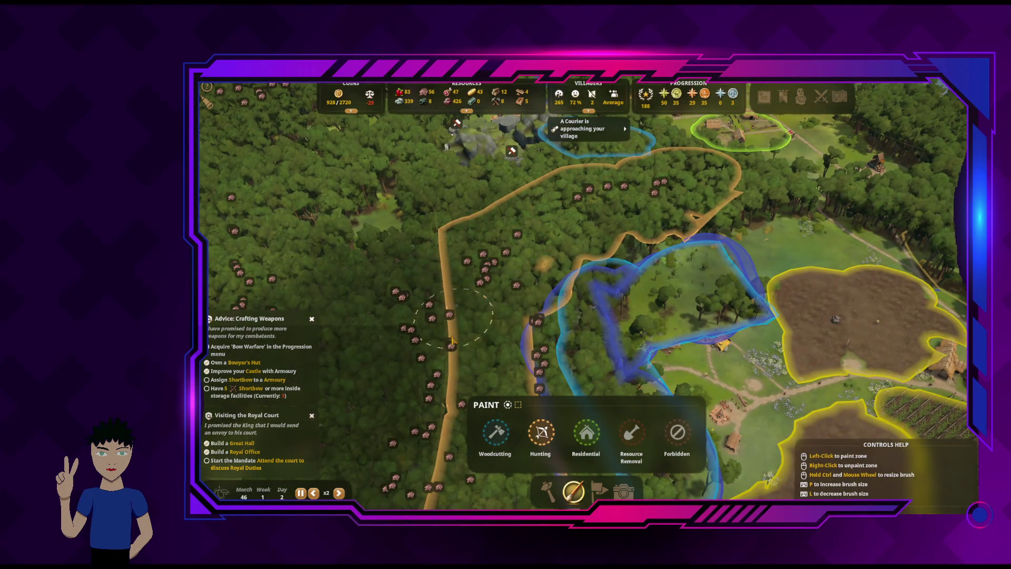
pyautogui.press('s')
pyautogui.press('d')
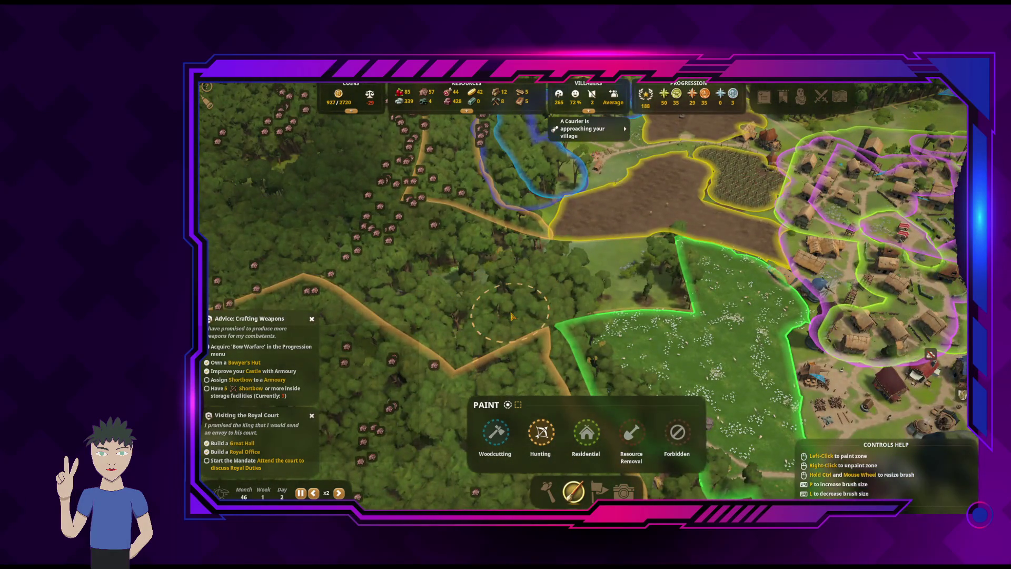
# Cancel the Resource Removal brush and show territories, with a forest plot for 100 coins
pyautogui.press('a')
pyautogui.click(632, 433)
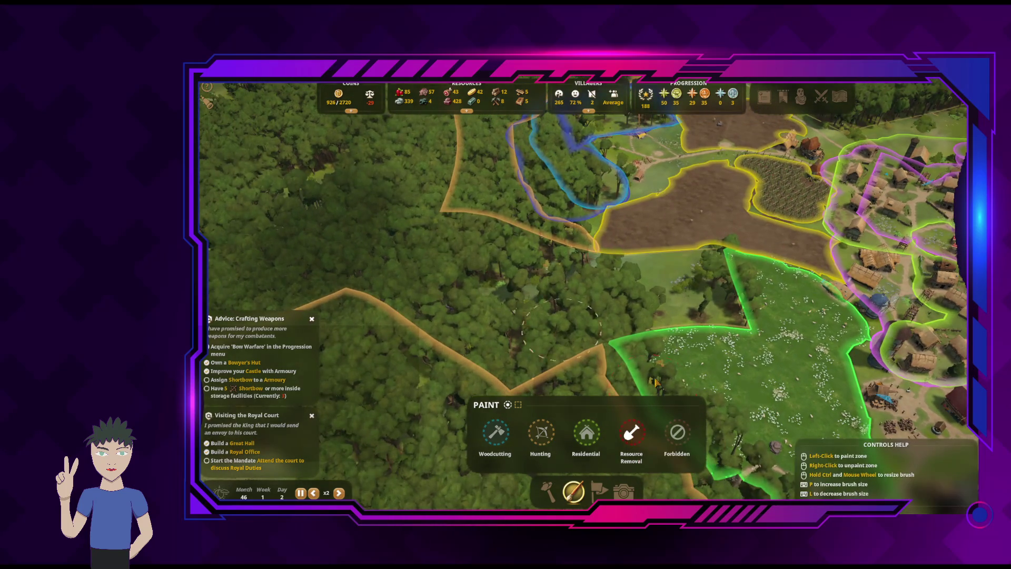
pyautogui.click(631, 433)
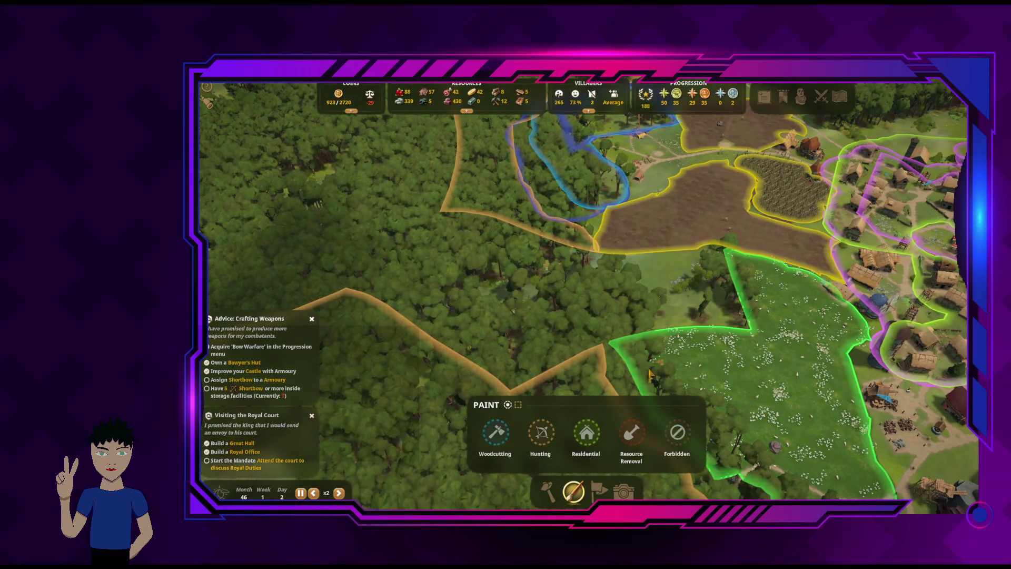
pyautogui.click(597, 491)
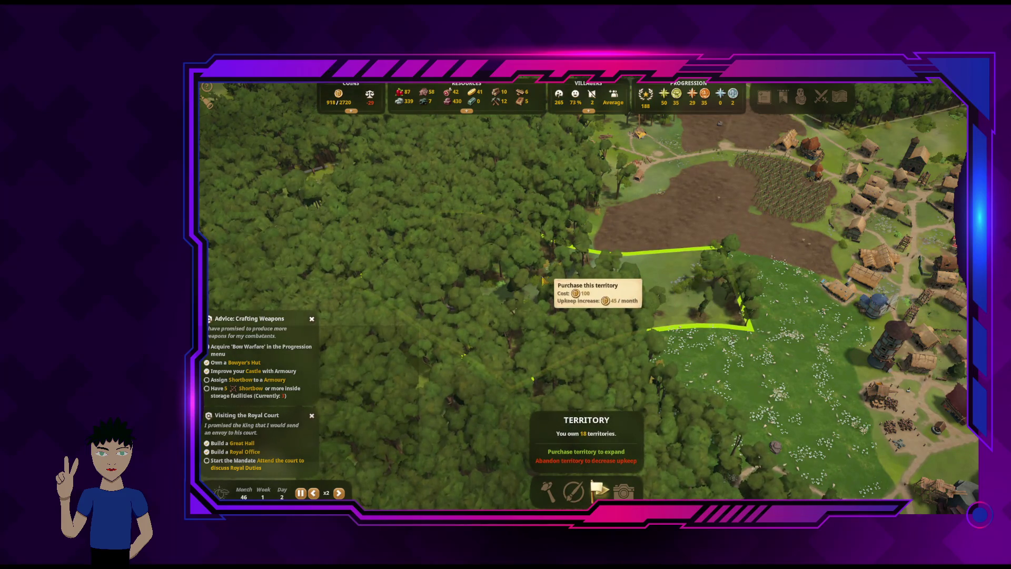
# Close the territory overview by the northern forest edge and return to zone painting
pyautogui.moveTo(532, 290); pyautogui.dragTo(467, 411)
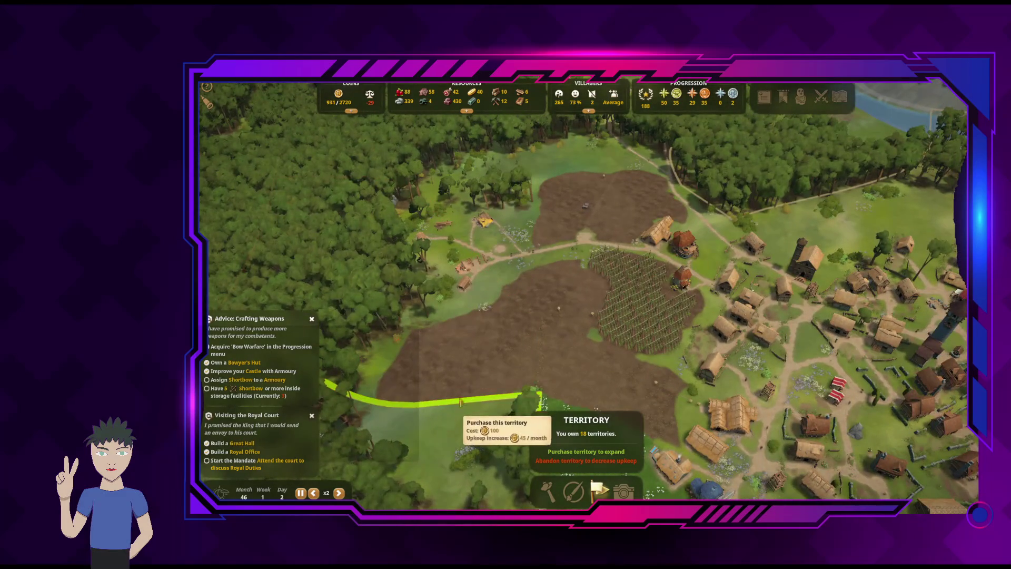
pyautogui.press('w')
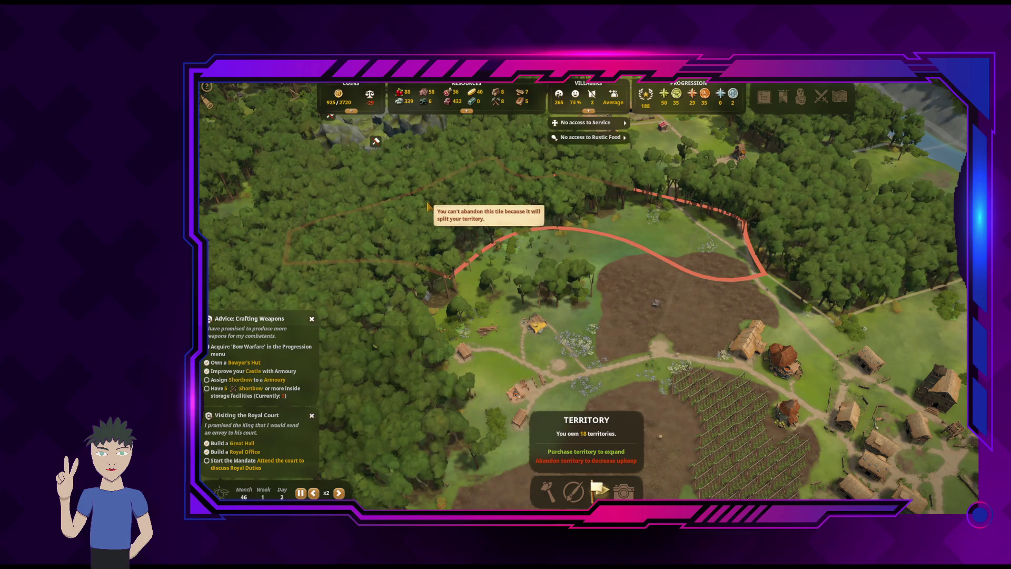
pyautogui.press('Escape')
pyautogui.click(572, 484)
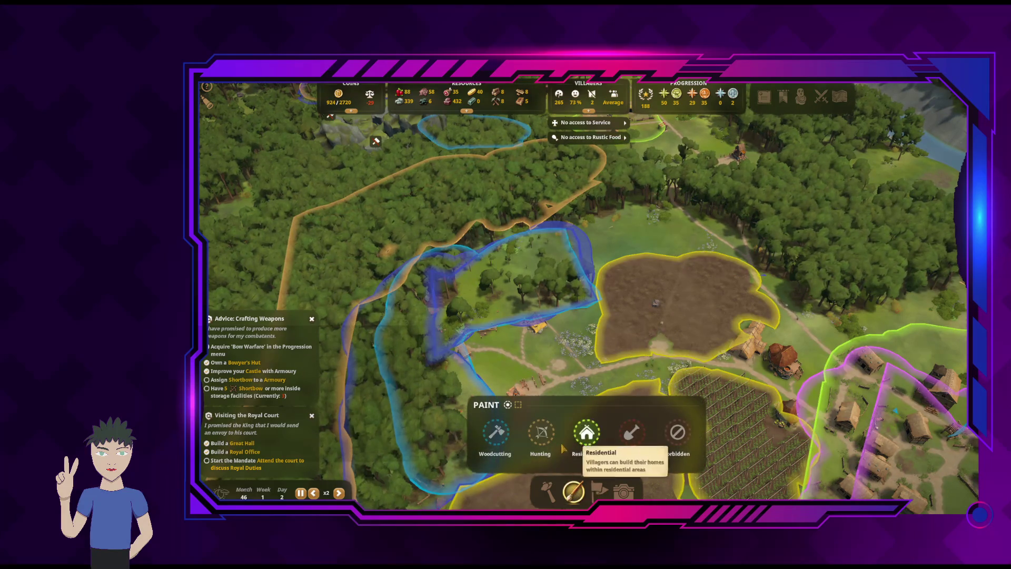
pyautogui.click(502, 434)
pyautogui.press('w')
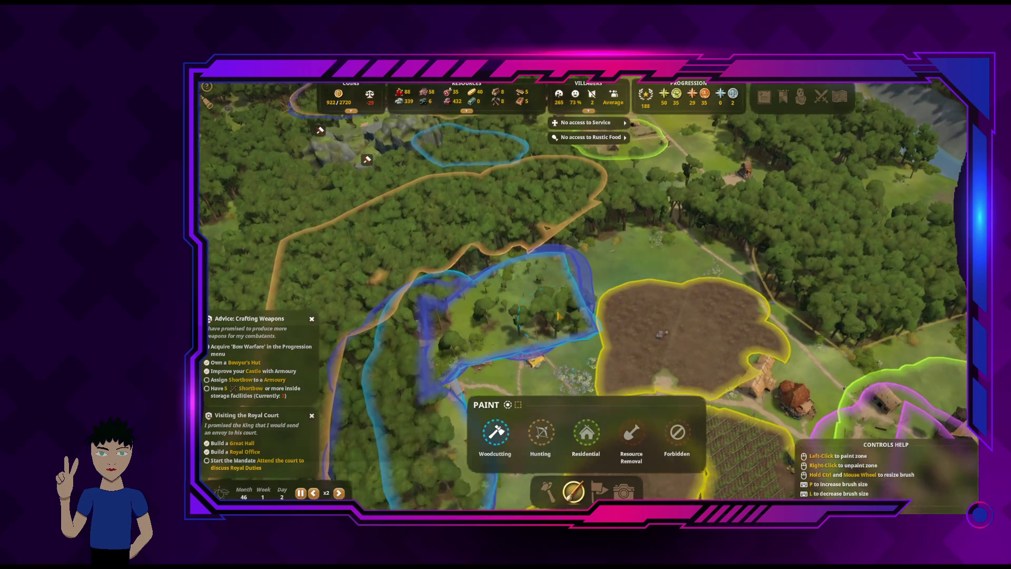
pyautogui.press('a')
pyautogui.press('w')
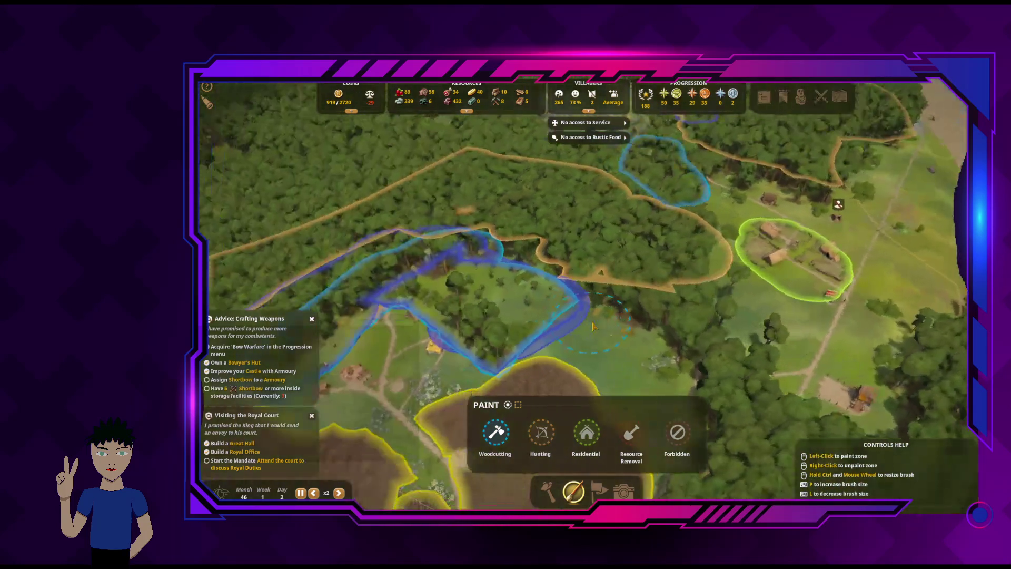
pyautogui.press('d')
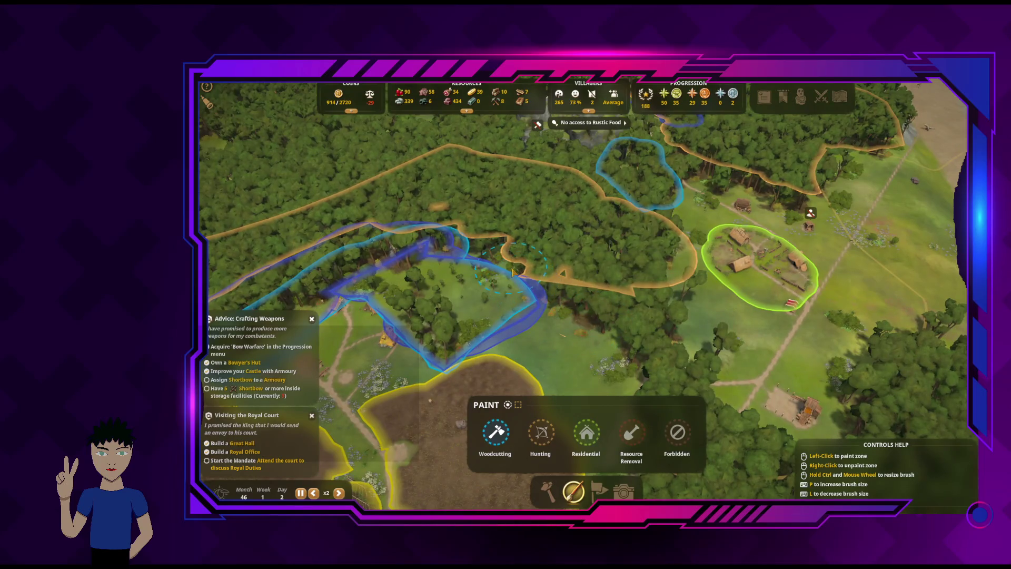
pyautogui.press('a')
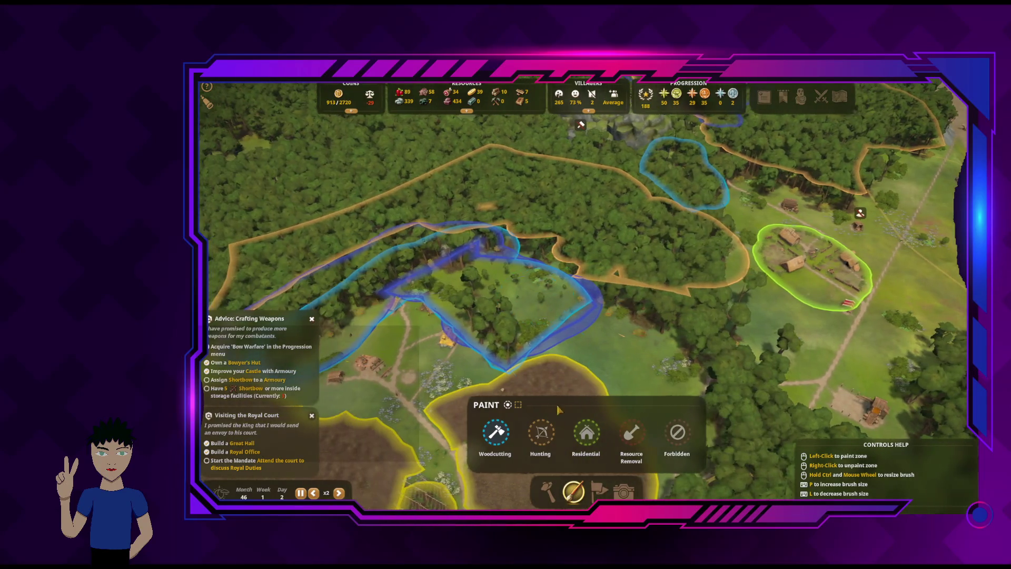
pyautogui.click(541, 432)
pyautogui.press('e')
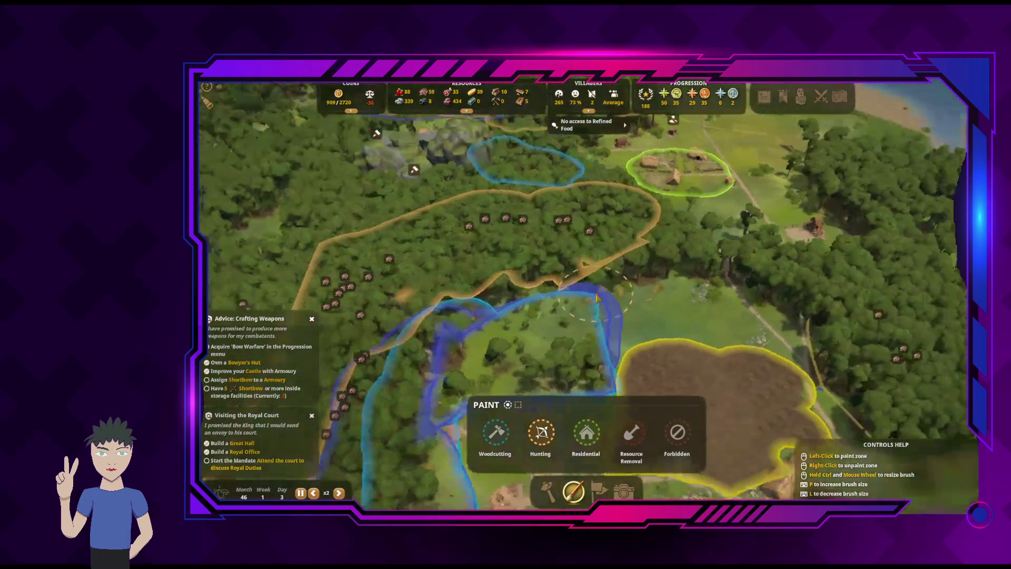
pyautogui.press('a')
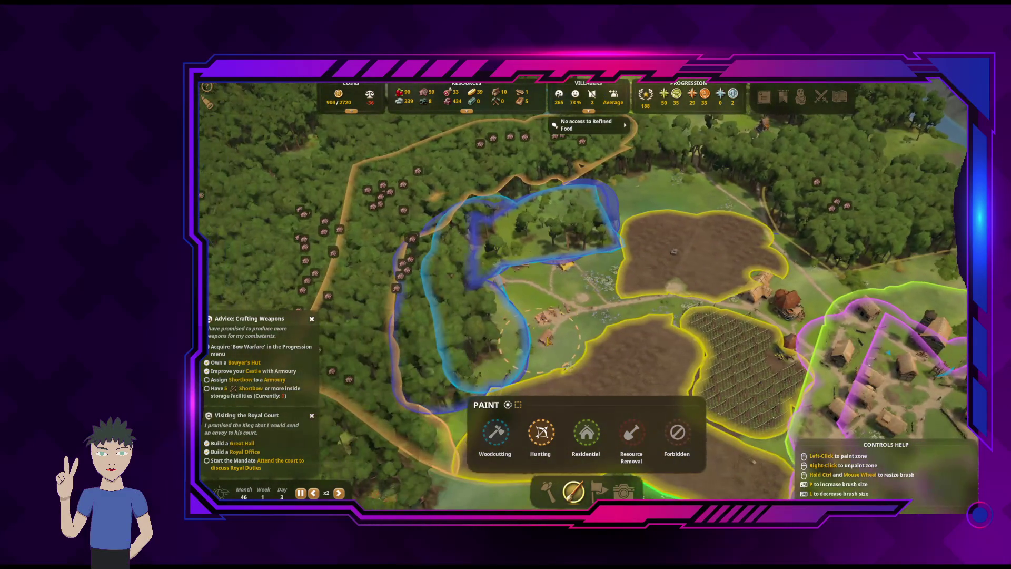
pyautogui.rightClick(610, 350)
pyautogui.press('d')
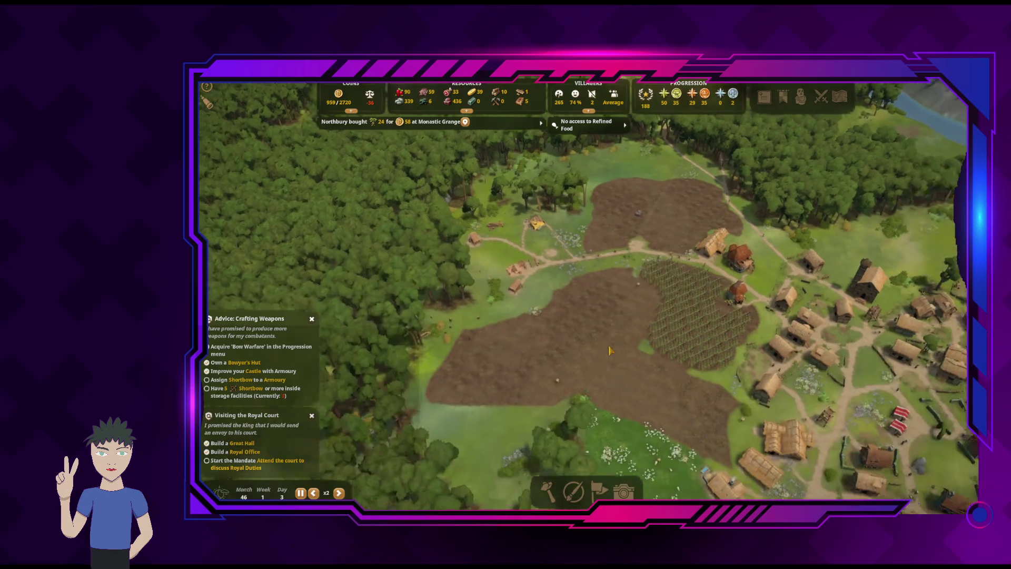
pyautogui.press('d')
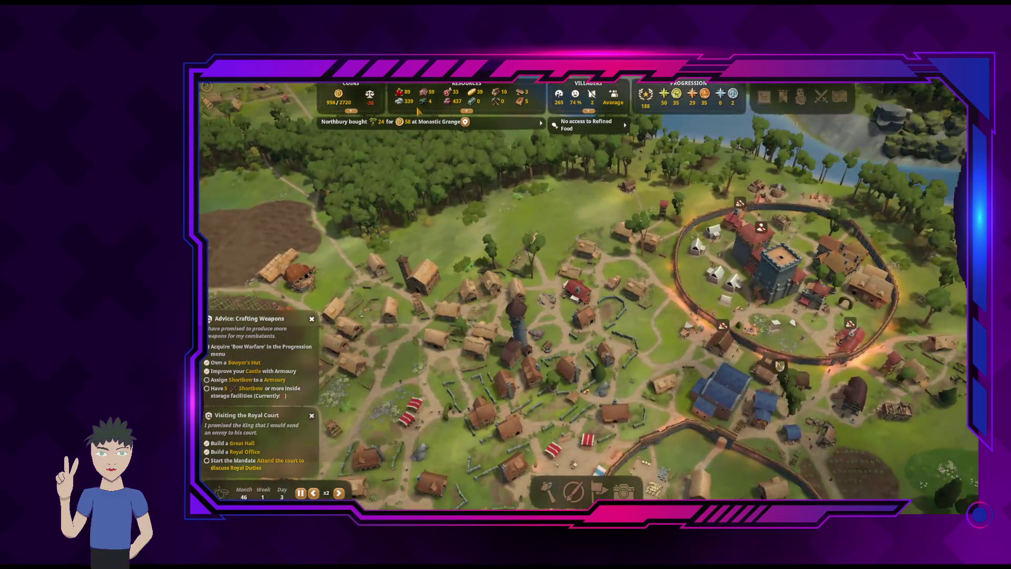
pyautogui.moveTo(466, 108)
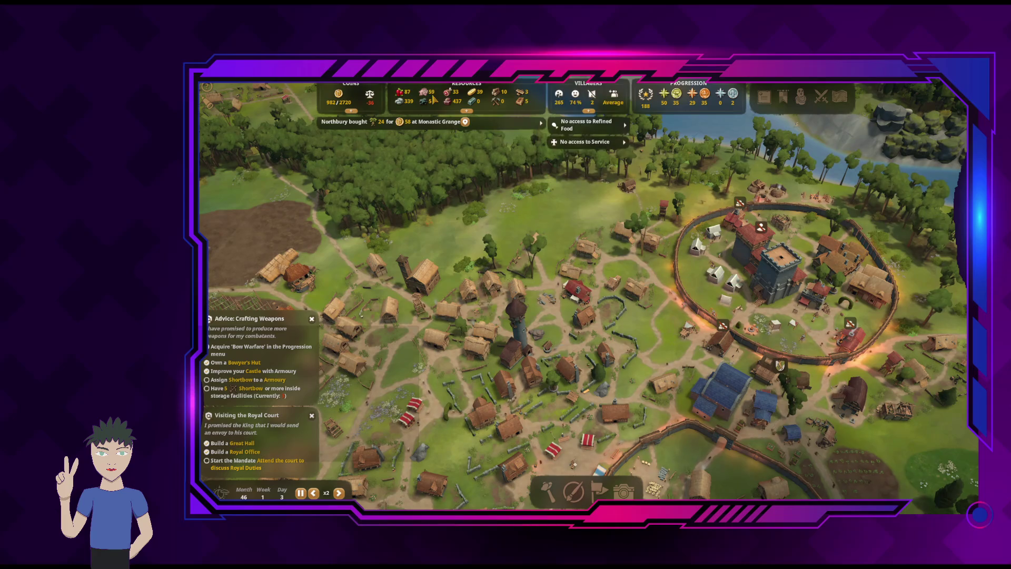
pyautogui.moveTo(408, 106)
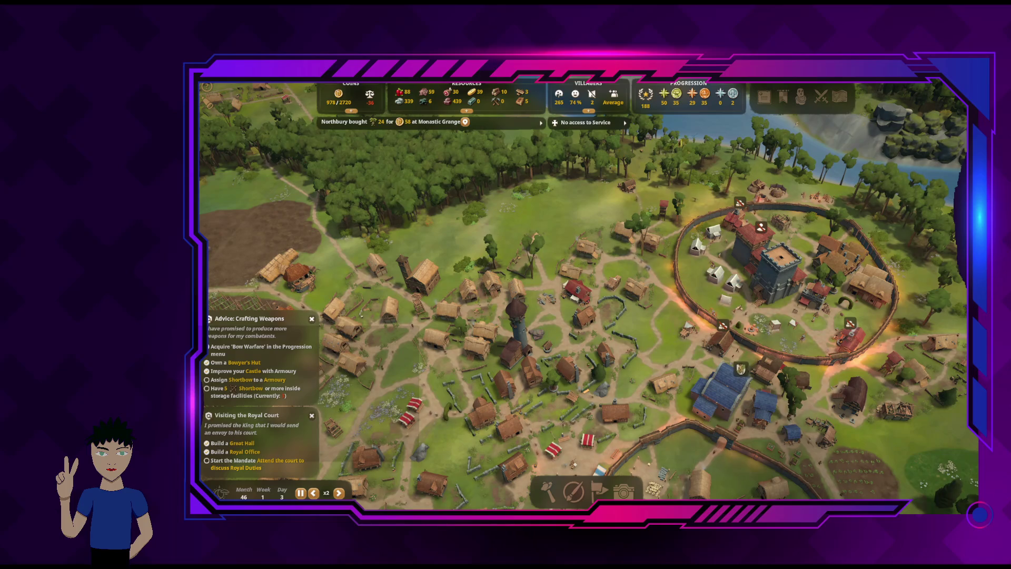
pyautogui.click(784, 96)
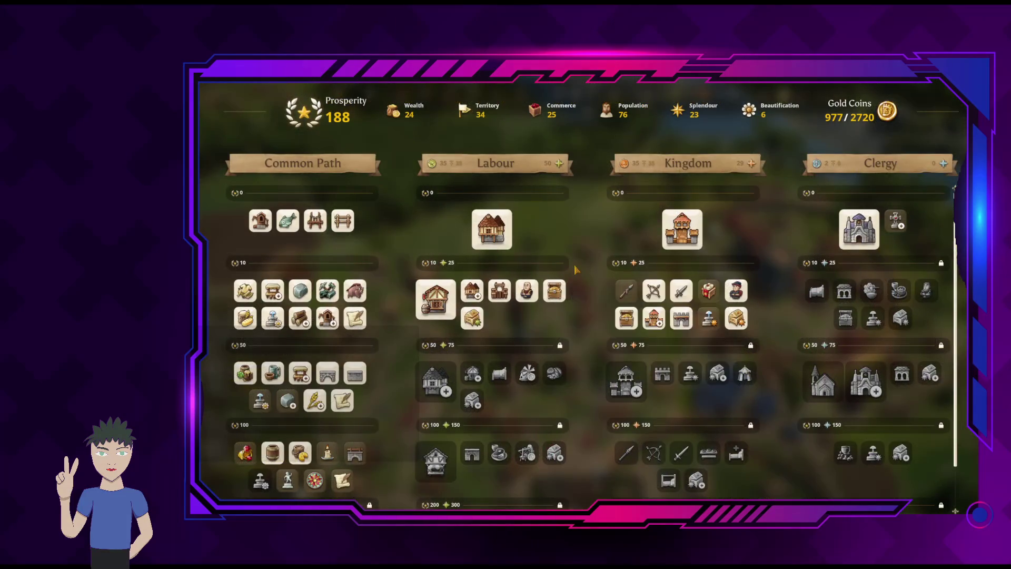
pyautogui.press('Escape')
pyautogui.click(784, 96)
pyautogui.press('Escape')
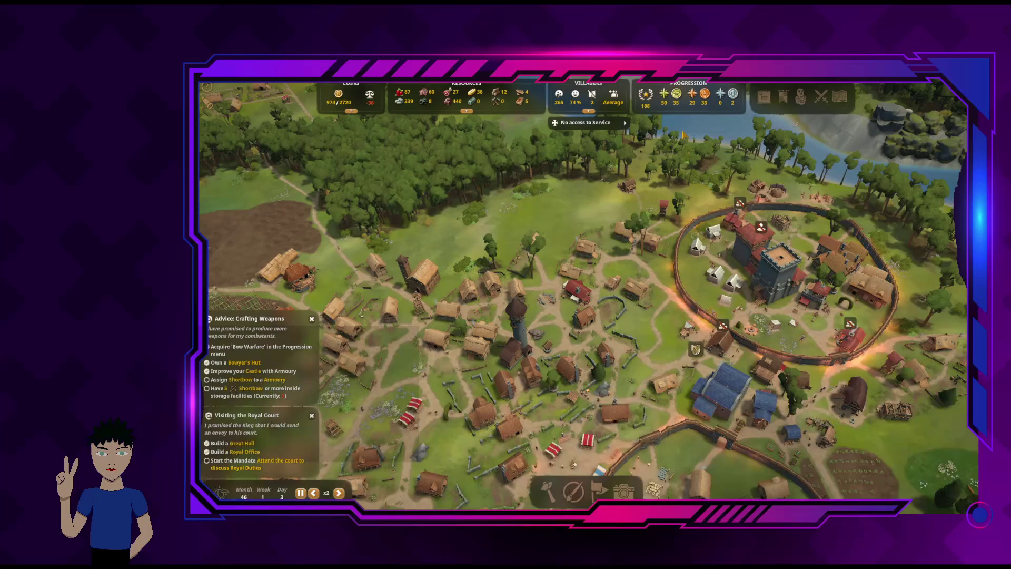
# In the Buildings overview, assign one forager to the 0/3 Gathering Hut
pyautogui.click(764, 96)
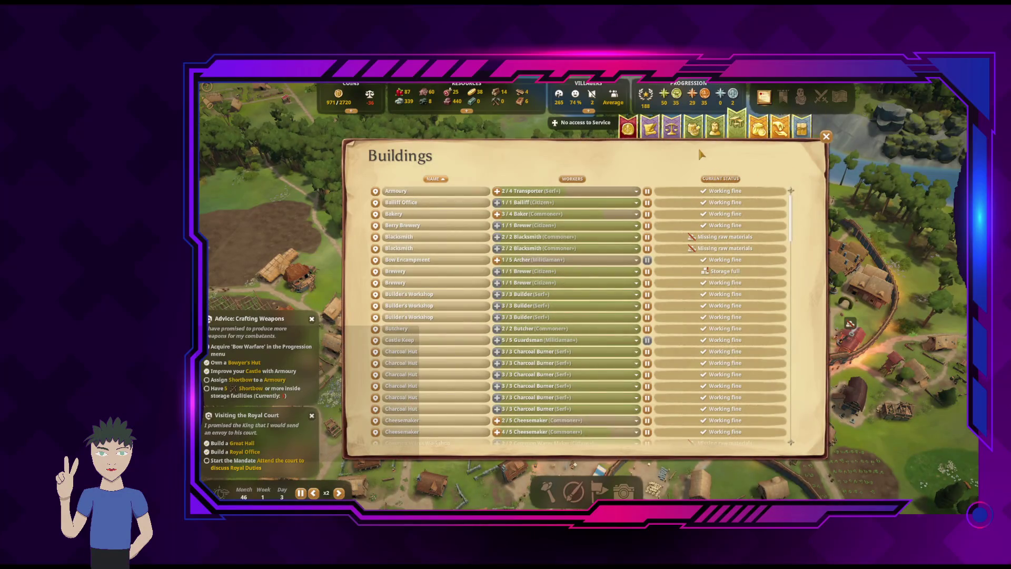
pyautogui.click(714, 136)
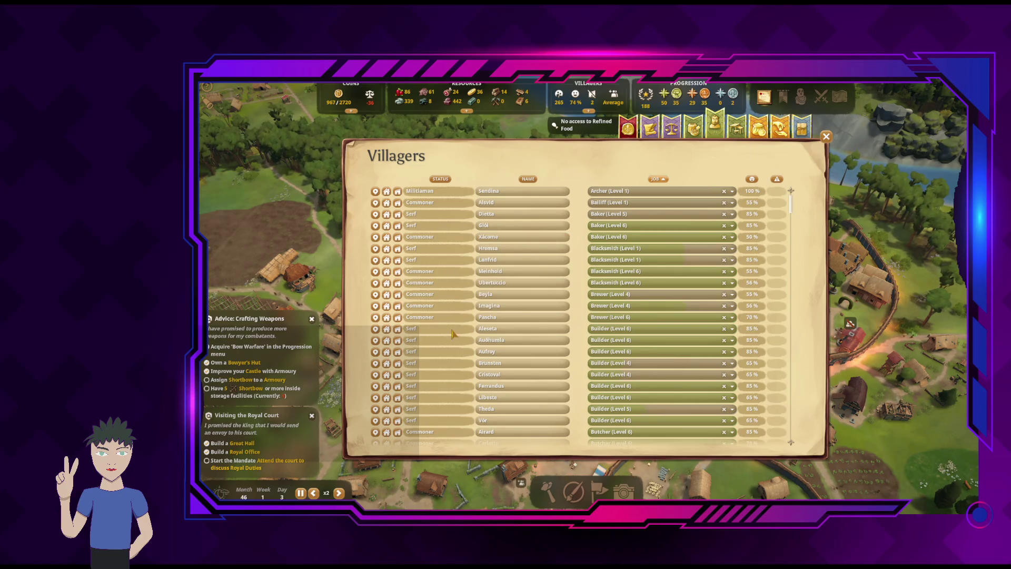
pyautogui.press('F6')
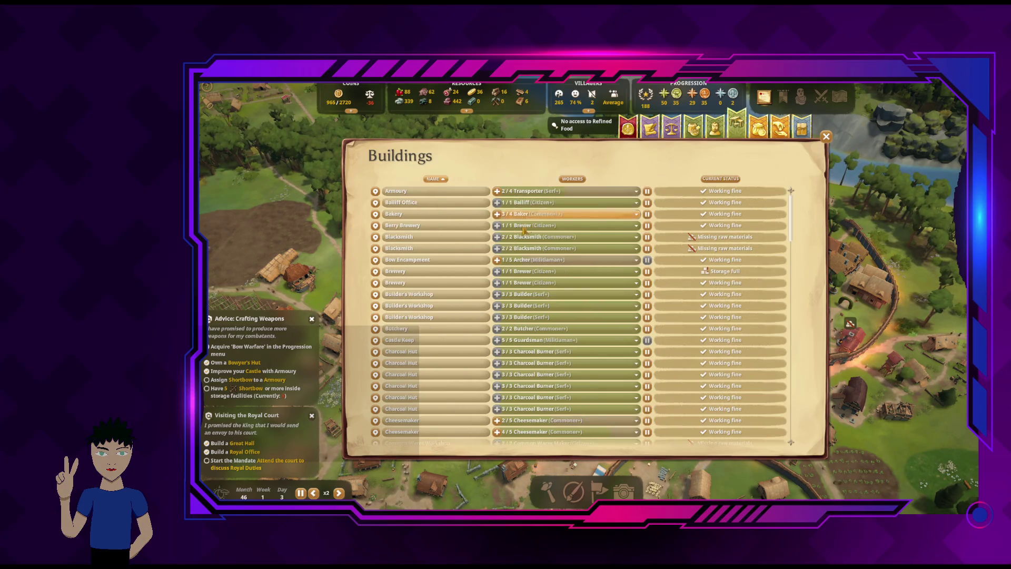
pyautogui.scroll(-5, 503, 290)
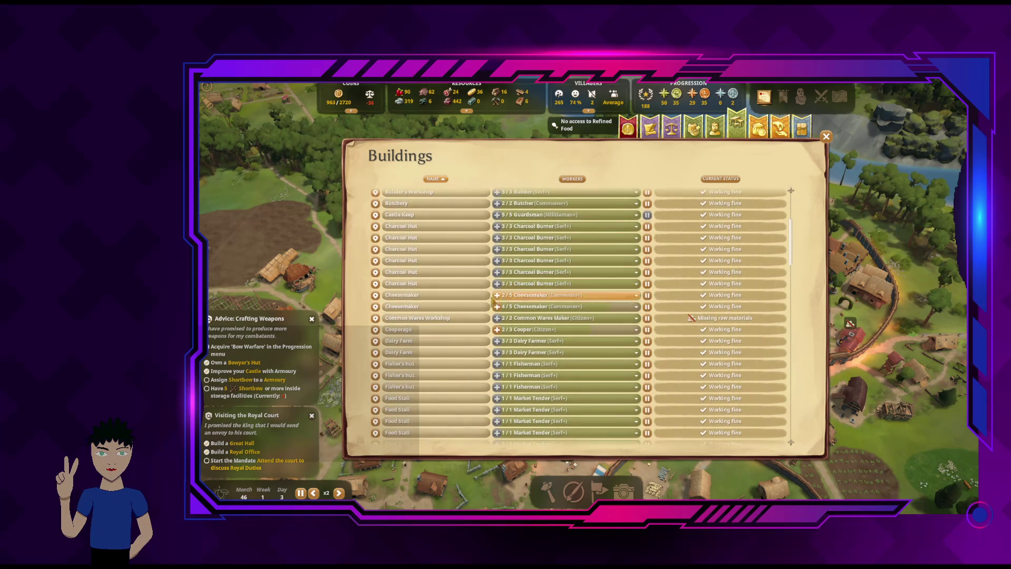
pyautogui.scroll(-4, 493, 325)
pyautogui.scroll(-5, 493, 325)
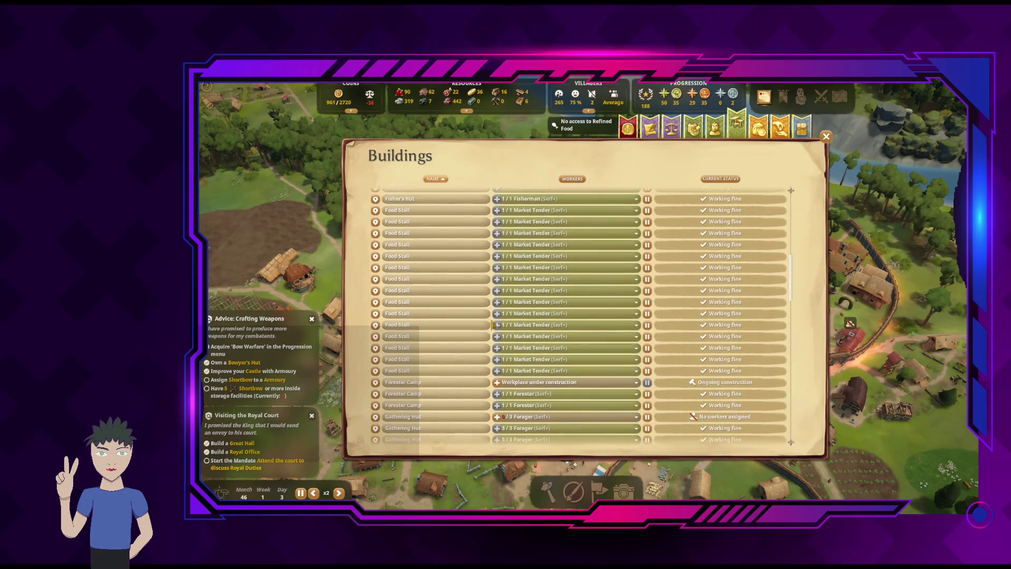
pyautogui.scroll(-5, 493, 325)
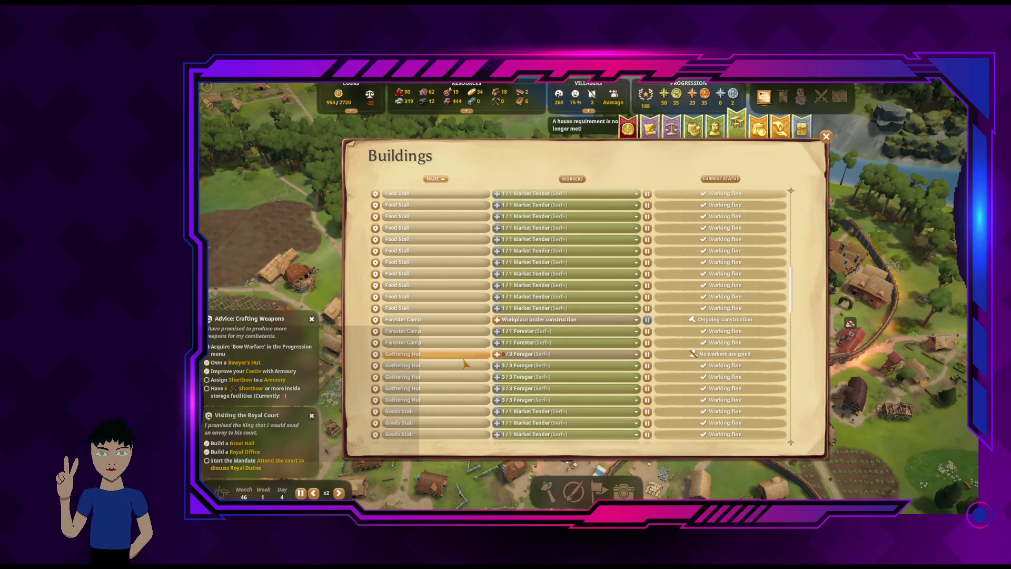
pyautogui.click(497, 354)
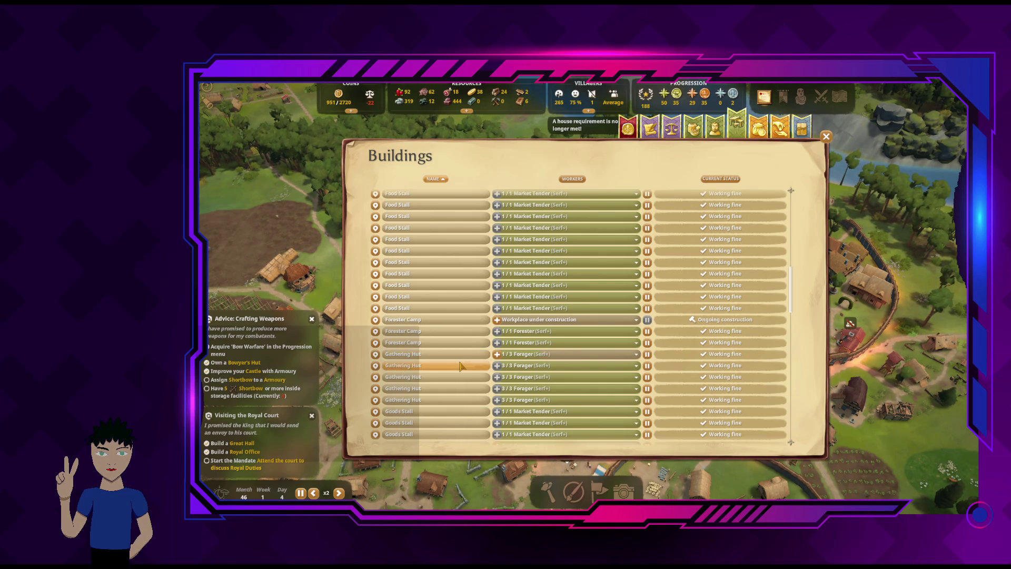
# Scroll through the remaining buildings, close the overview and redisplay the zone overlay
pyautogui.scroll(-3, 459, 369)
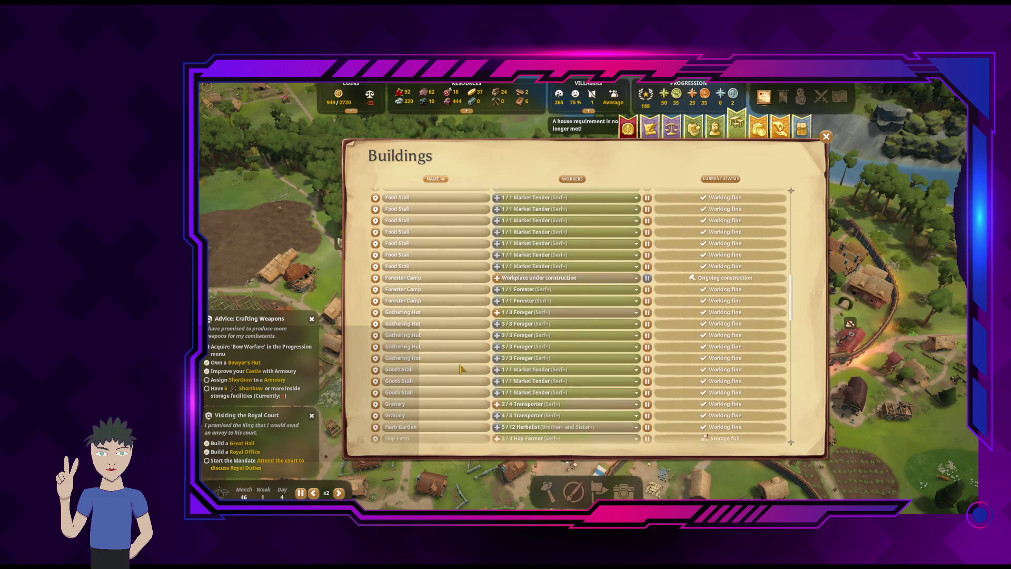
pyautogui.scroll(-3, 459, 369)
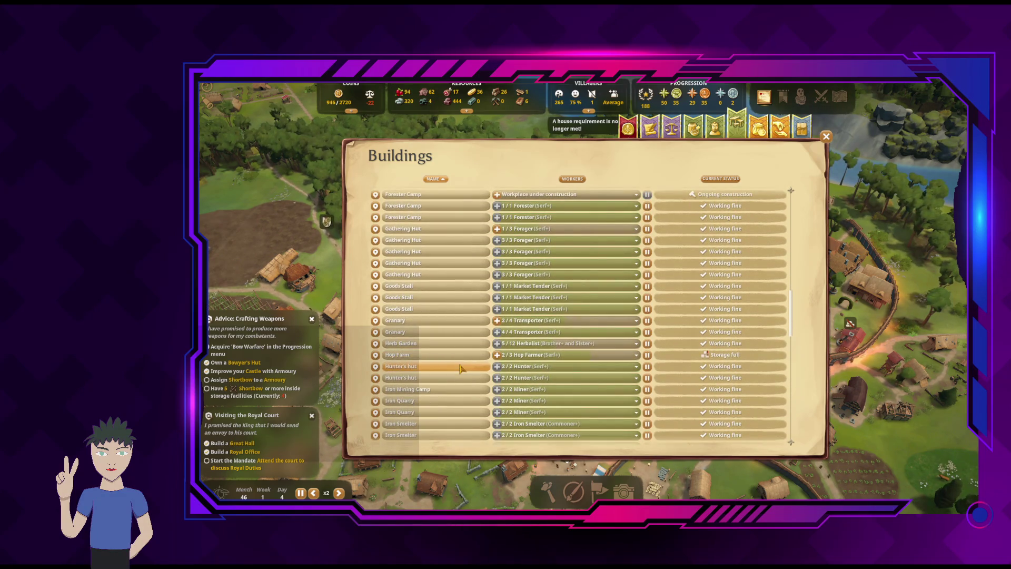
pyautogui.scroll(-3, 458, 385)
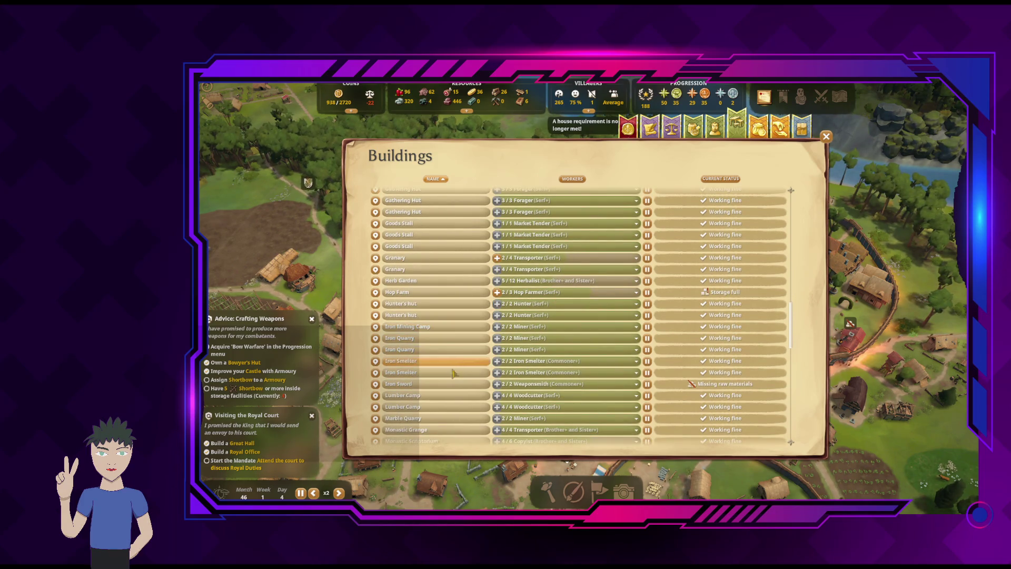
pyautogui.scroll(-2, 450, 358)
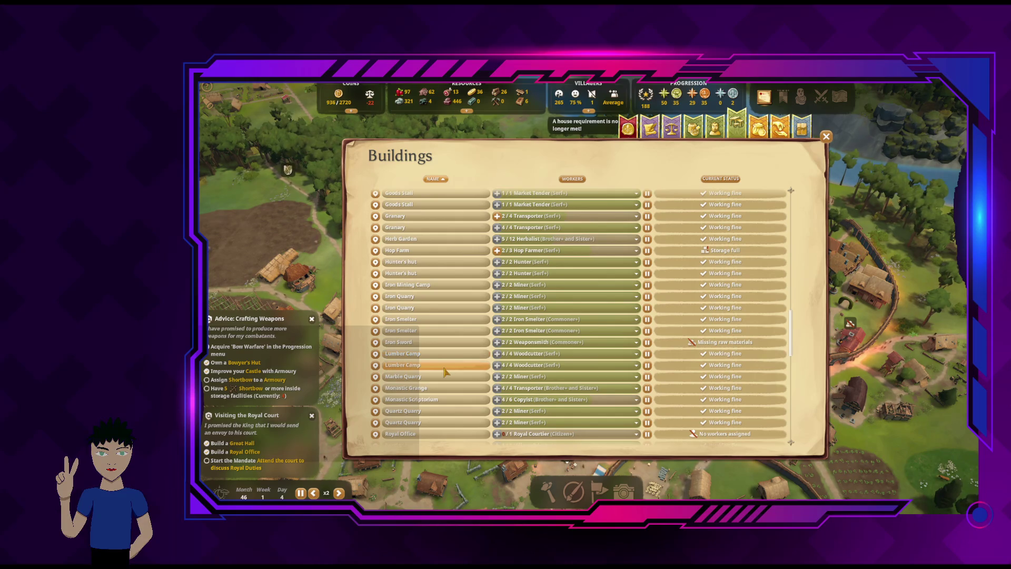
pyautogui.scroll(-1, 444, 372)
pyautogui.scroll(-2, 444, 371)
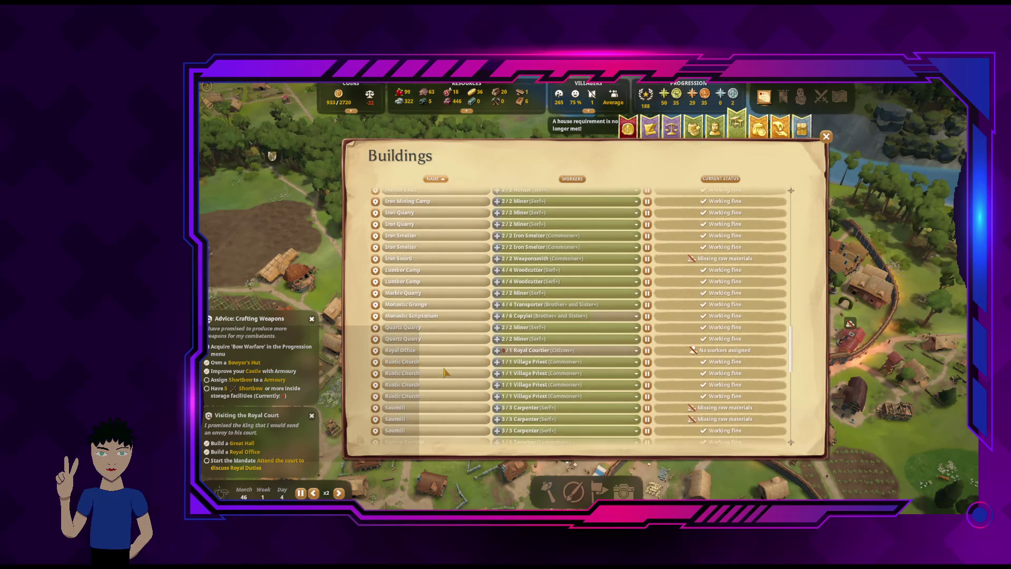
pyautogui.scroll(-2, 444, 372)
pyautogui.scroll(2, 458, 330)
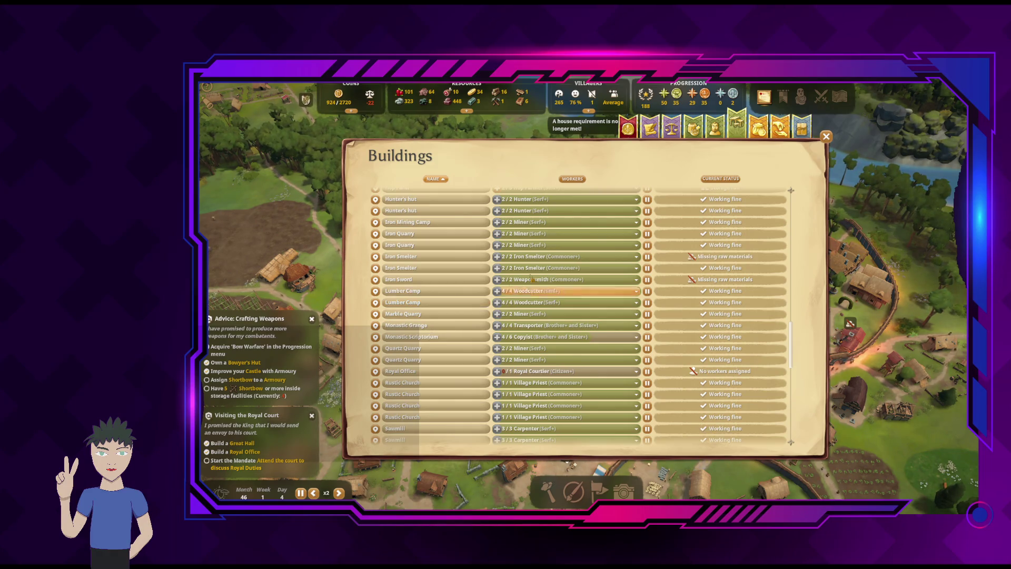
pyautogui.click(826, 138)
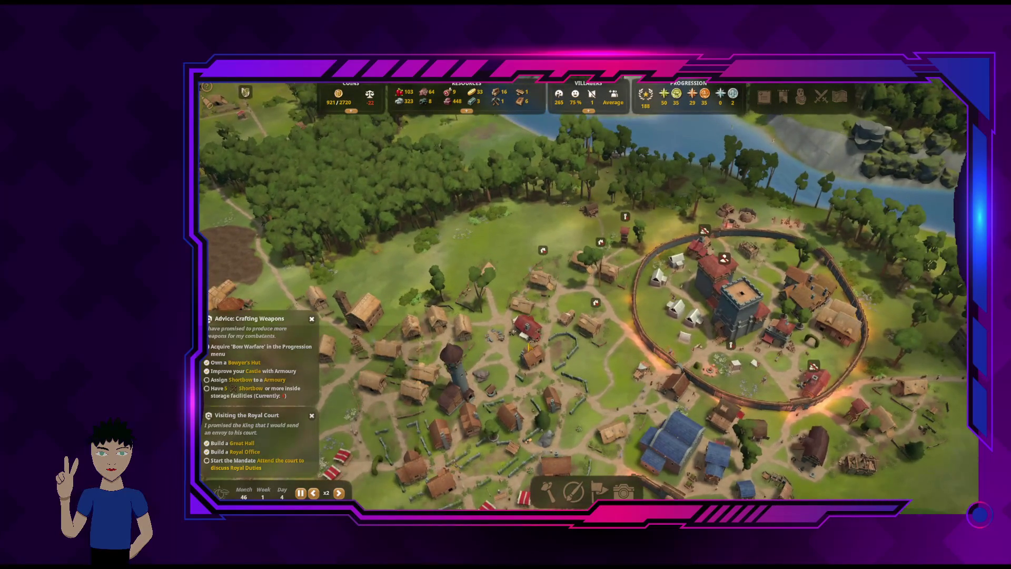
pyautogui.click(573, 492)
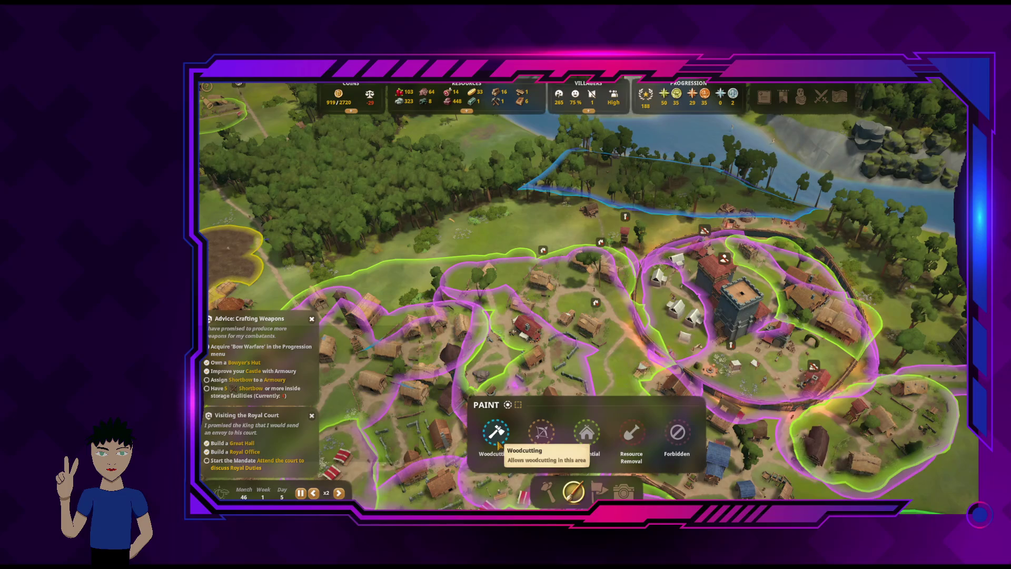
# Place a rotated Lumber Camp in the woods by the castle palisade
pyautogui.click(495, 432)
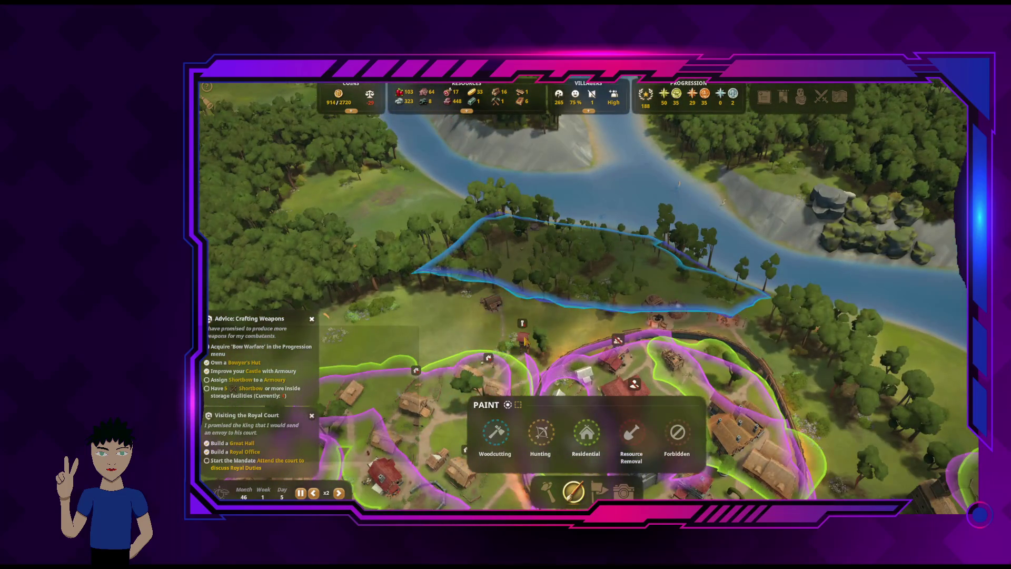
pyautogui.rightClick(524, 341)
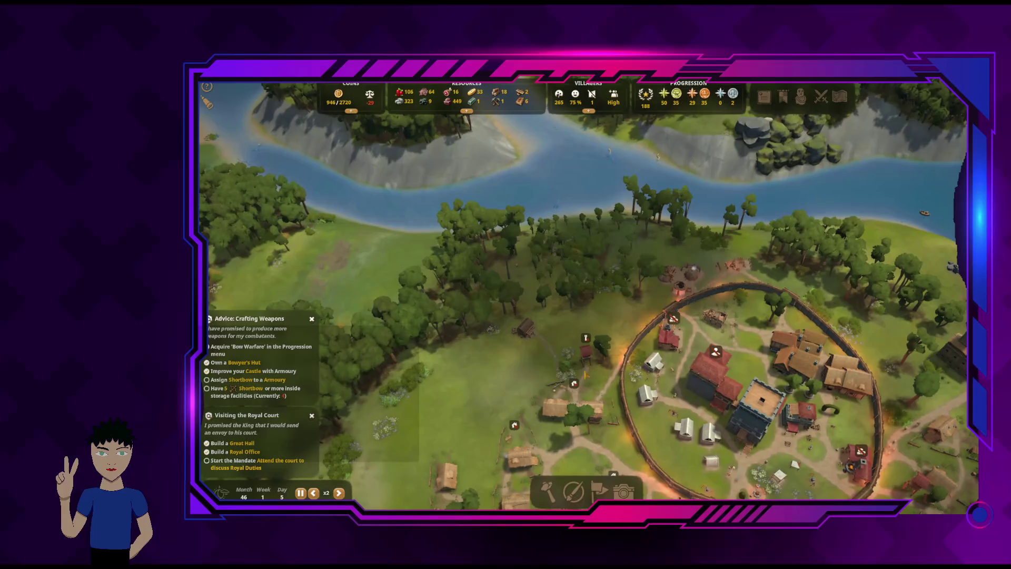
pyautogui.click(550, 492)
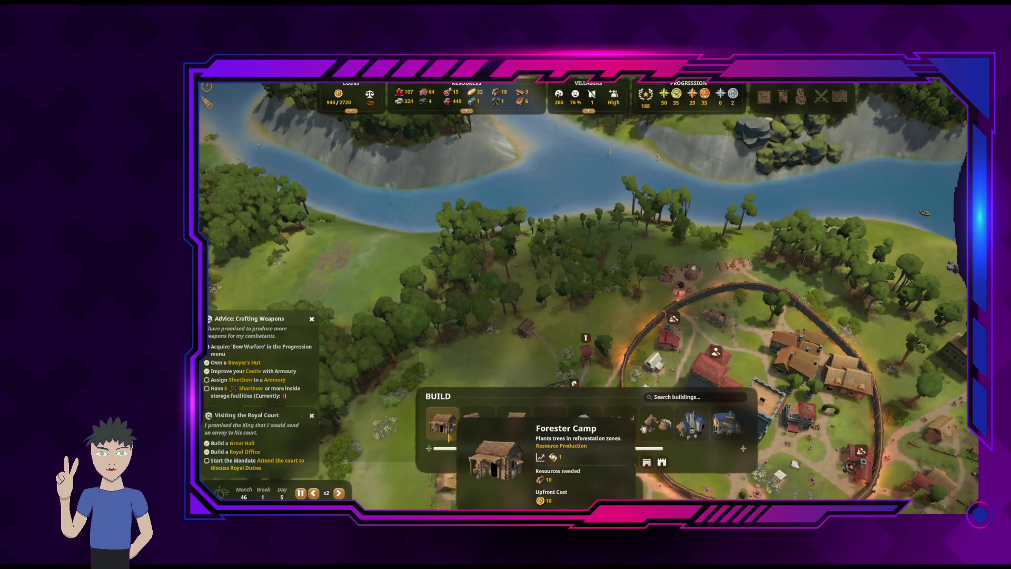
pyautogui.click(478, 424)
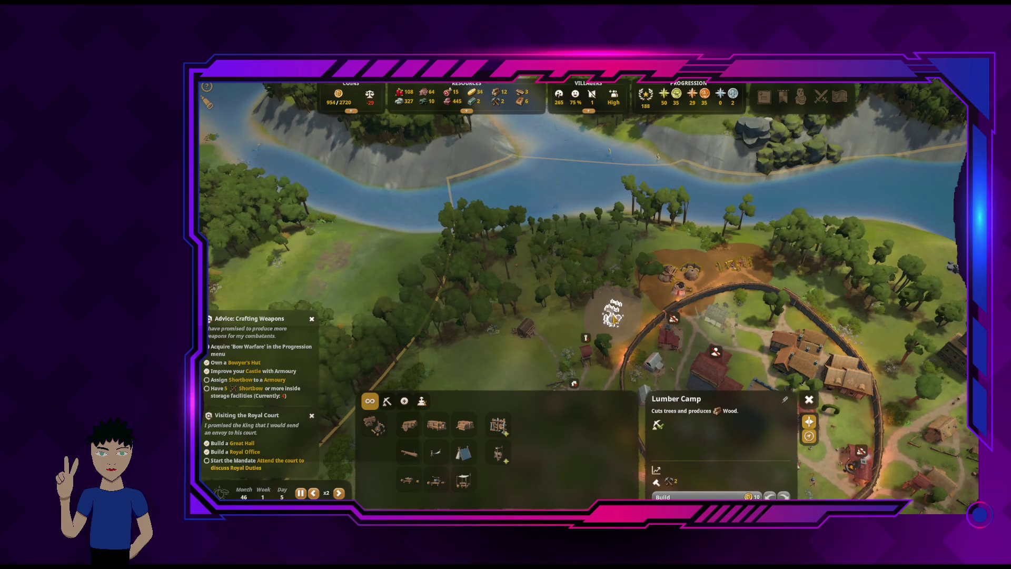
pyautogui.scroll(5, 611, 316)
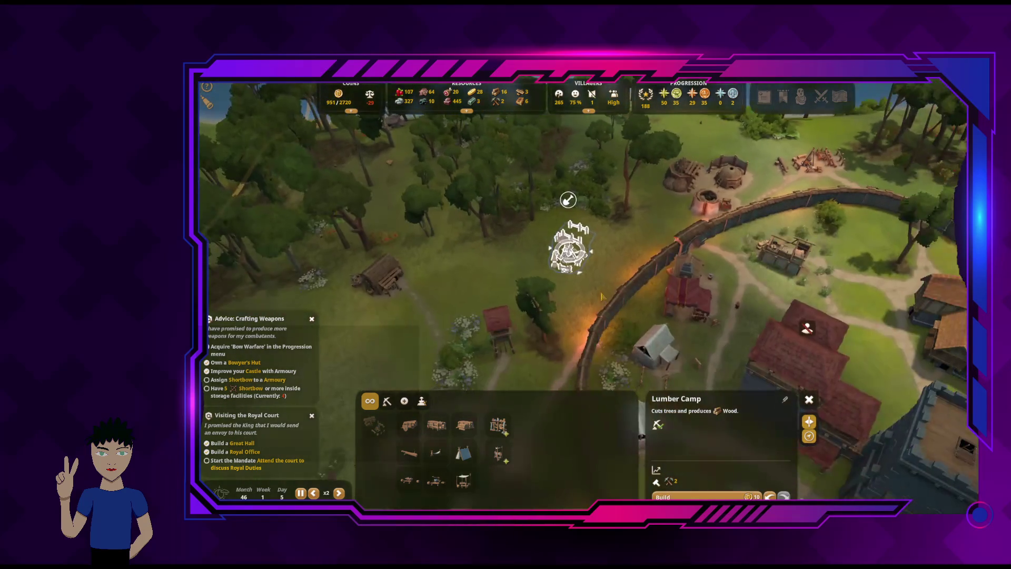
pyautogui.press('e')
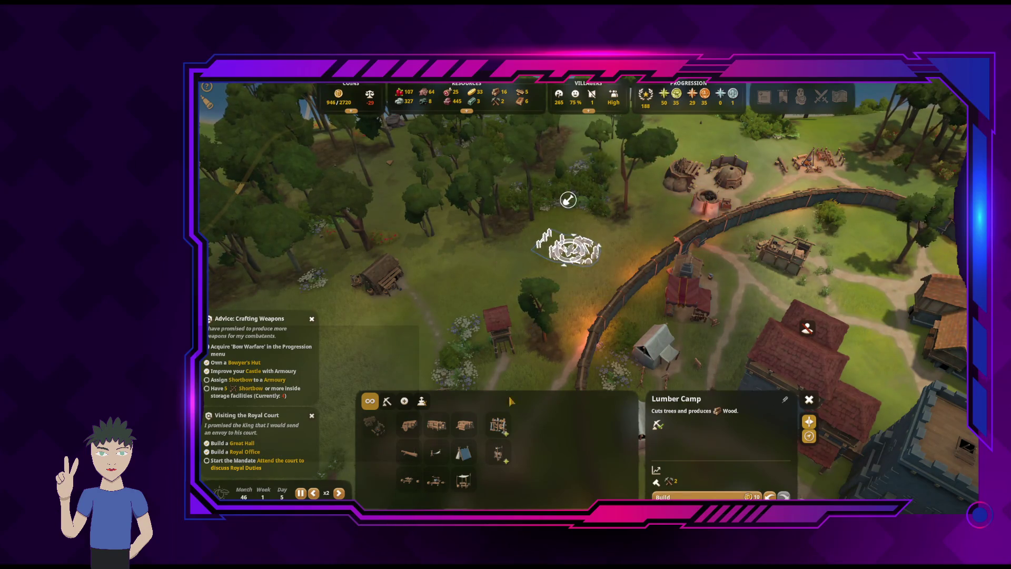
pyautogui.click(664, 495)
# Assign a woodcutter to the new Lumber Camp and close its details
pyautogui.scroll(-4, 661, 372)
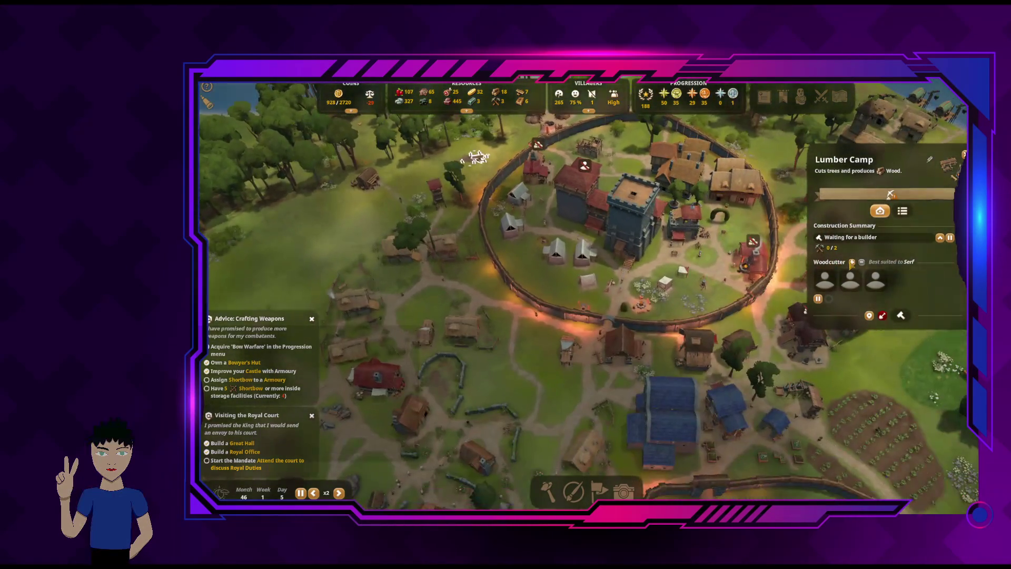
pyautogui.click(852, 261)
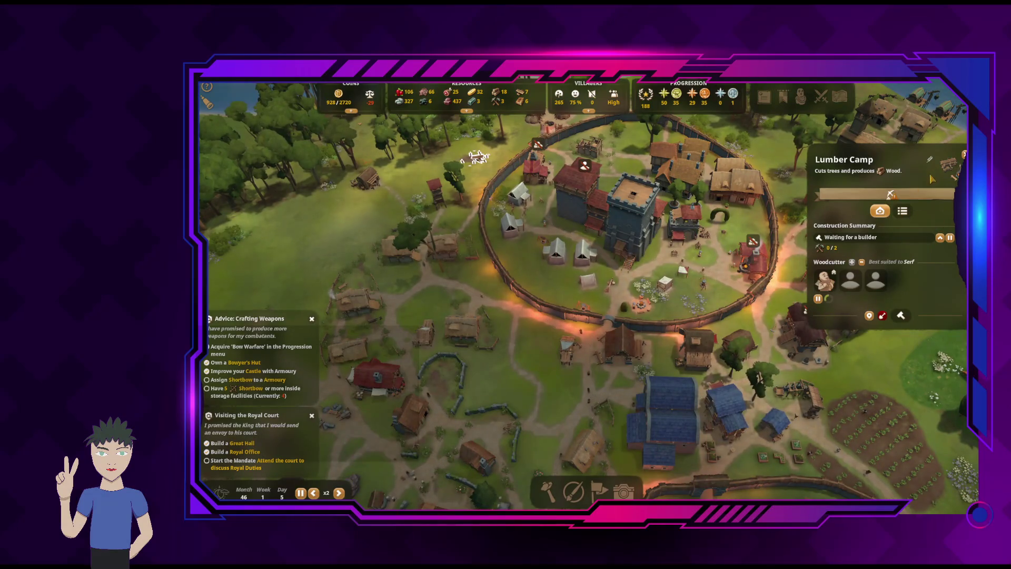
pyautogui.click(642, 258)
pyautogui.press('s')
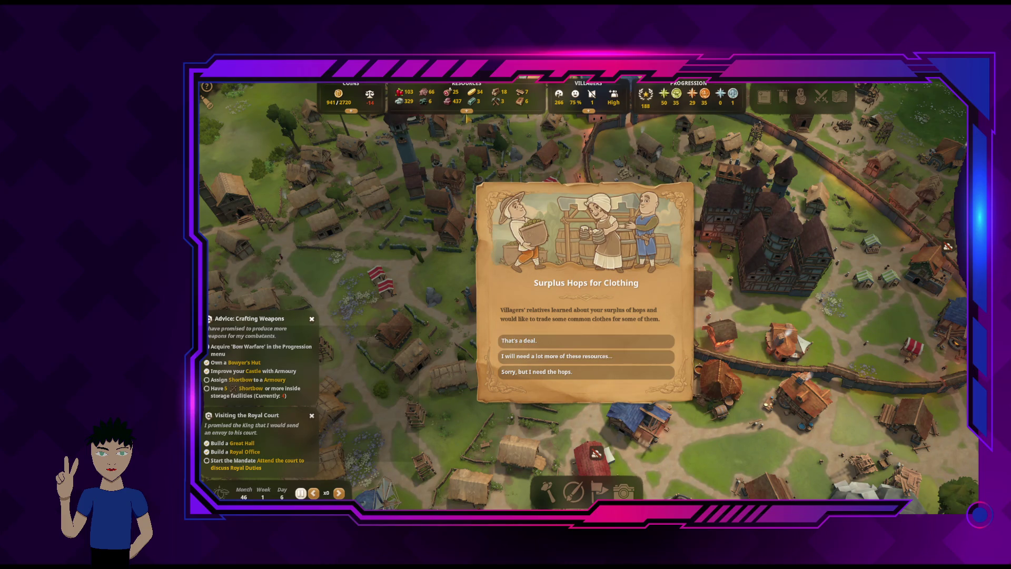
# Accept the surplus hops-for-clothing trade and confirm the hops delivery
pyautogui.click(467, 111)
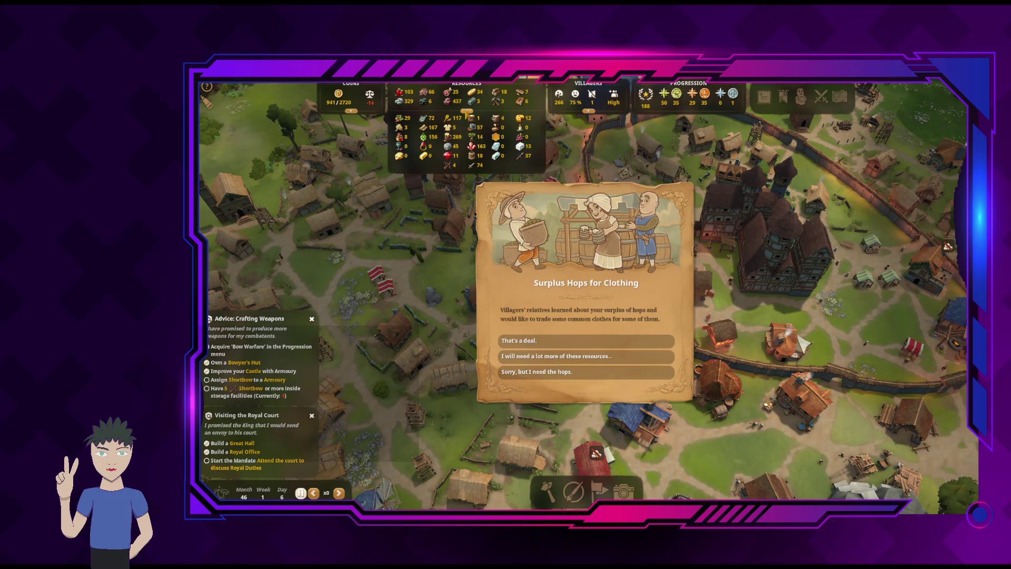
pyautogui.click(582, 341)
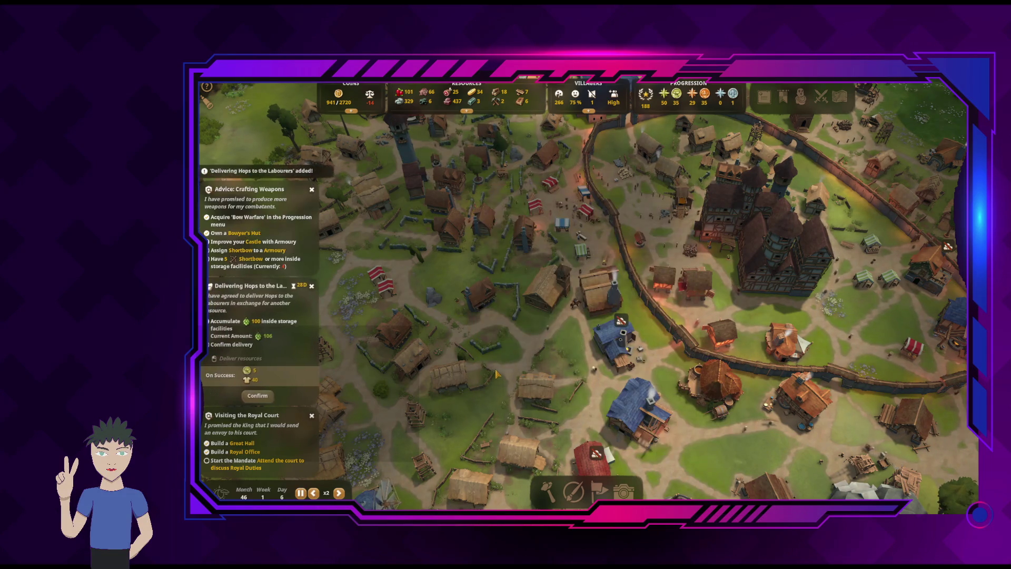
pyautogui.click(258, 396)
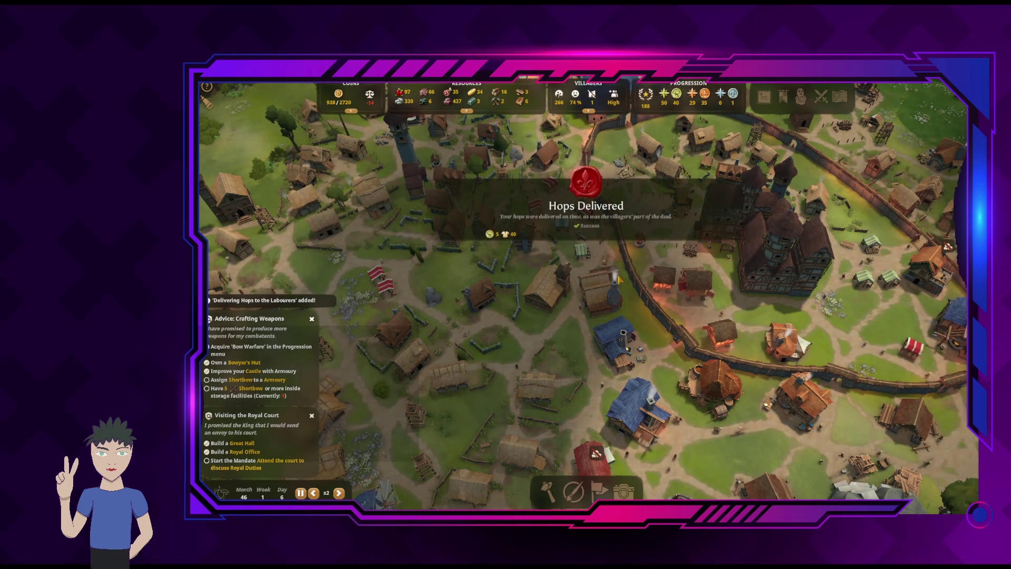
# Pan around the castle ring and check the Bowyer's Hut, which lacks raw materials
pyautogui.press('d')
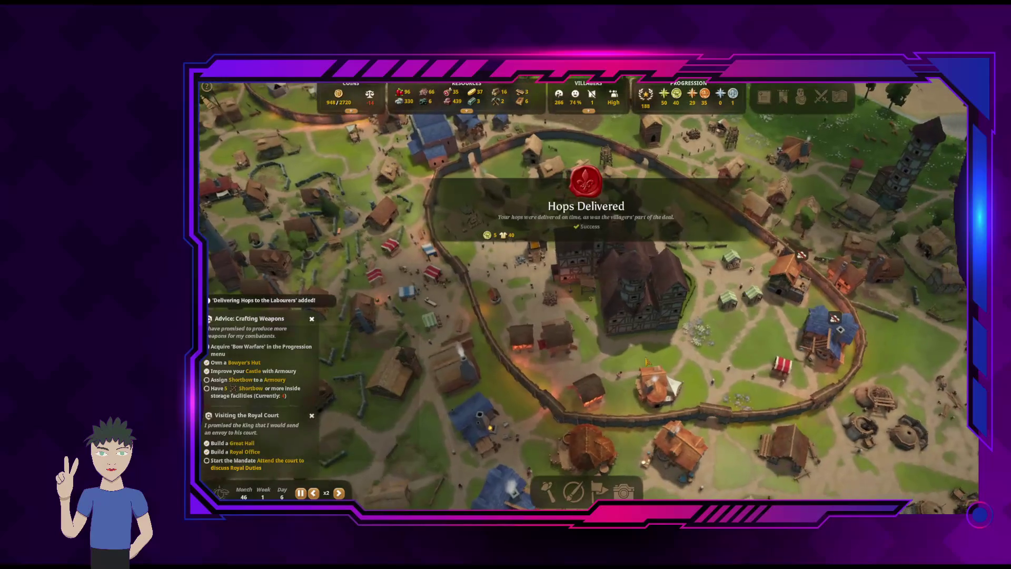
pyautogui.press('a')
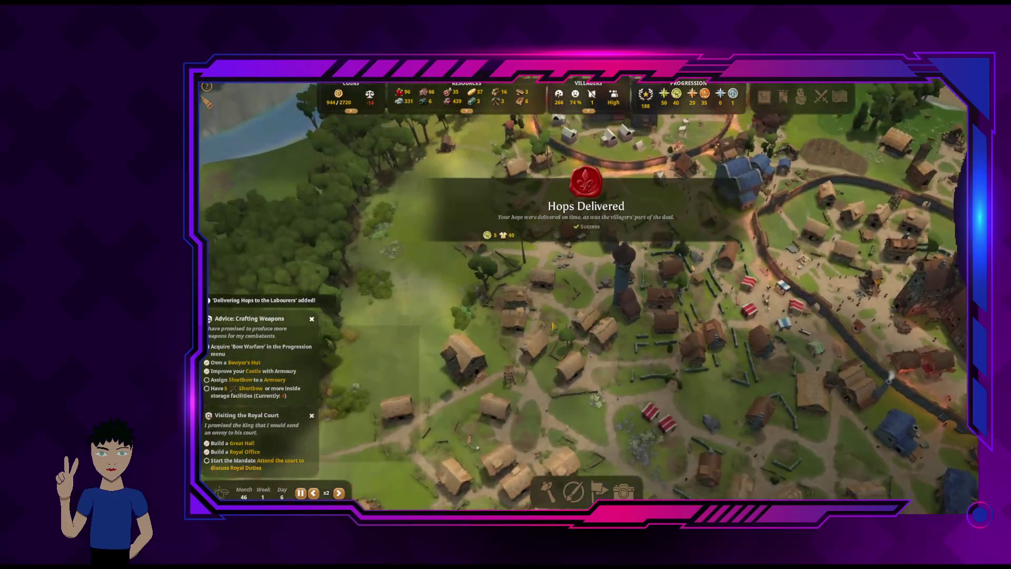
pyautogui.press('d')
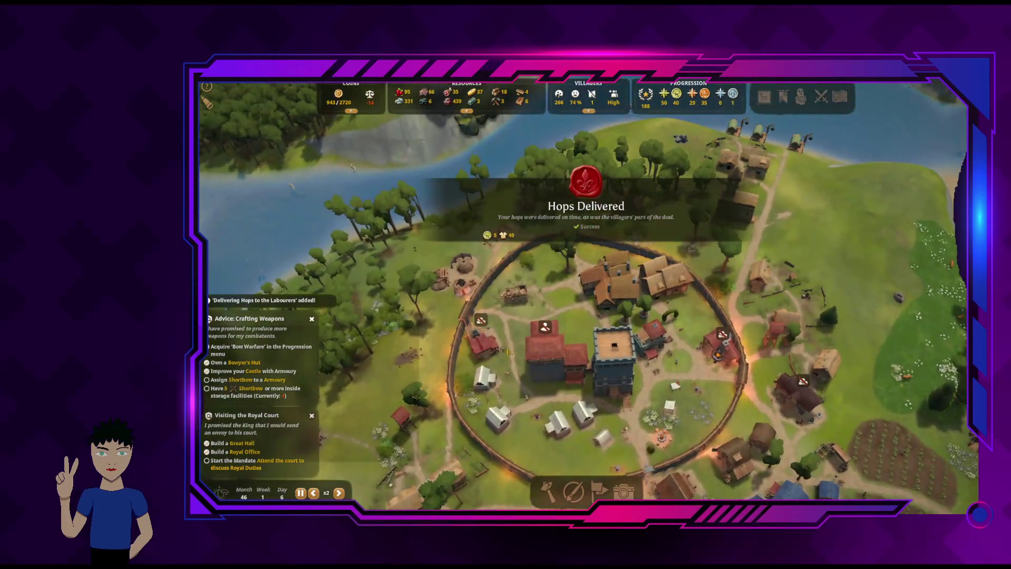
pyautogui.click(485, 345)
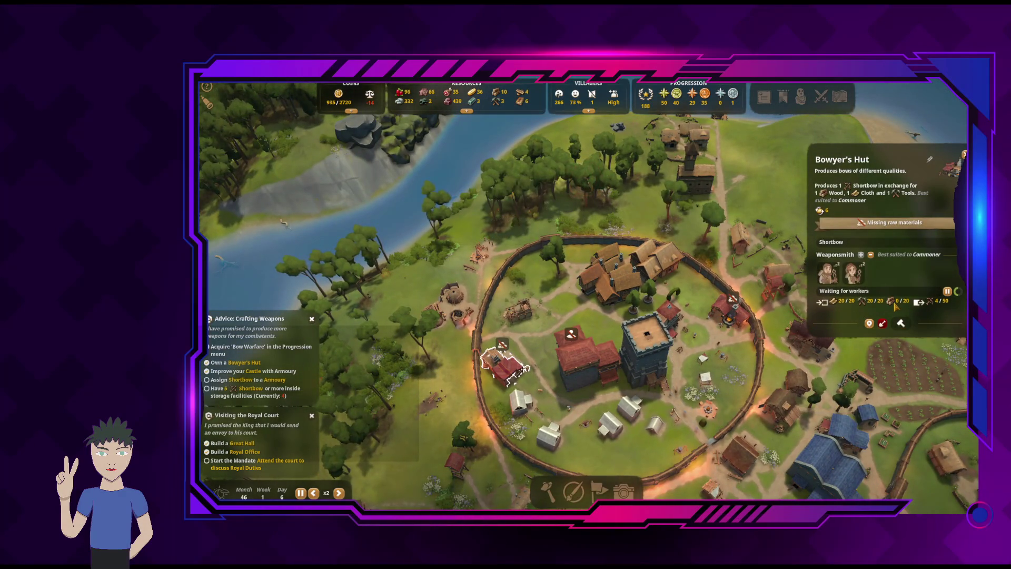
# Close the Bowyer's Hut details and open the staffed Lumber Camp's info panel
pyautogui.press('Escape')
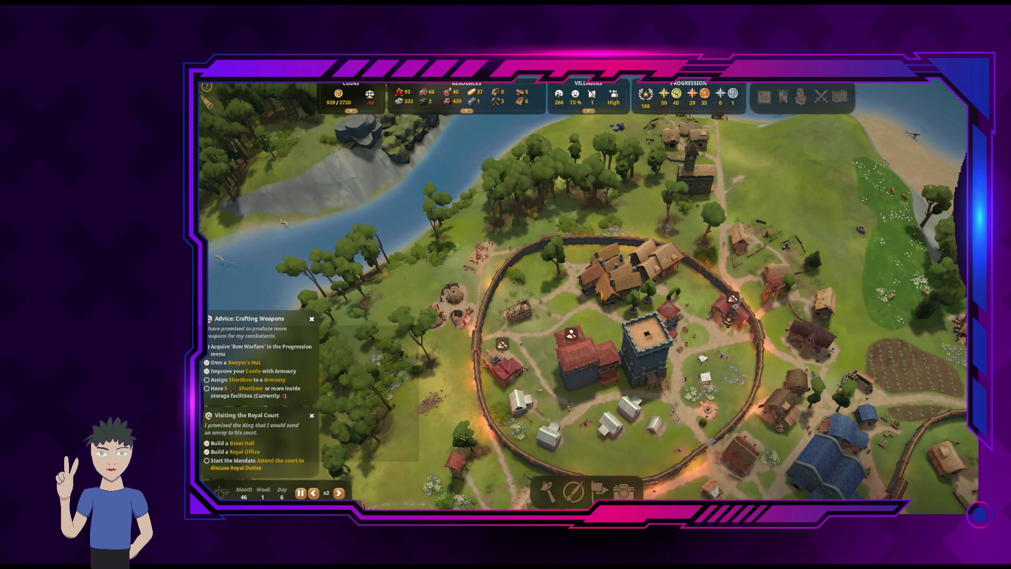
pyautogui.press('s')
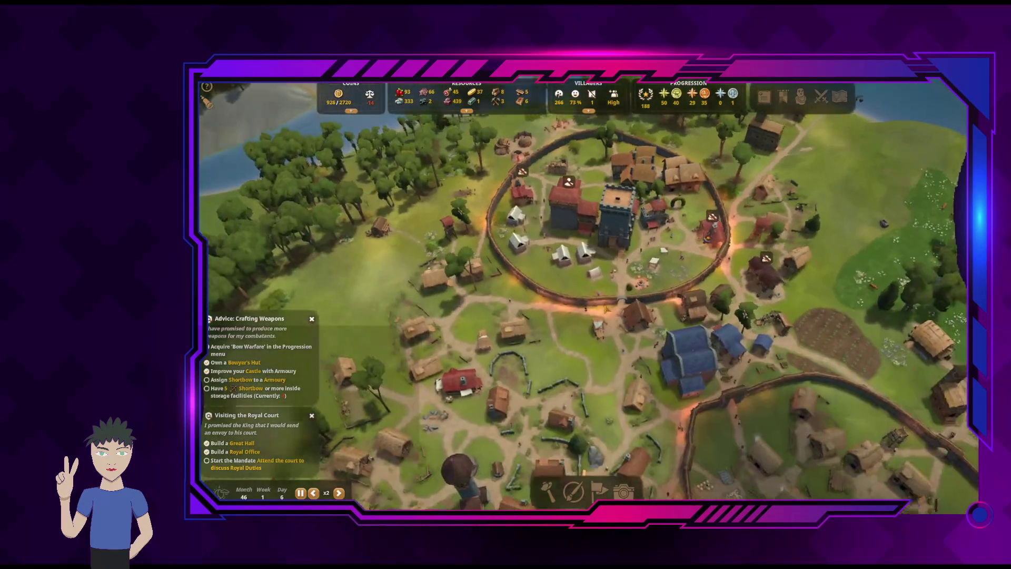
pyautogui.press('w')
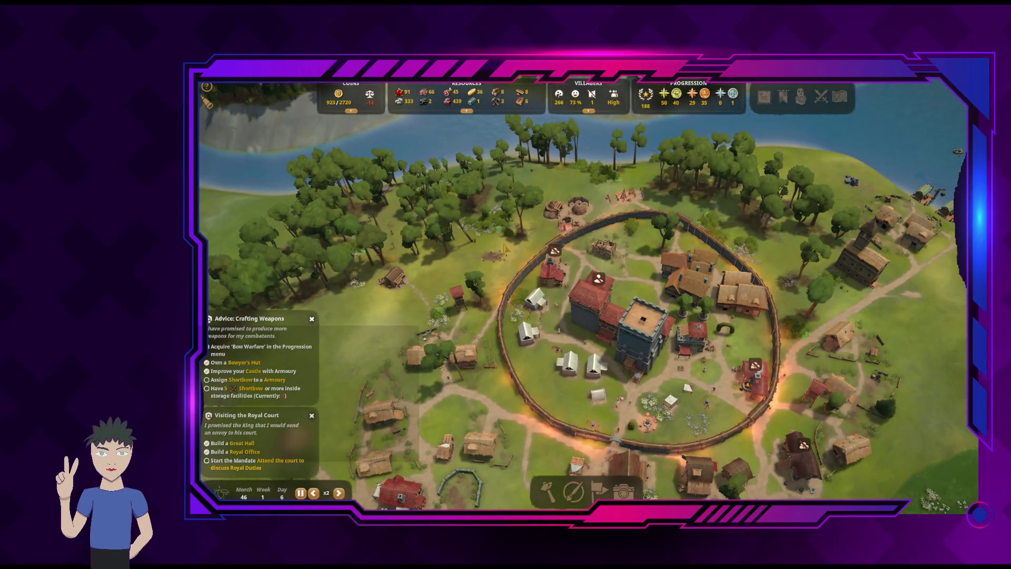
pyautogui.click(505, 249)
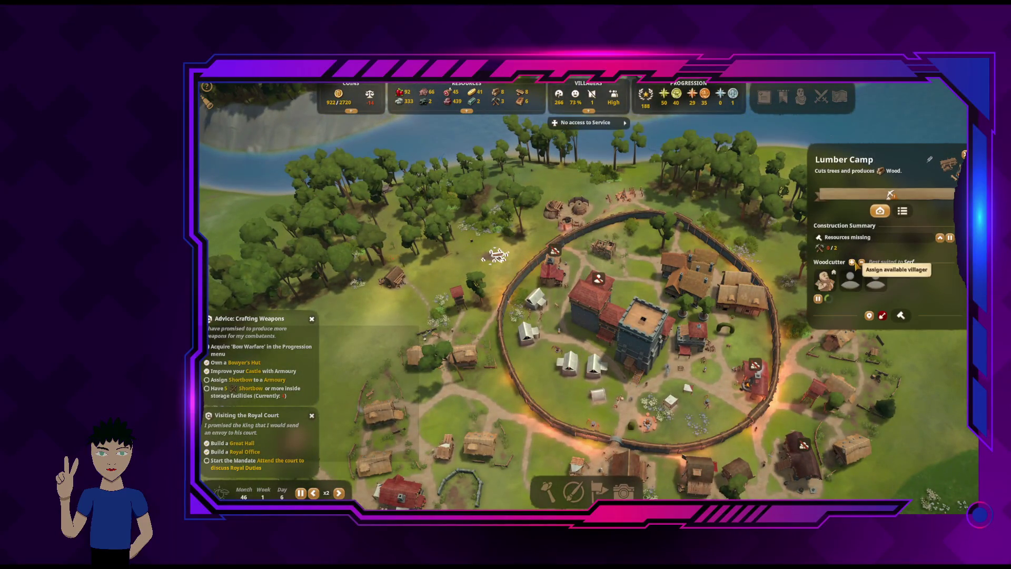
# Pan south-west and west over the farmland to the forest and bring up zone painting
pyautogui.press('w')
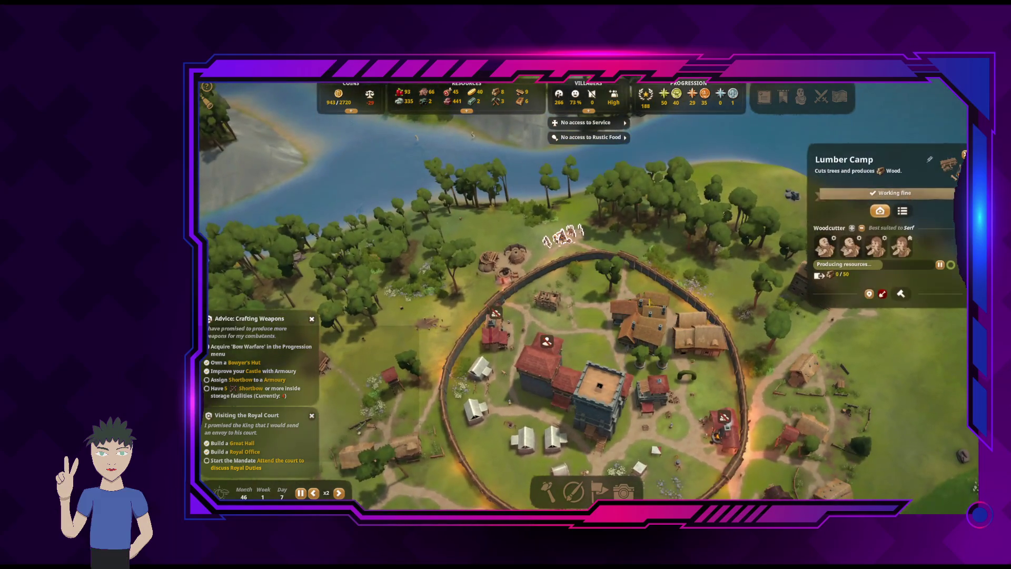
pyautogui.press('s')
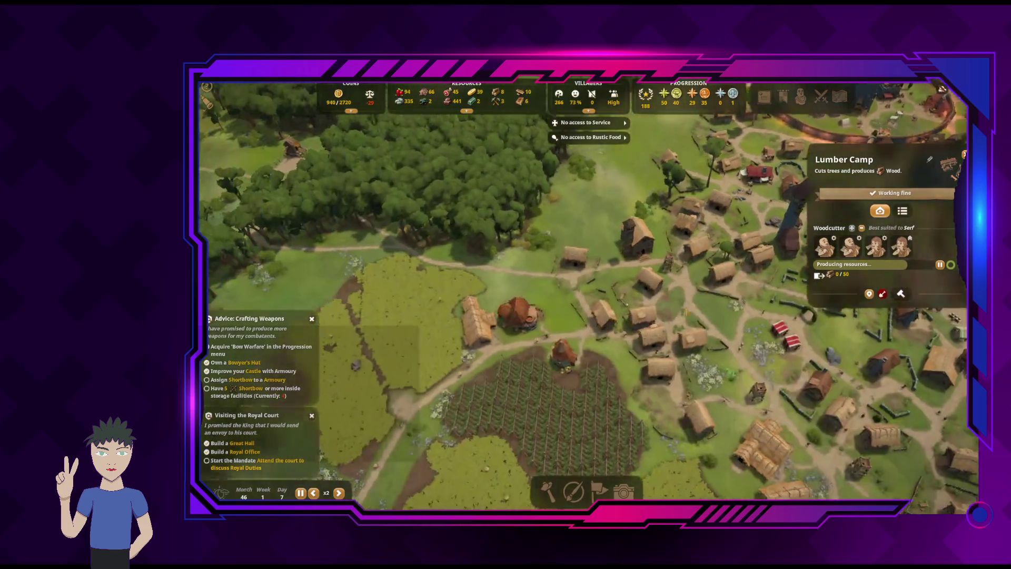
pyautogui.press('s')
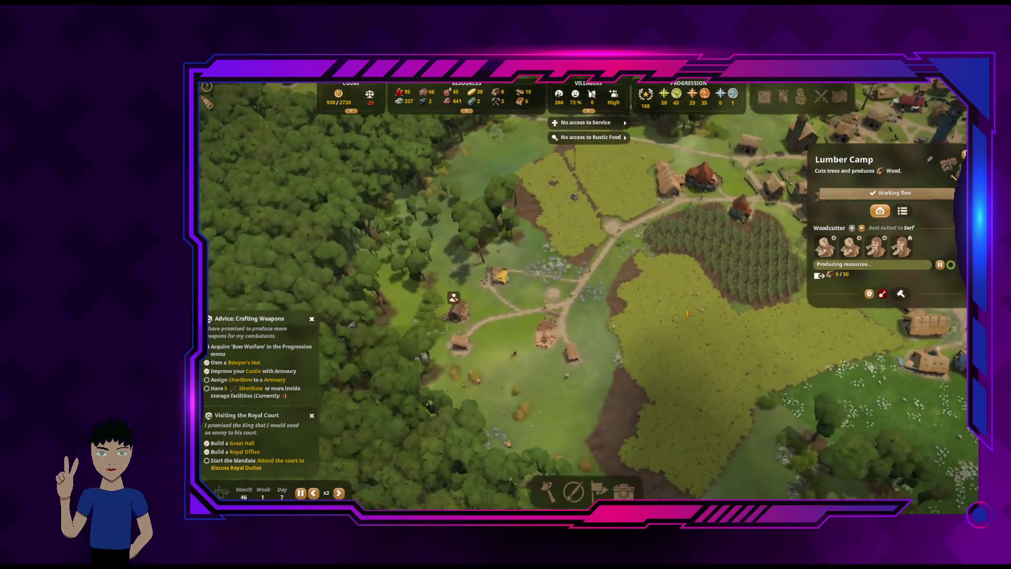
pyautogui.press('w')
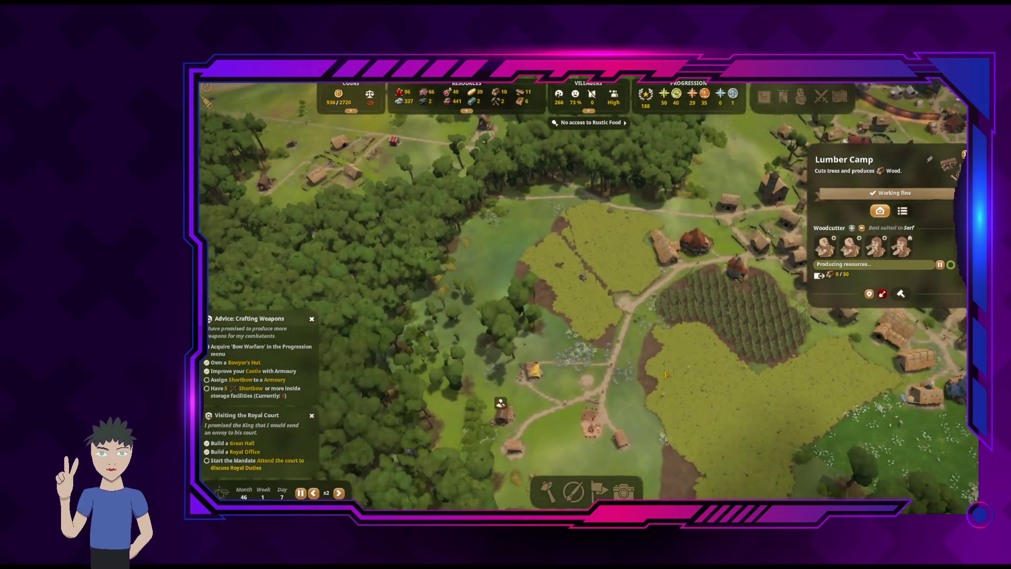
pyautogui.press('w')
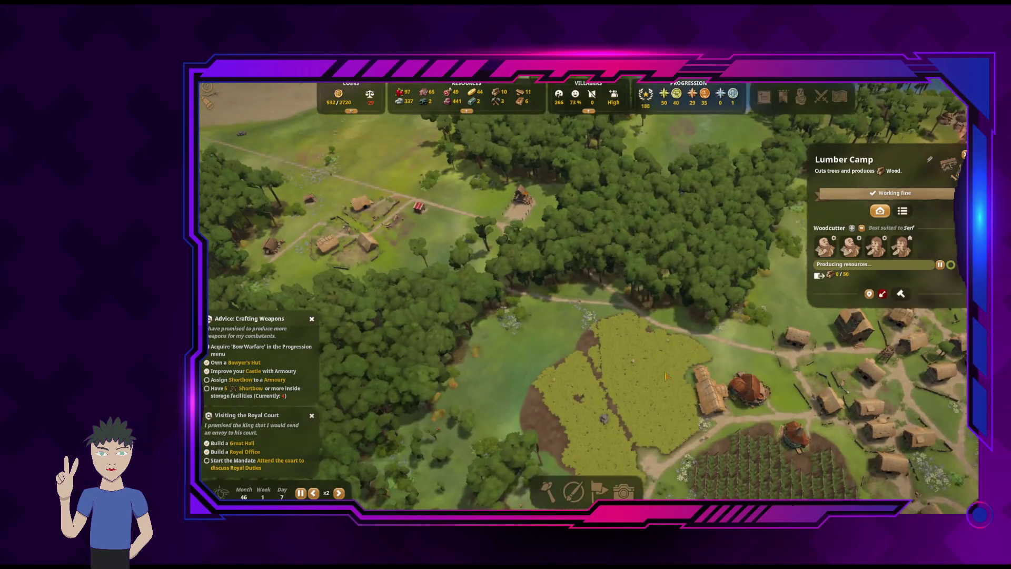
pyautogui.press('a')
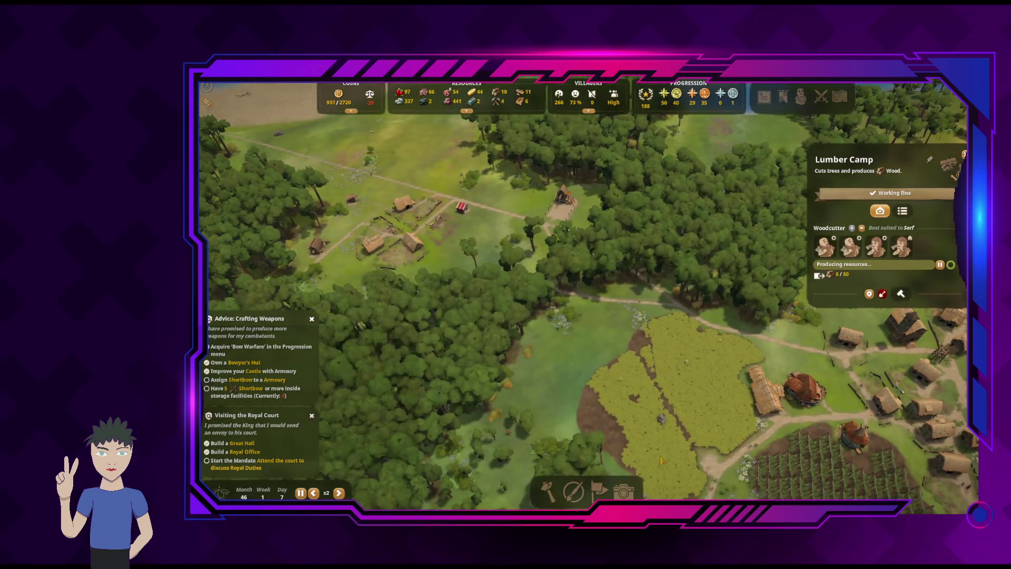
pyautogui.click(574, 492)
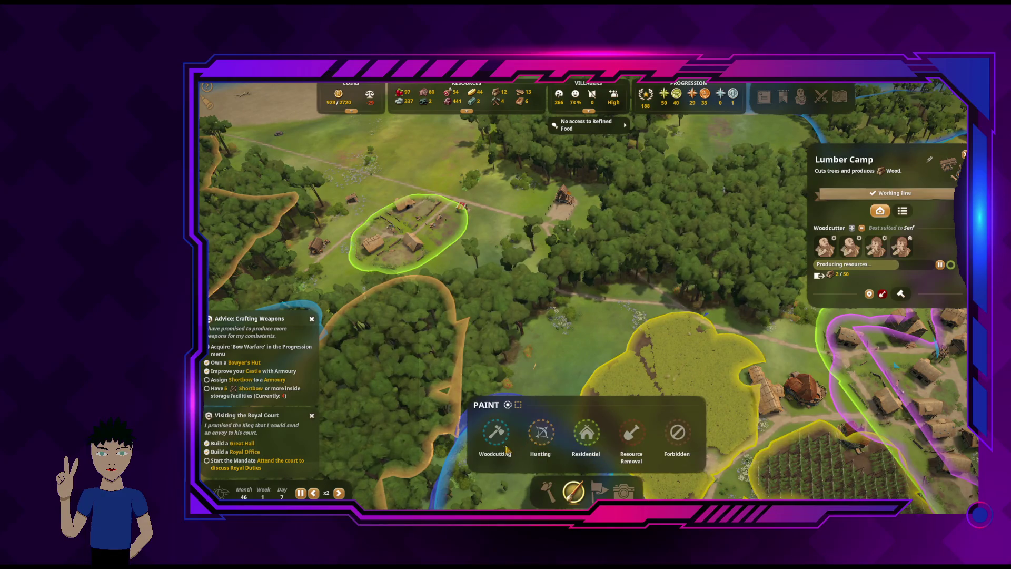
# Select the woodcutting zone brush and reframe the view over the forest zones
pyautogui.click(541, 433)
pyautogui.click(503, 437)
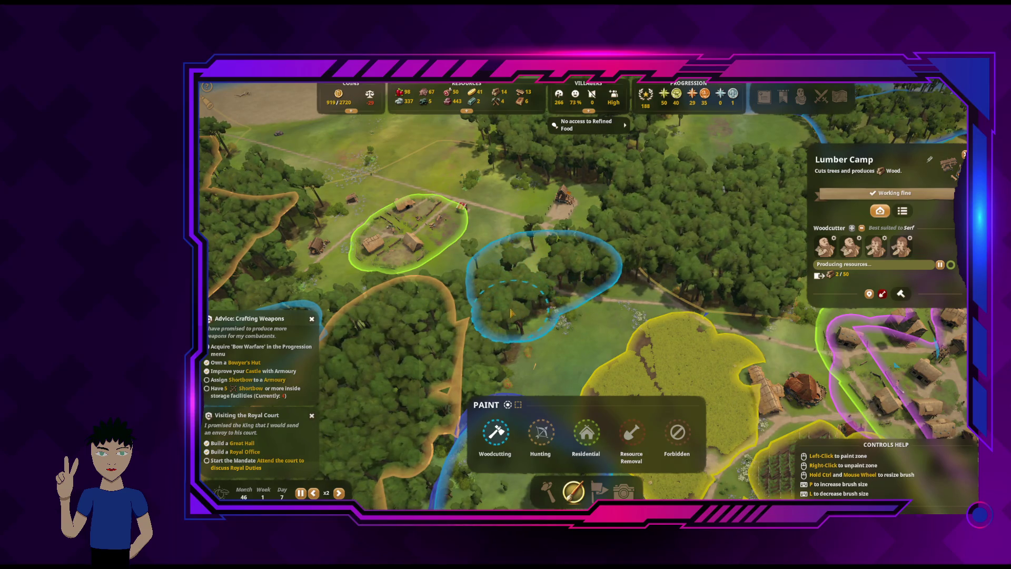
pyautogui.press('s')
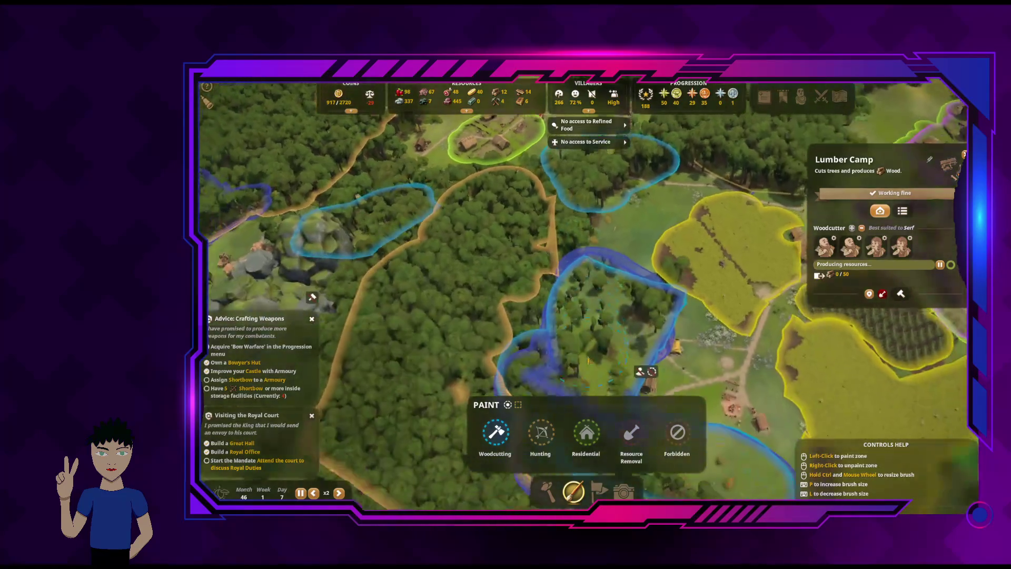
pyautogui.press('w')
pyautogui.press('d')
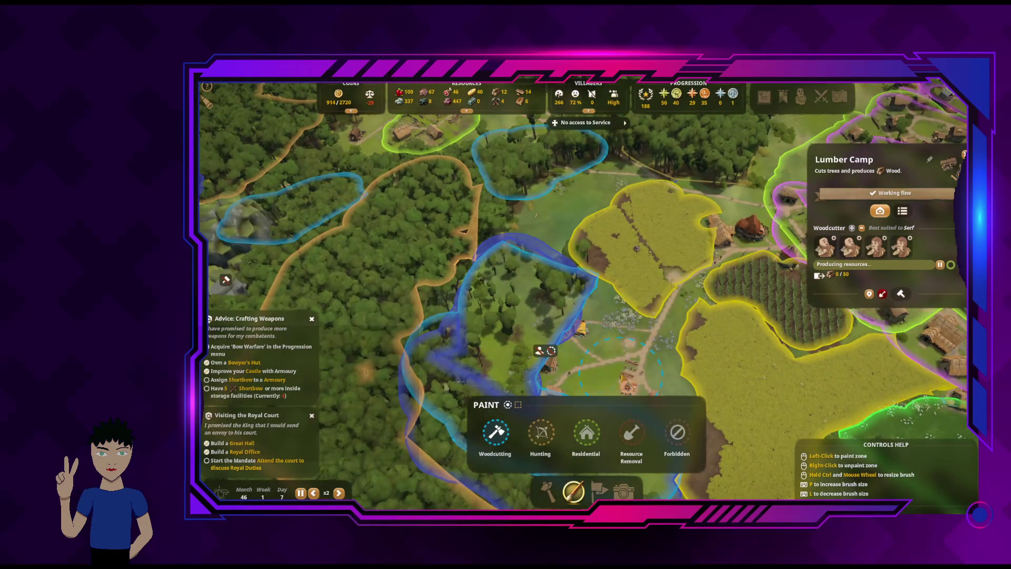
pyautogui.press('w')
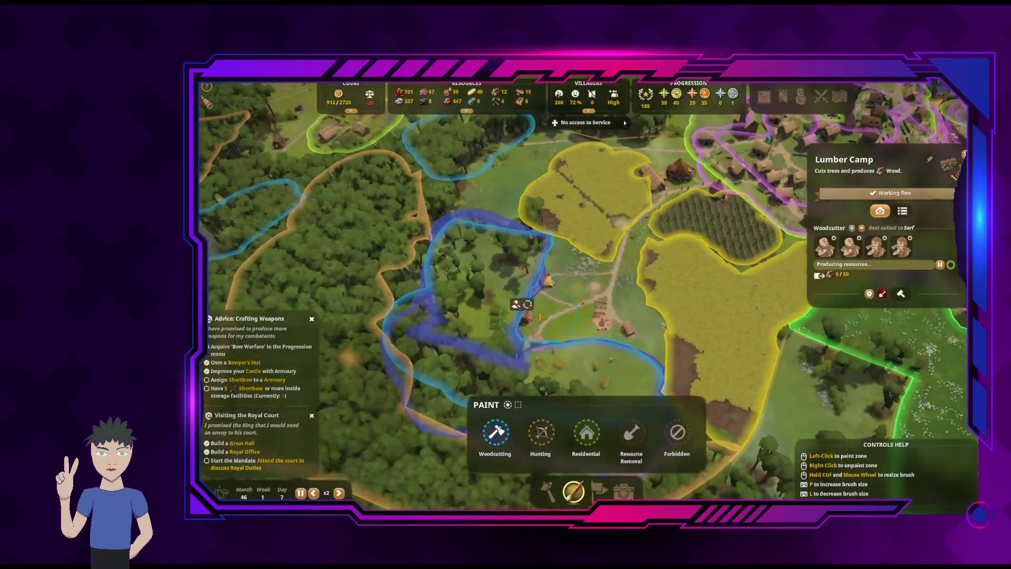
pyautogui.press('a')
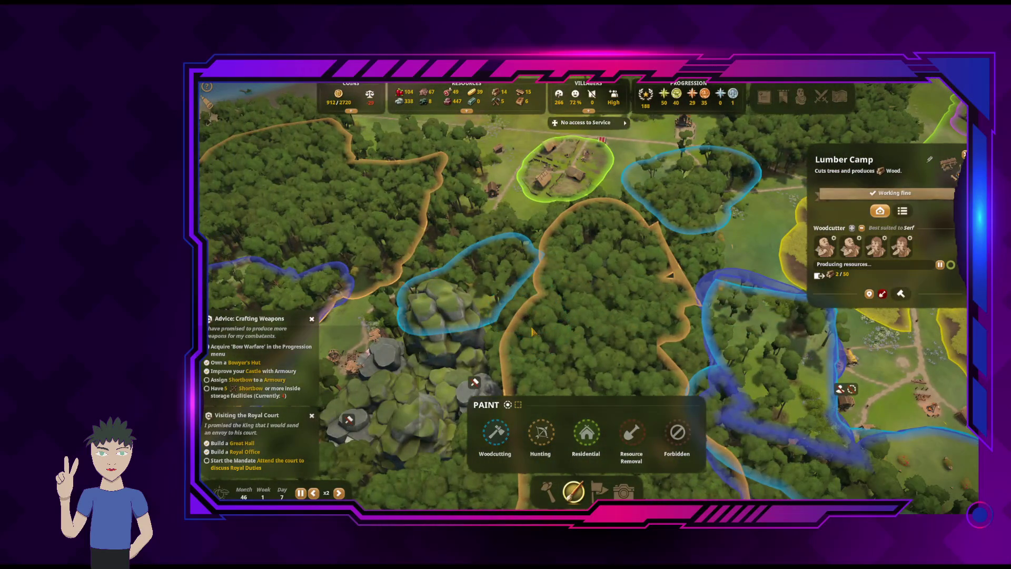
pyautogui.press('q')
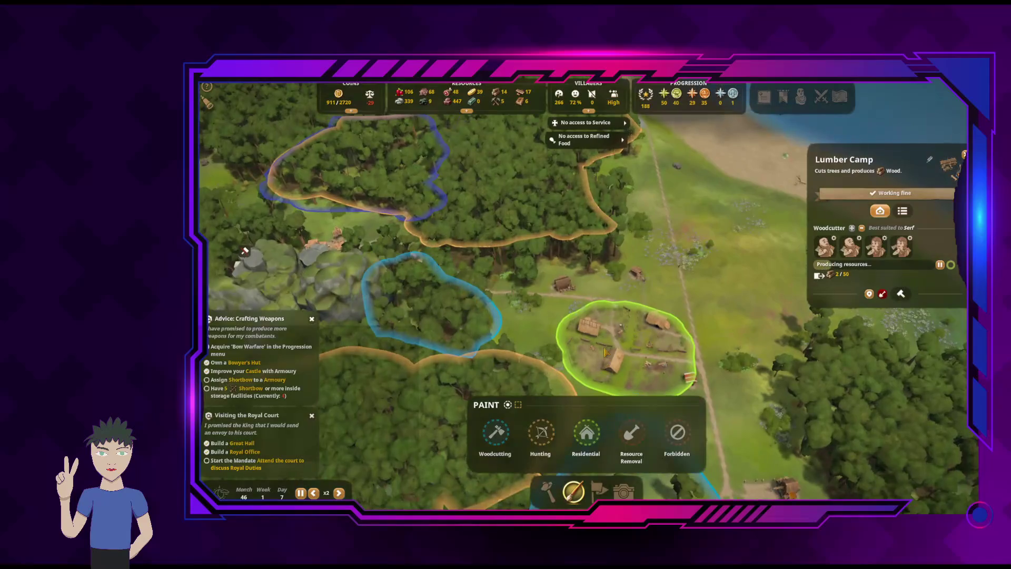
pyautogui.press('w')
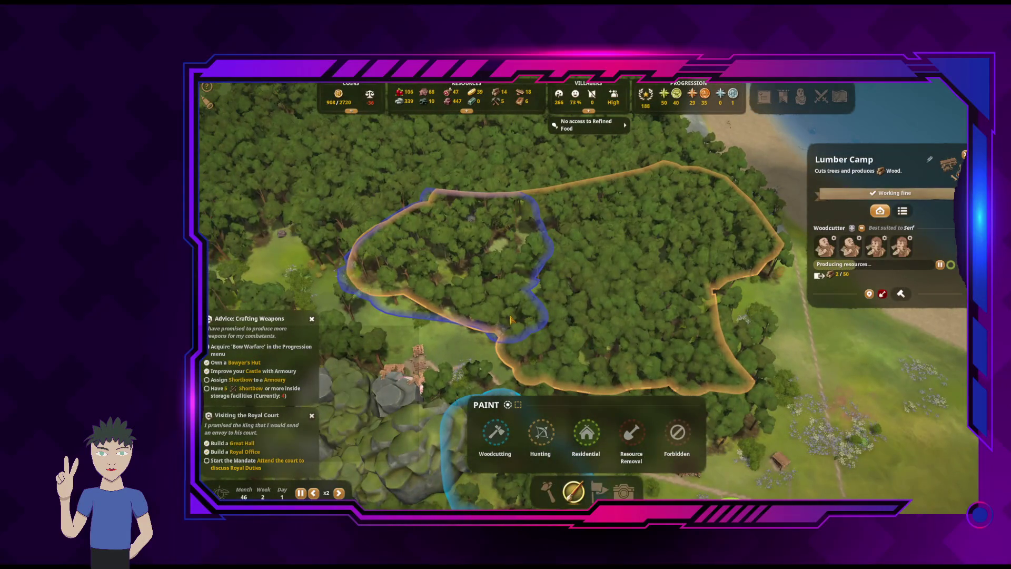
# Paint woodcutting zone over the forest near the rocky outcrop, then show the buildings list
pyautogui.click(495, 431)
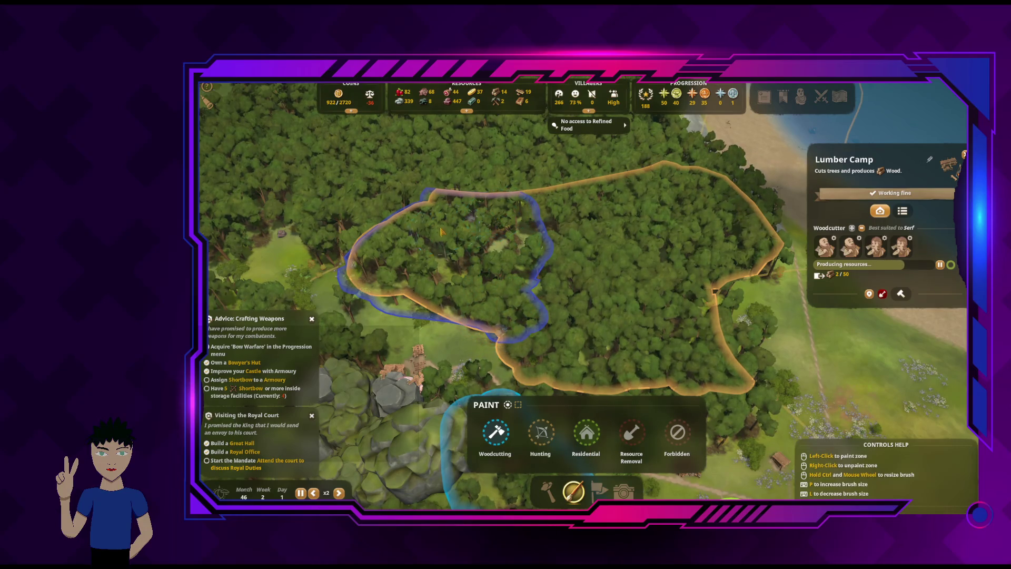
pyautogui.moveTo(400, 245); pyautogui.dragTo(392, 295)
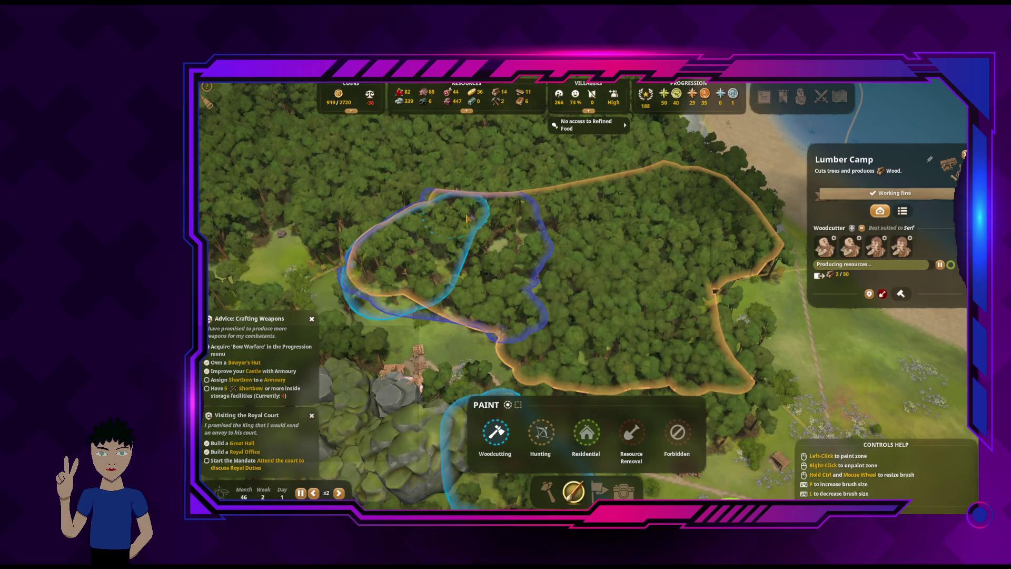
pyautogui.moveTo(467, 218); pyautogui.dragTo(513, 246)
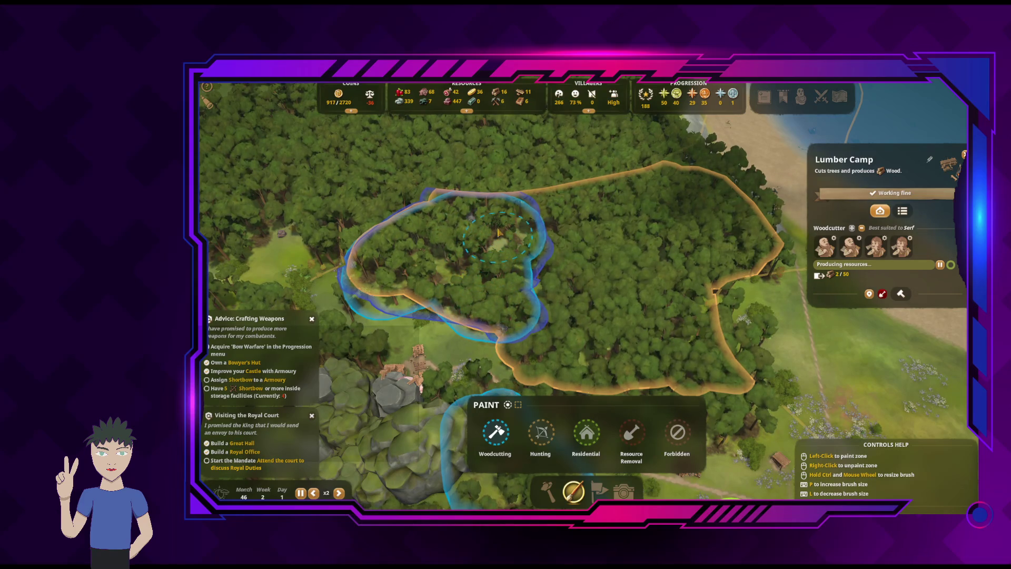
pyautogui.press('e')
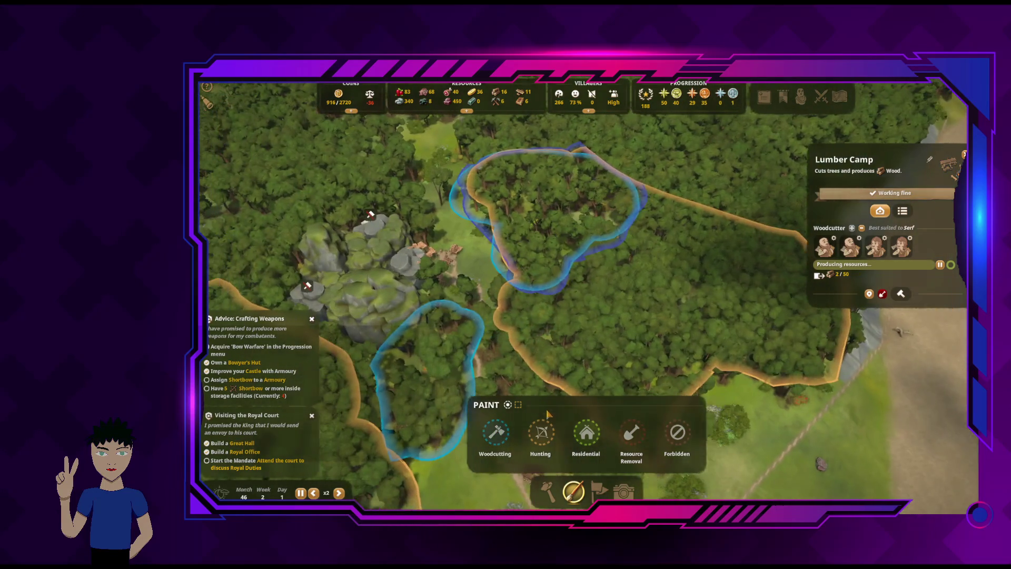
pyautogui.click(548, 500)
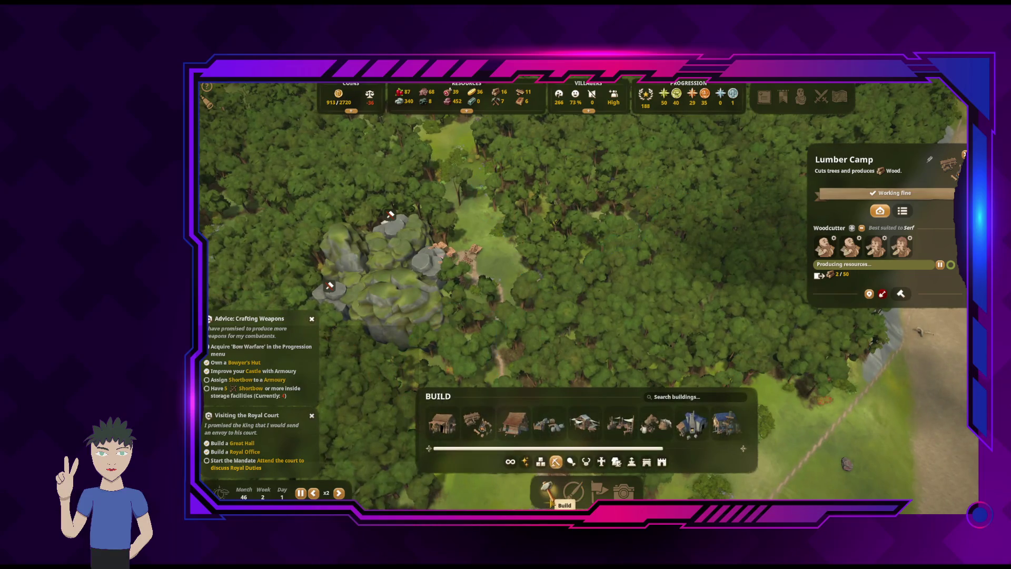
# Browse all building categories, then open the lumber camp site beside the rocky outcrop
pyautogui.click(510, 461)
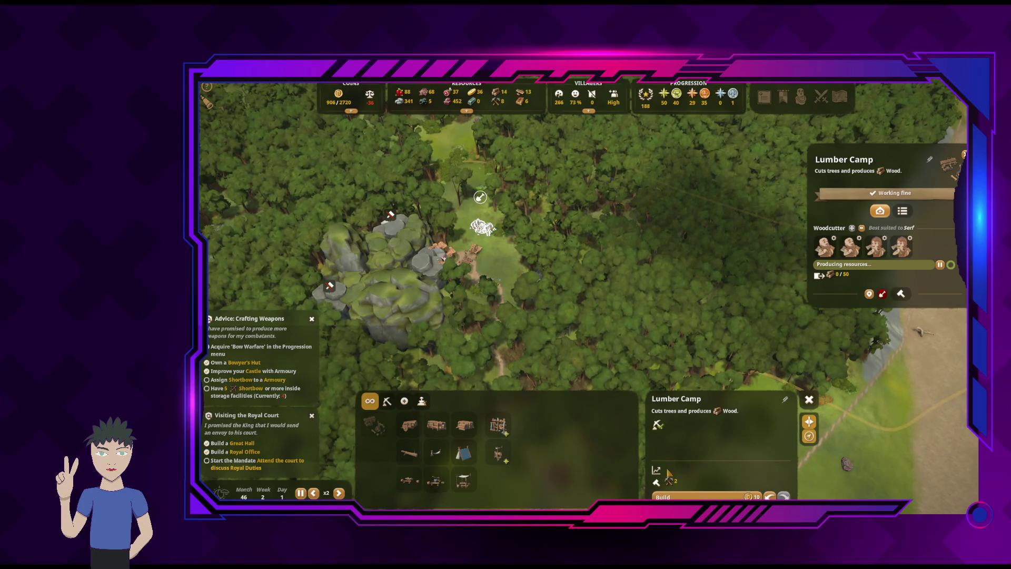
pyautogui.press('Escape')
pyautogui.press('s')
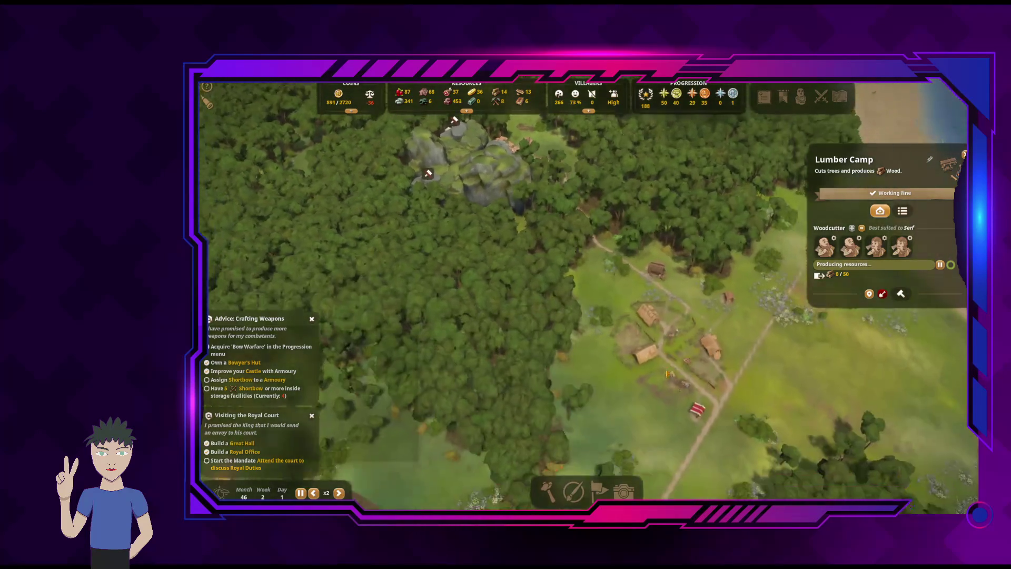
pyautogui.press('Escape')
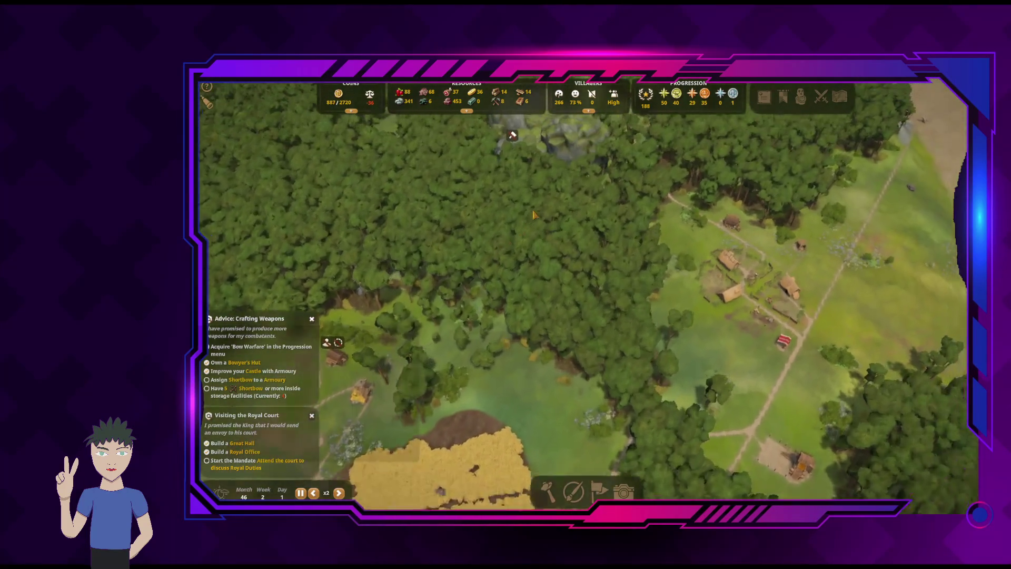
pyautogui.press('w')
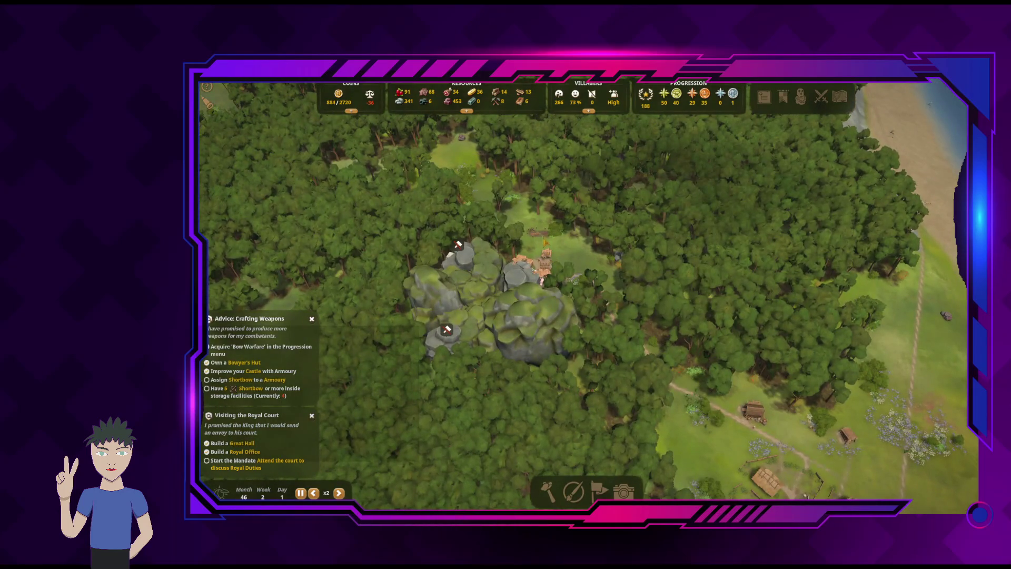
pyautogui.click(536, 232)
# Pan south from the forest across the walled village and close the lumber camp details
pyautogui.press('s')
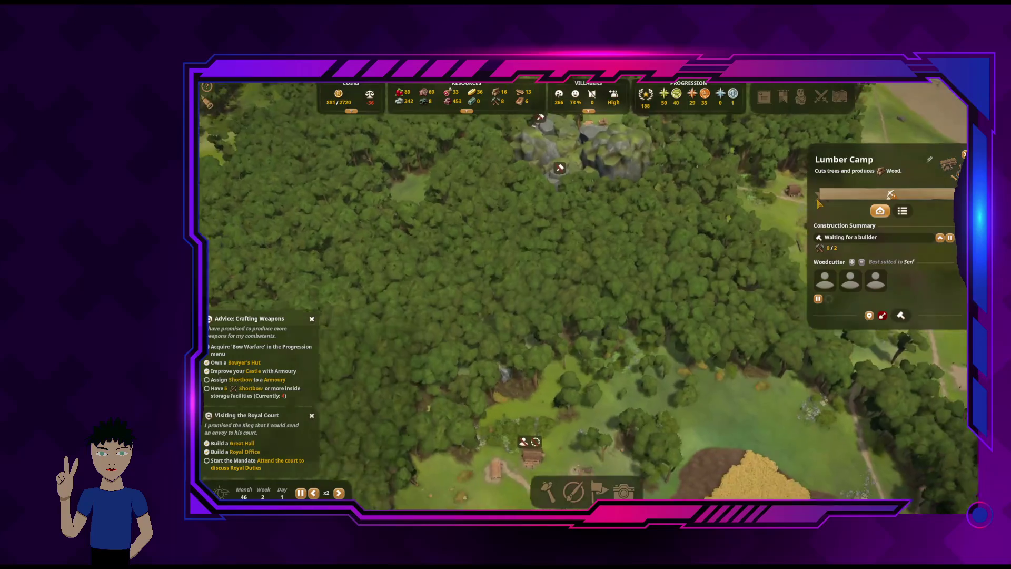
pyautogui.press('s')
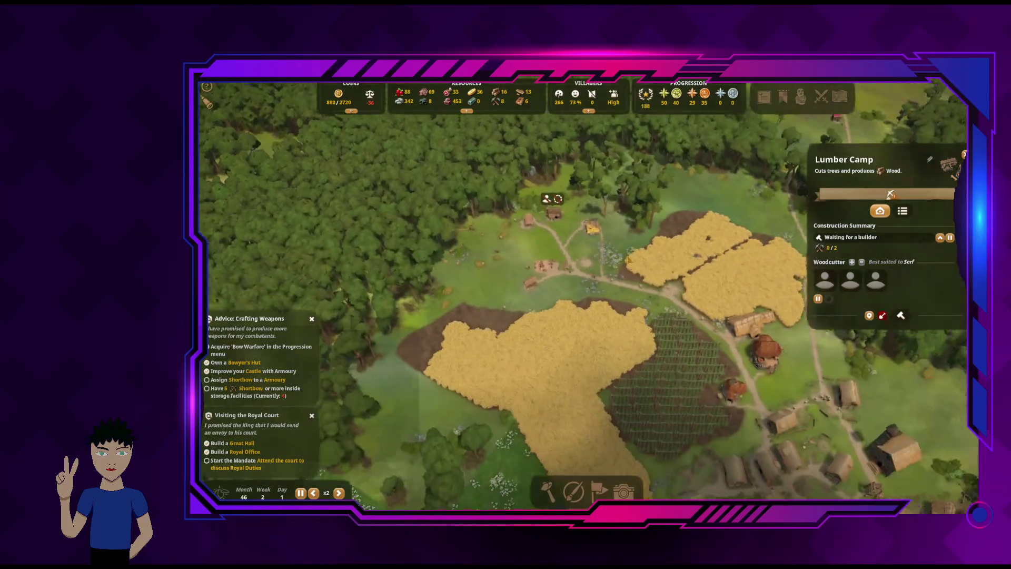
pyautogui.press('s')
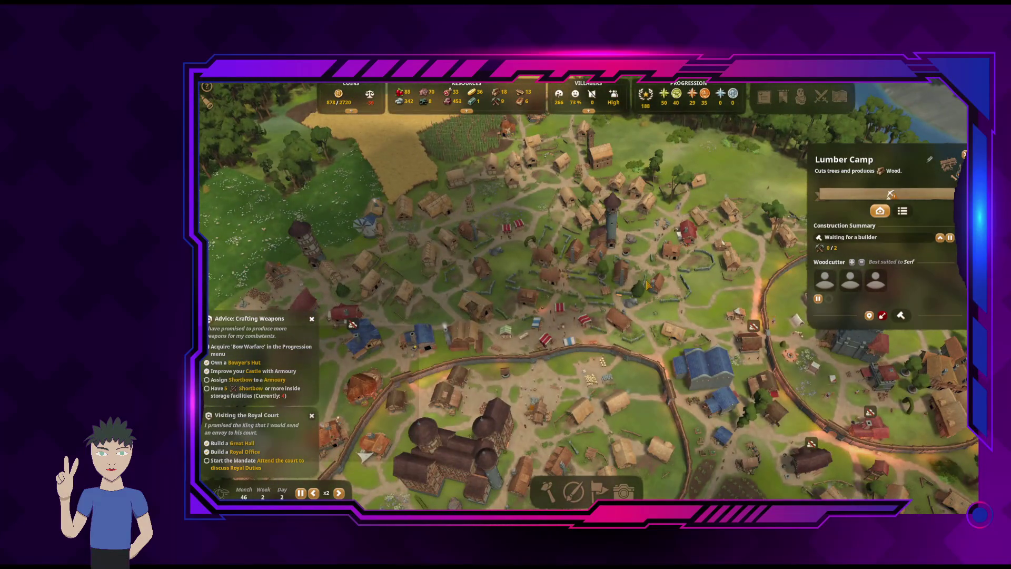
pyautogui.press('w')
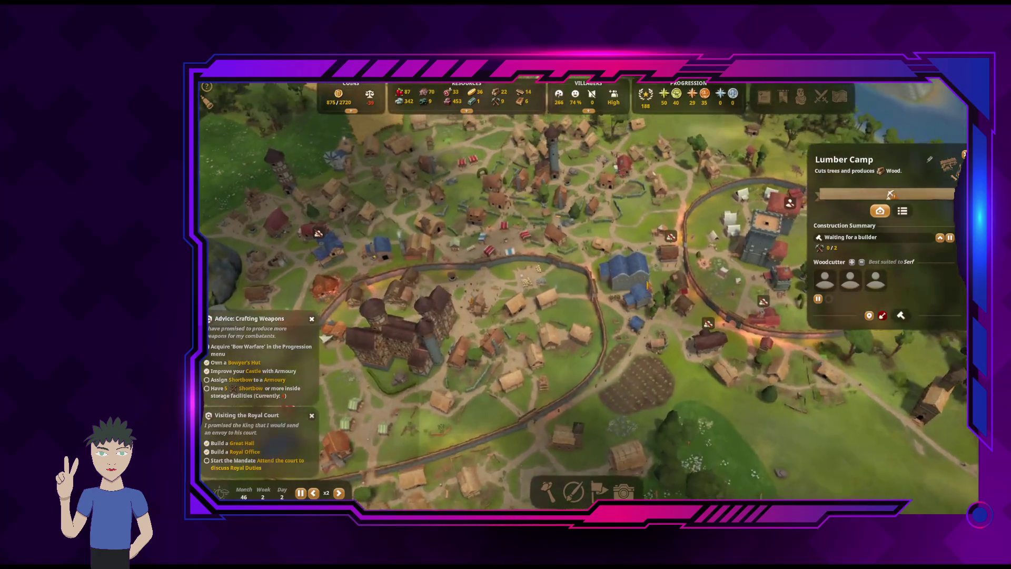
pyautogui.press('d')
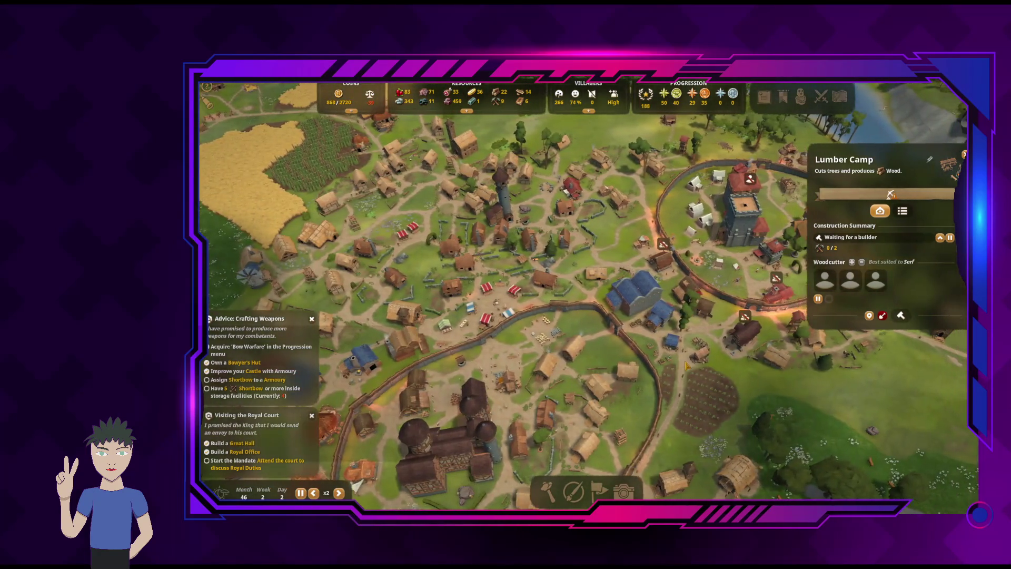
pyautogui.press('s')
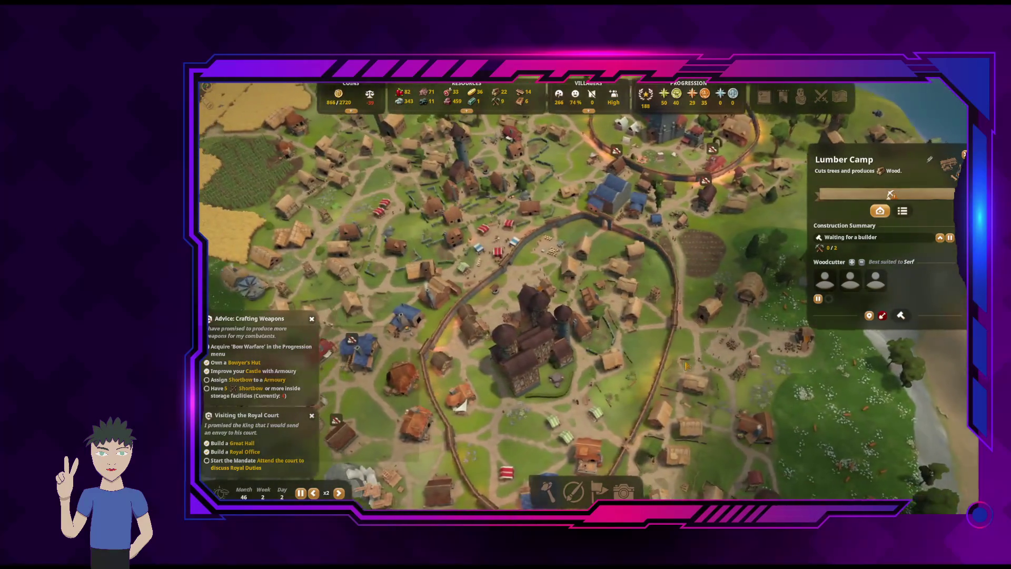
pyautogui.press('a')
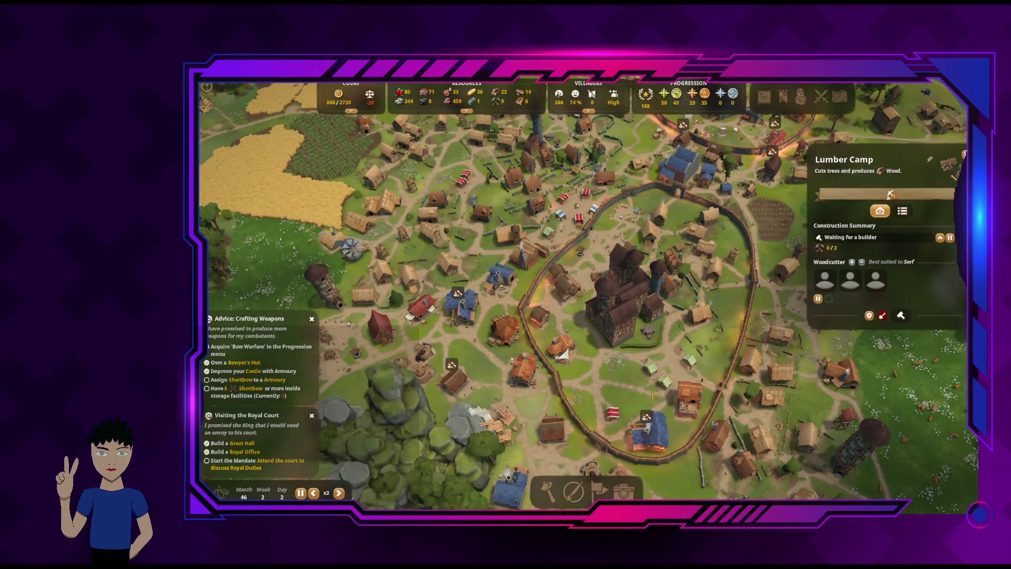
pyautogui.press('Escape')
pyautogui.press('s')
pyautogui.press('d')
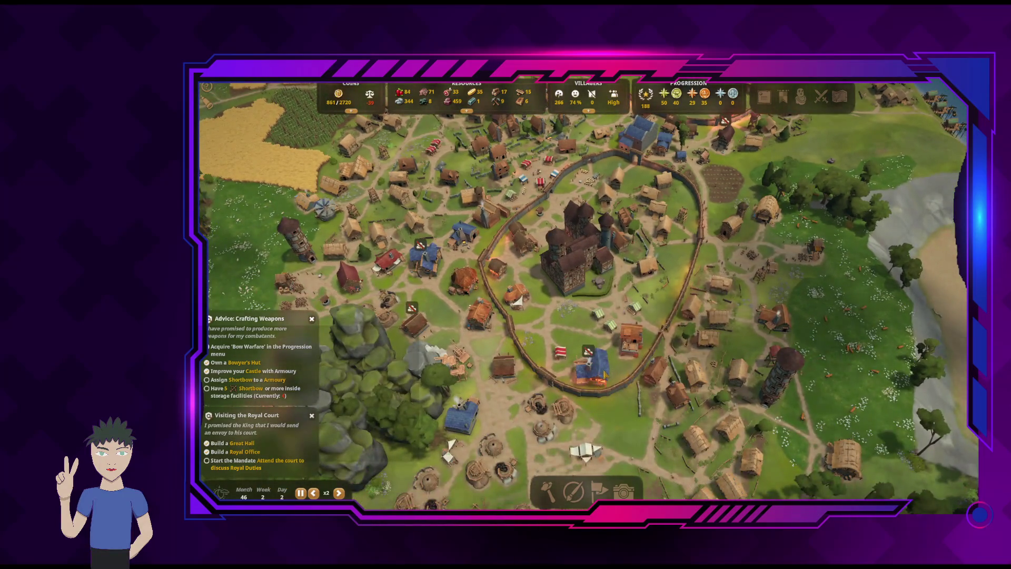
# Inspect the blacksmith's workshop, then close its details
pyautogui.click(604, 375)
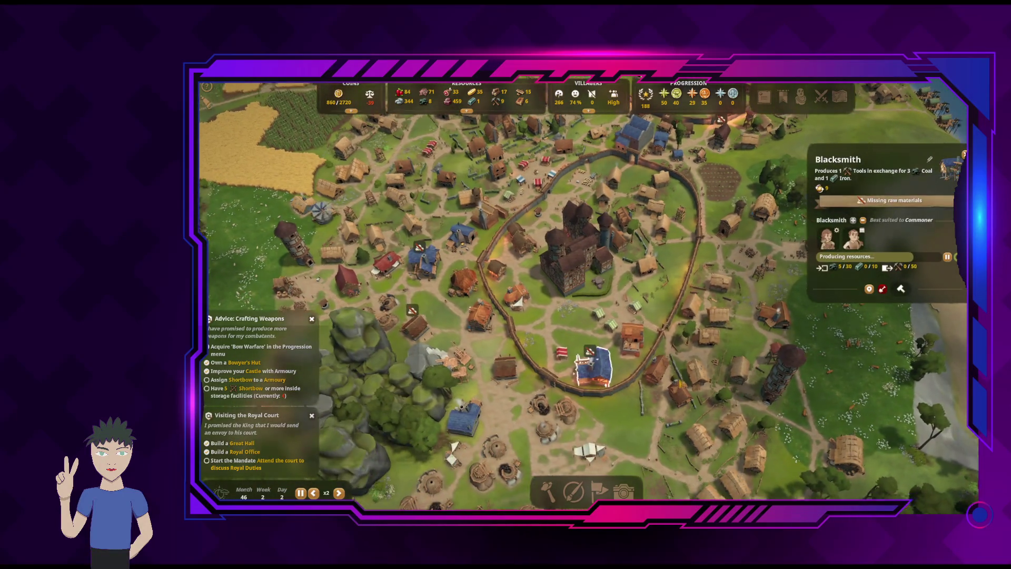
pyautogui.press('w')
pyautogui.press('a')
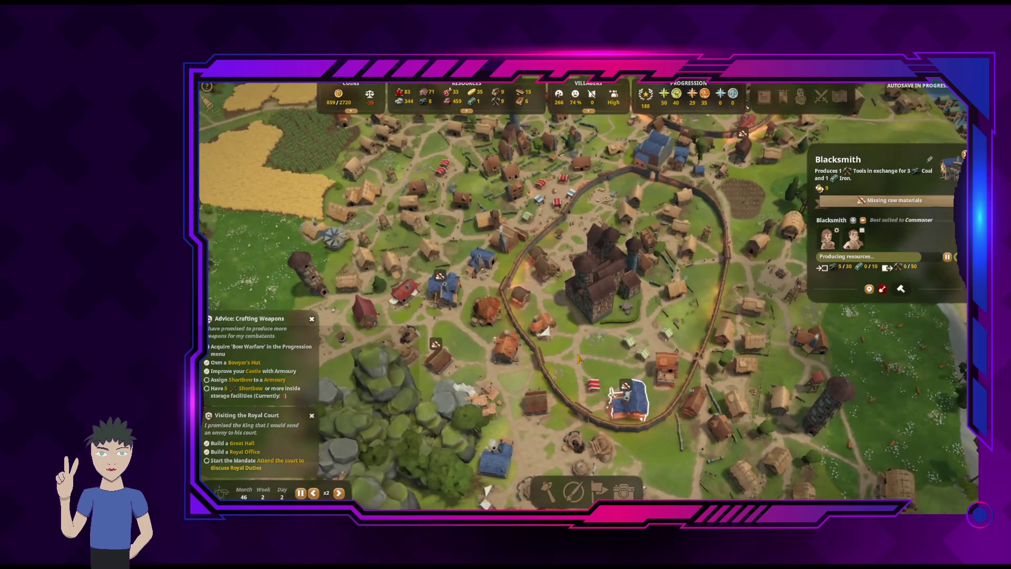
pyautogui.press('s')
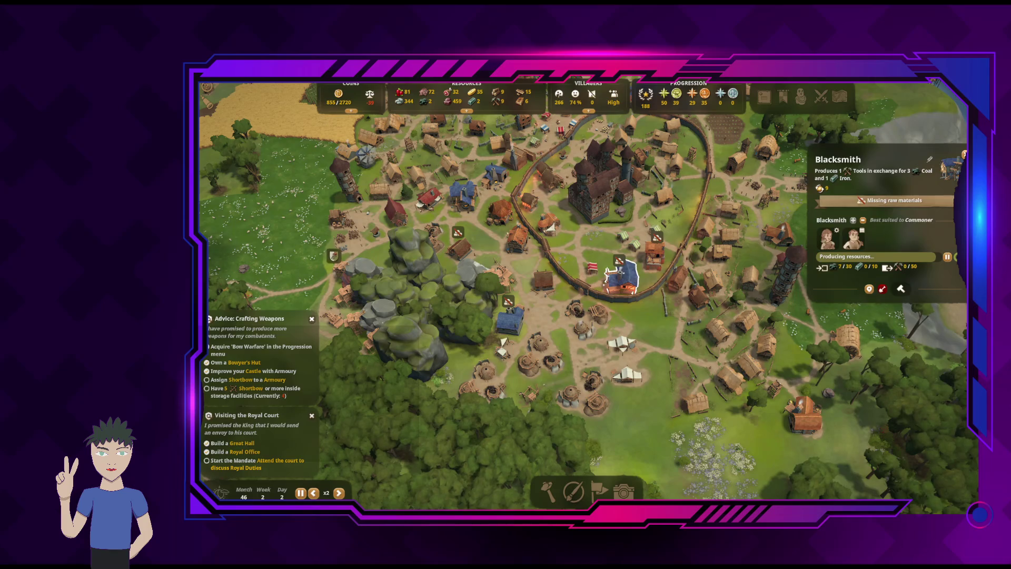
pyautogui.press('Escape')
# Zoom in on the castle and open the Watchpost, whose patrol area is too large
pyautogui.press('w')
pyautogui.moveTo(372, 100)
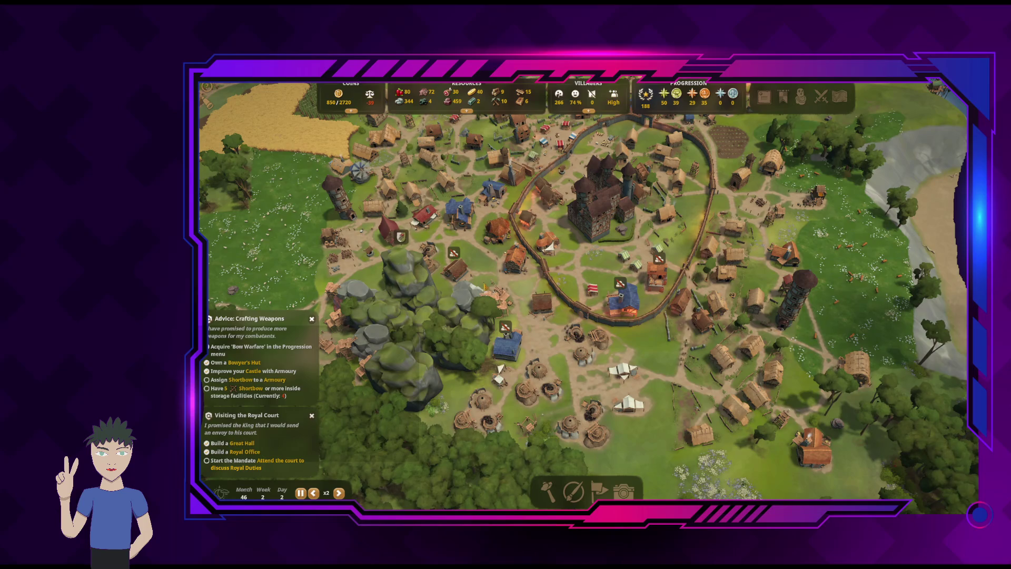
pyautogui.scroll(3, 598, 329)
pyautogui.press('q')
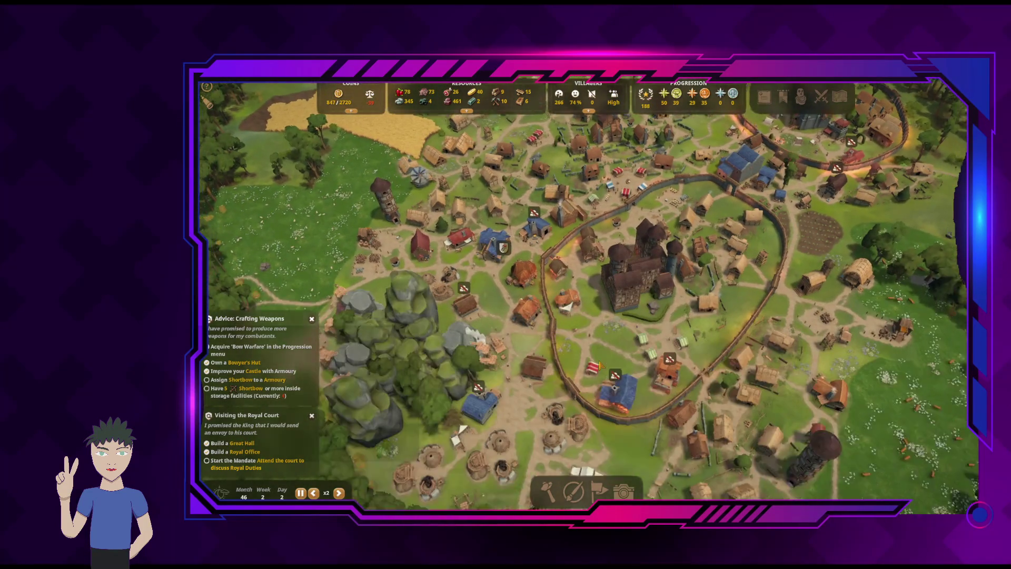
pyautogui.press('e')
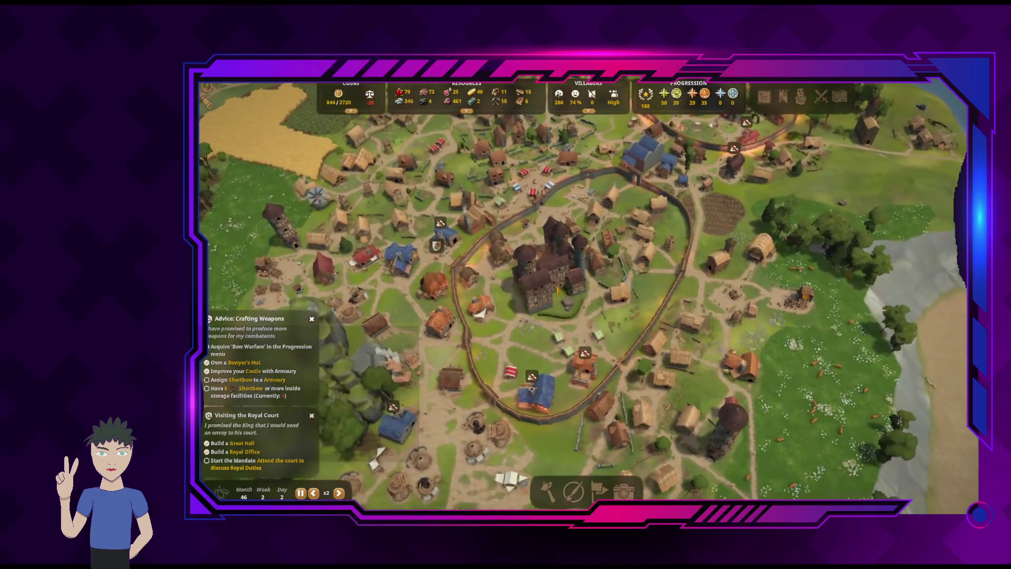
pyautogui.click(557, 288)
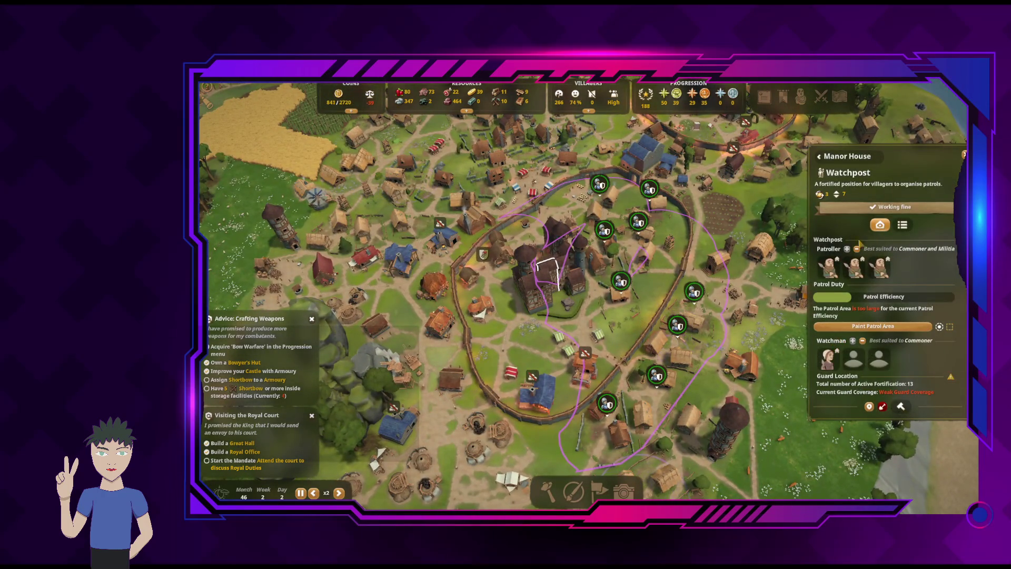
# Close the Watchpost, frame the castle, and open the Royal Office's three bailiff candidates
pyautogui.press('Escape')
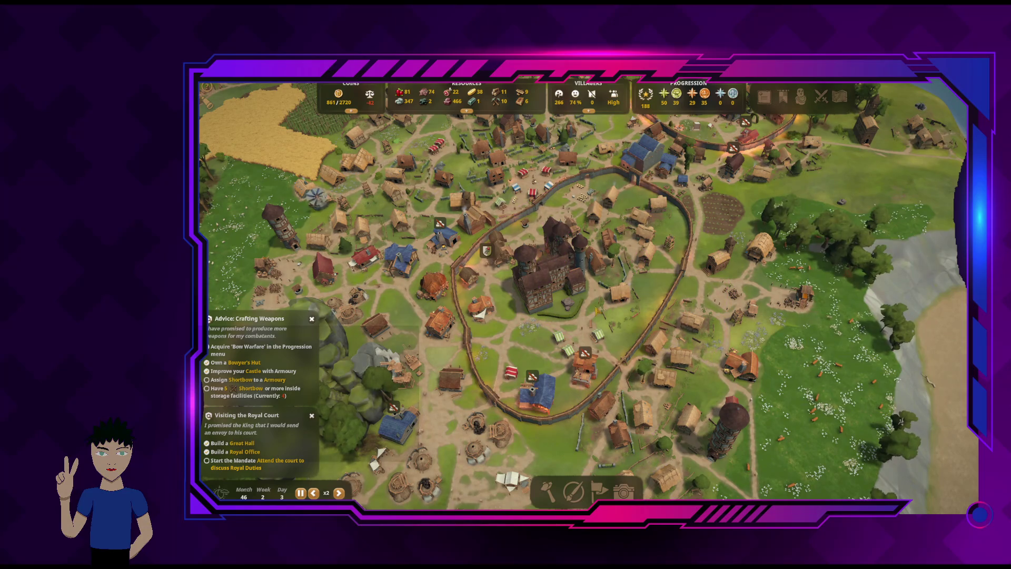
pyautogui.press('w')
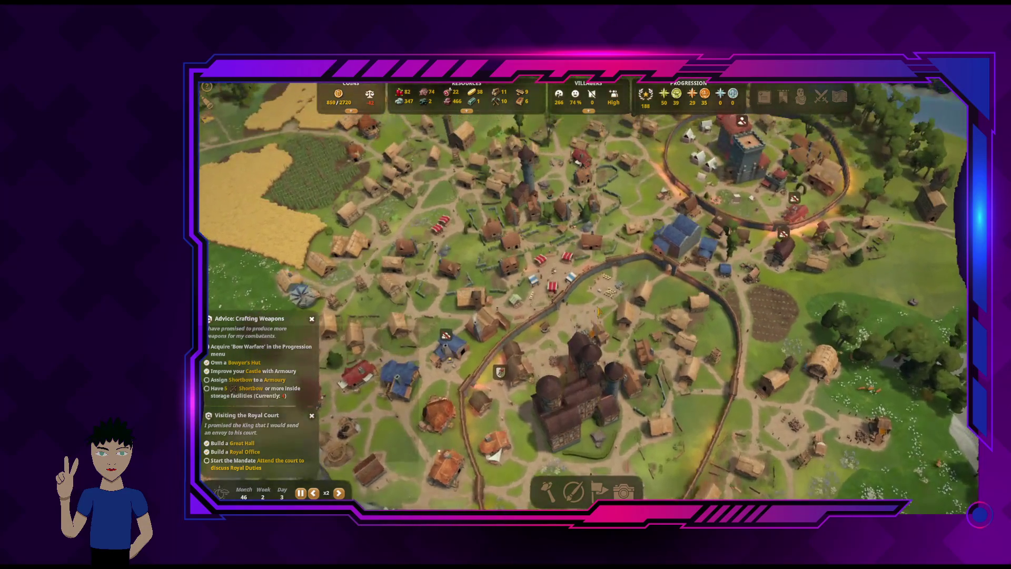
pyautogui.press('w')
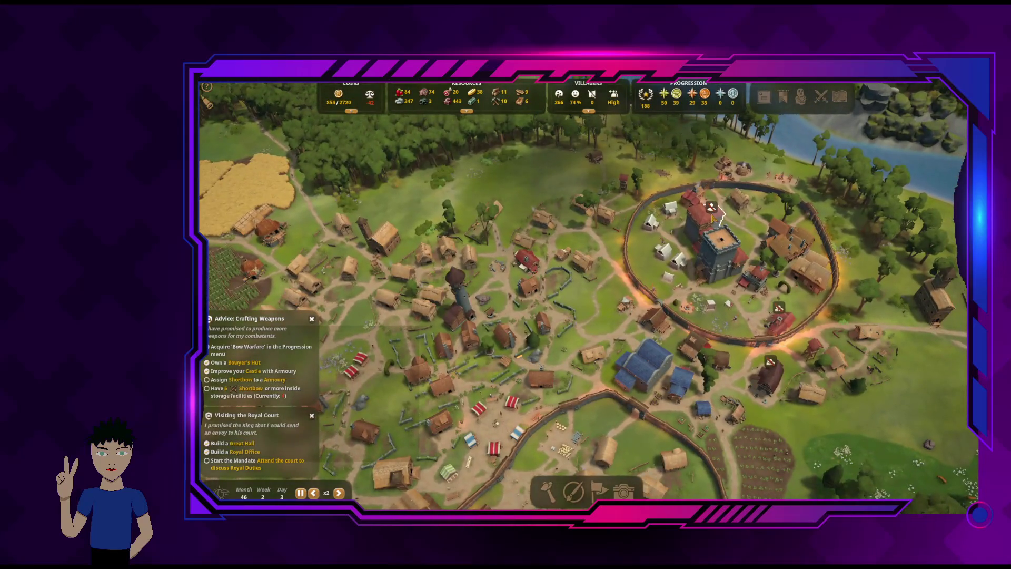
pyautogui.moveTo(723, 218)
pyautogui.mouseDown()
pyautogui.moveTo(645, 220)
pyautogui.moveTo(596, 310)
pyautogui.moveTo(571, 405)
pyautogui.mouseUp()
pyautogui.click(570, 403)
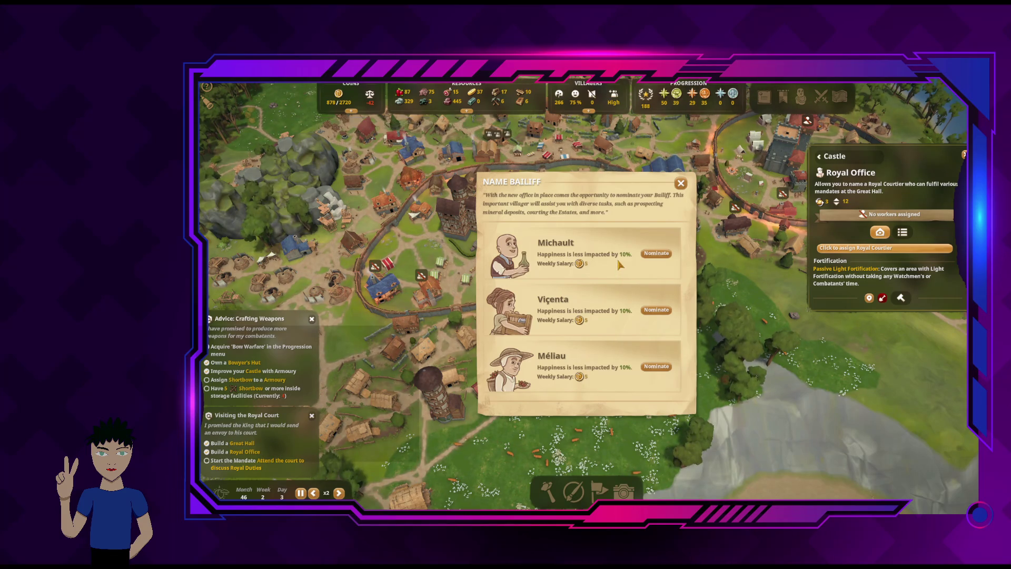
# Nominate a candidate as Royal Courtier from the Royal Office and acknowledge the announcement
pyautogui.click(680, 188)
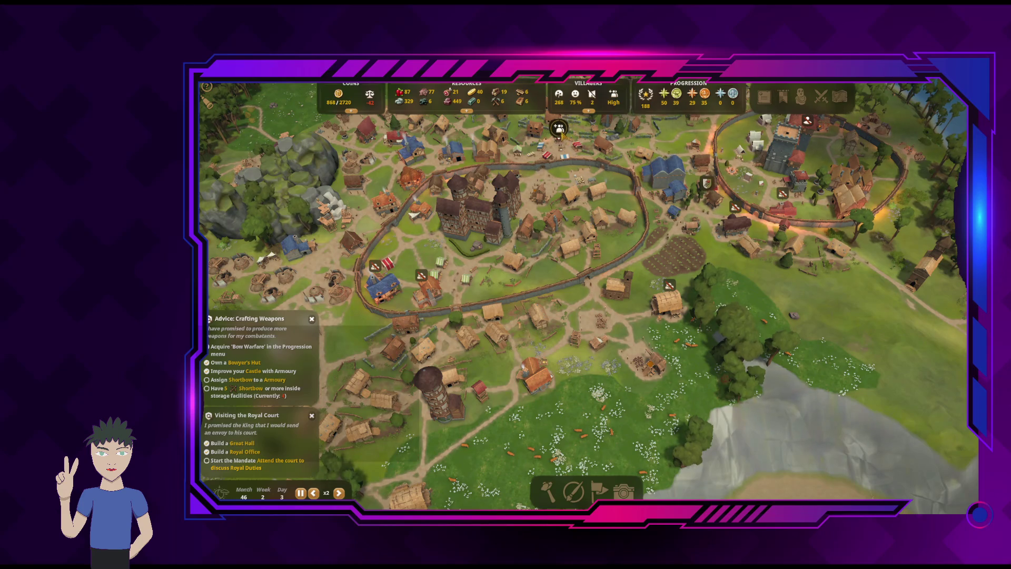
pyautogui.click(245, 451)
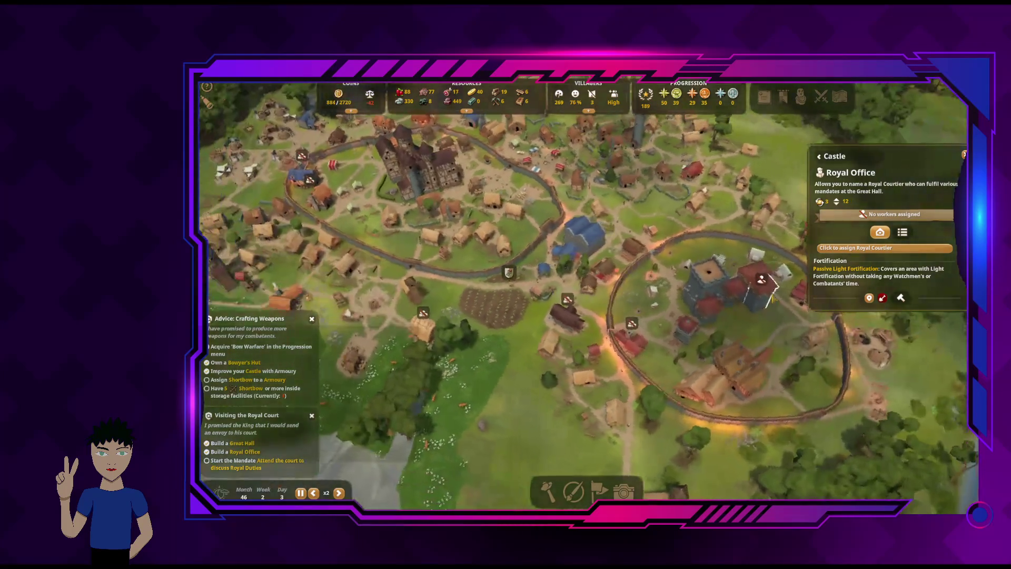
pyautogui.click(845, 248)
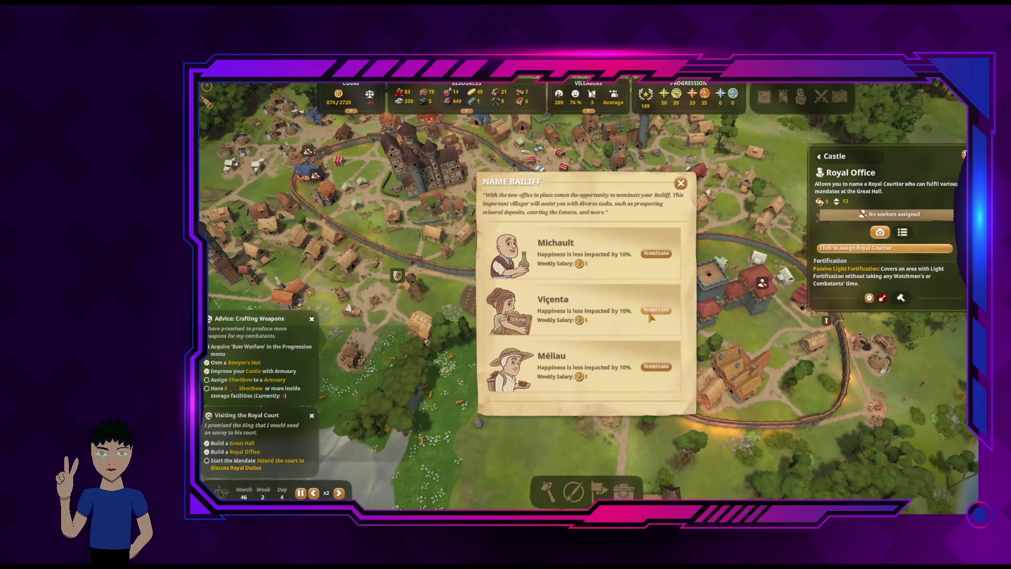
pyautogui.click(653, 310)
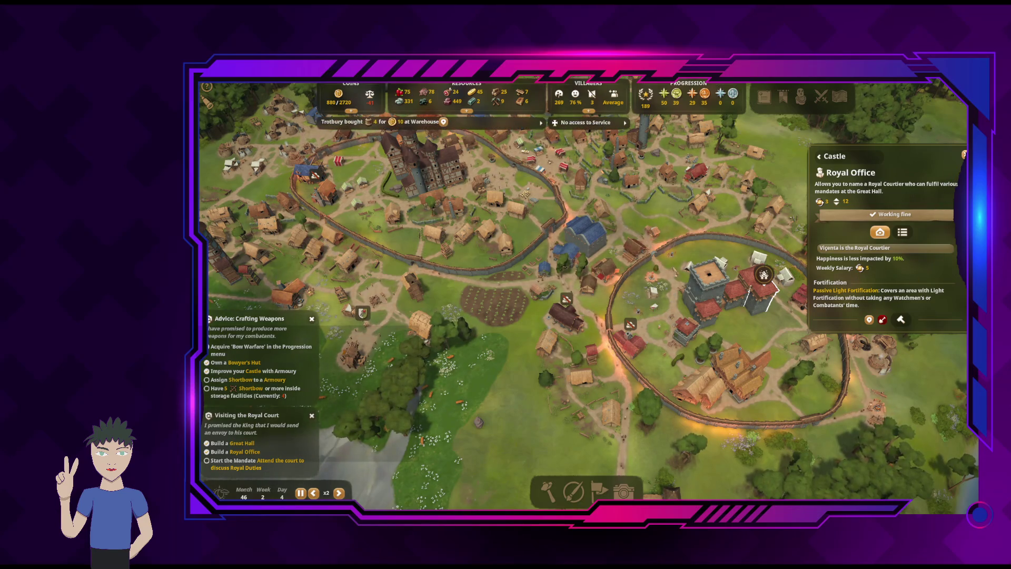
pyautogui.press('Escape')
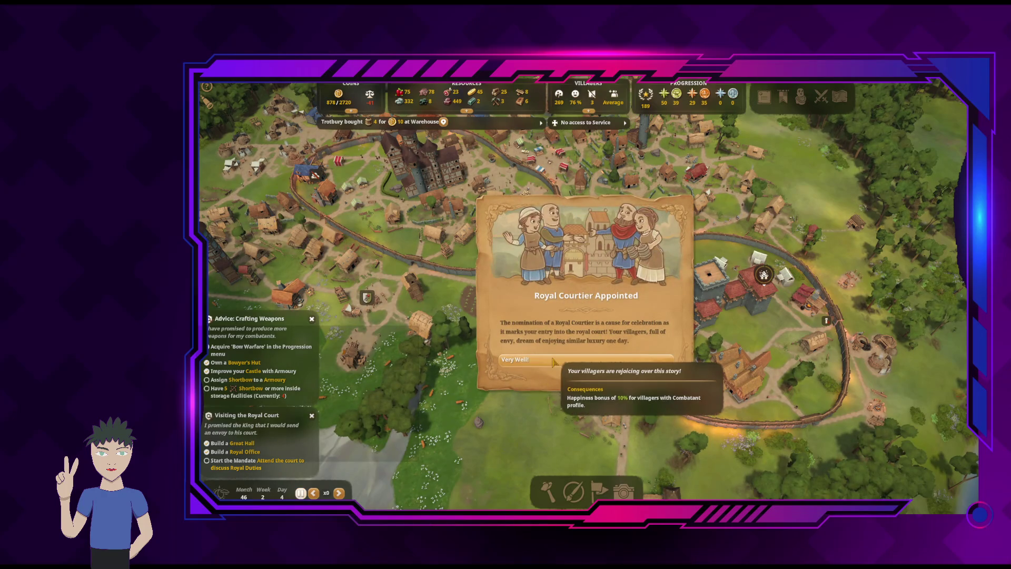
pyautogui.click(552, 361)
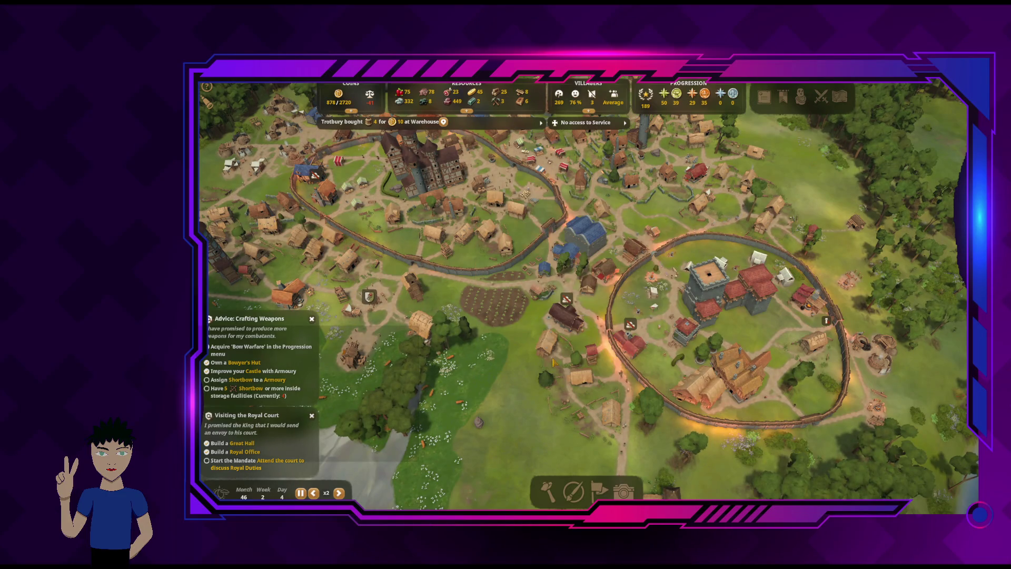
pyautogui.click(792, 105)
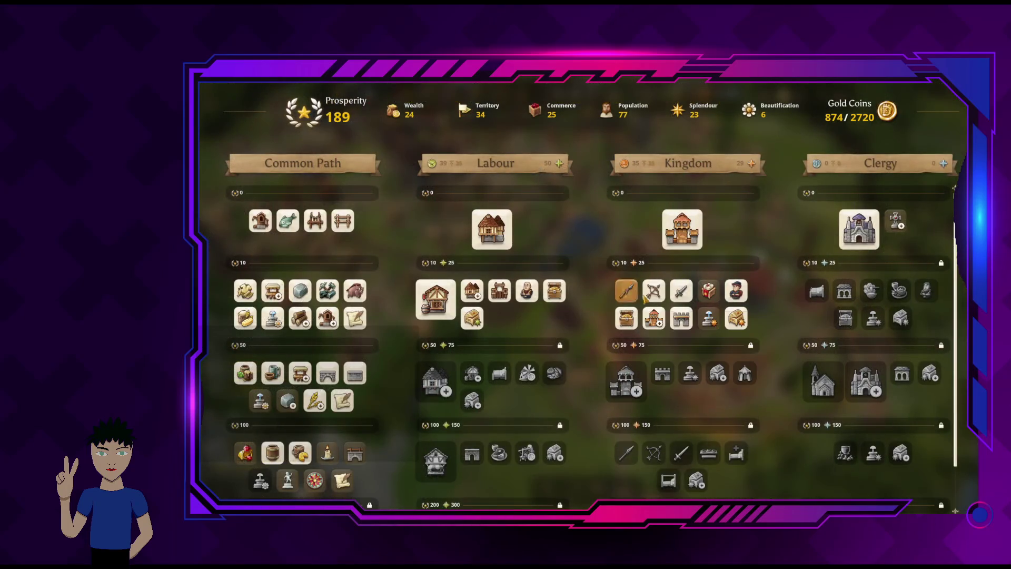
# Read the Kingdom path unlocks, including the Provisioner upgrade, then close the progression tree
pyautogui.moveTo(709, 300)
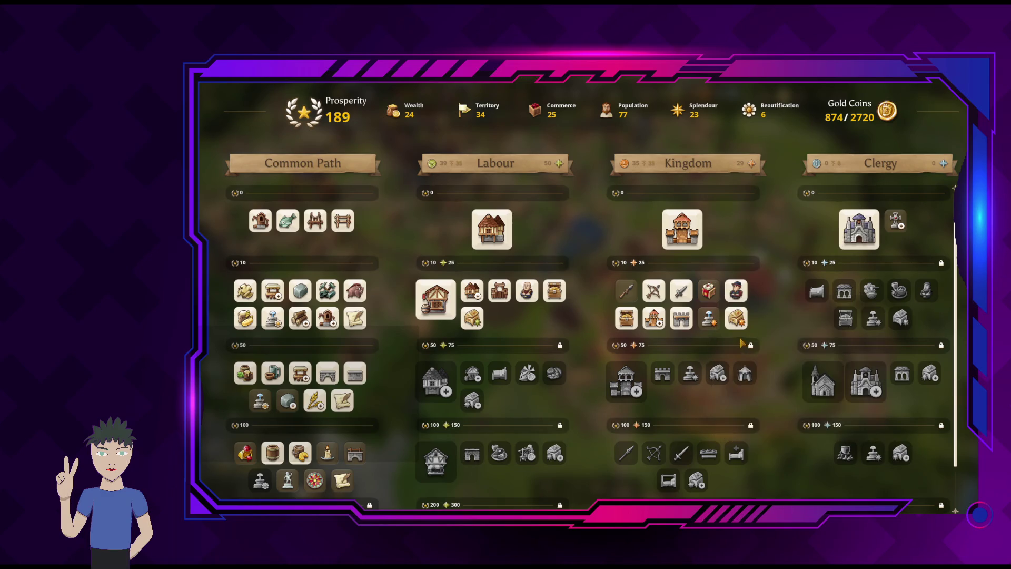
pyautogui.moveTo(715, 327)
pyautogui.press('Escape')
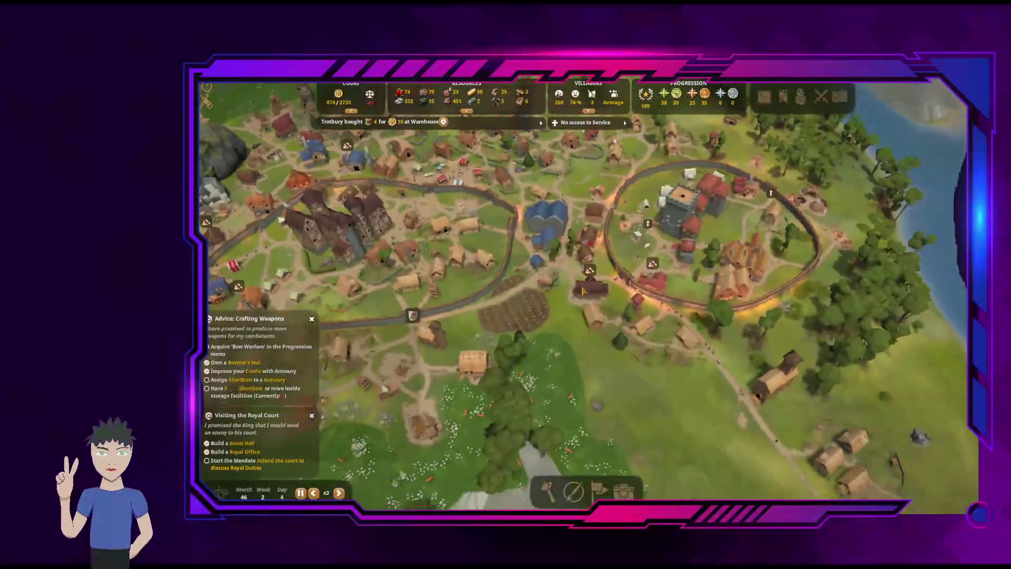
# Pan, zoom and rotate the camera to frame the walled castle ring and village up close
pyautogui.press('a')
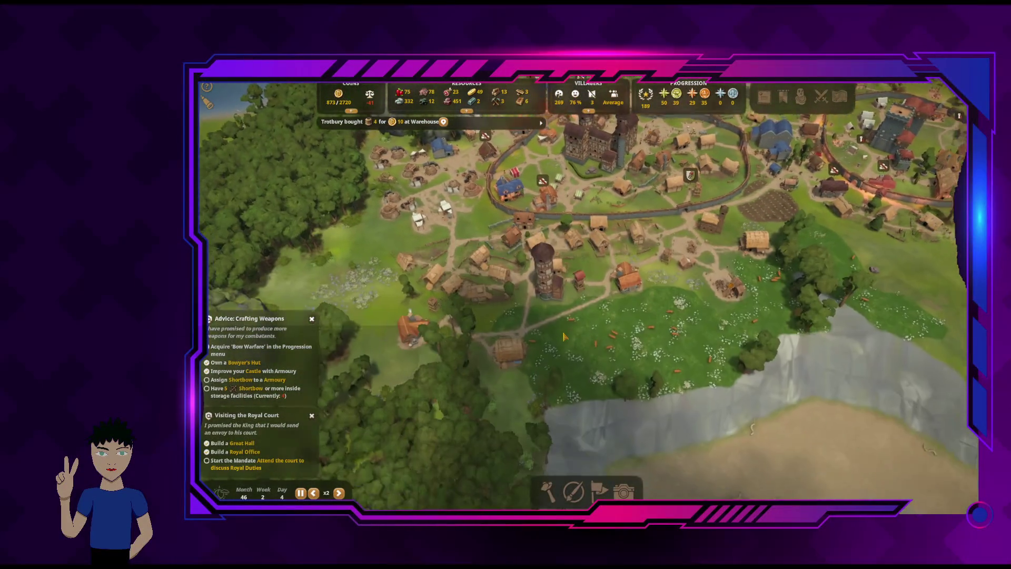
pyautogui.scroll(-3, 564, 335)
pyautogui.scroll(3, 304, 361)
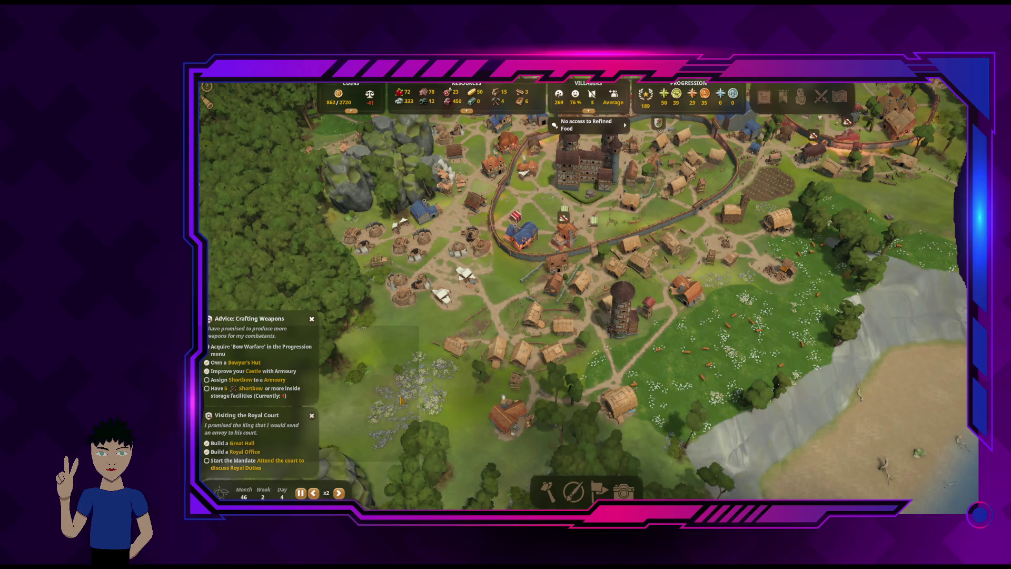
pyautogui.press('e')
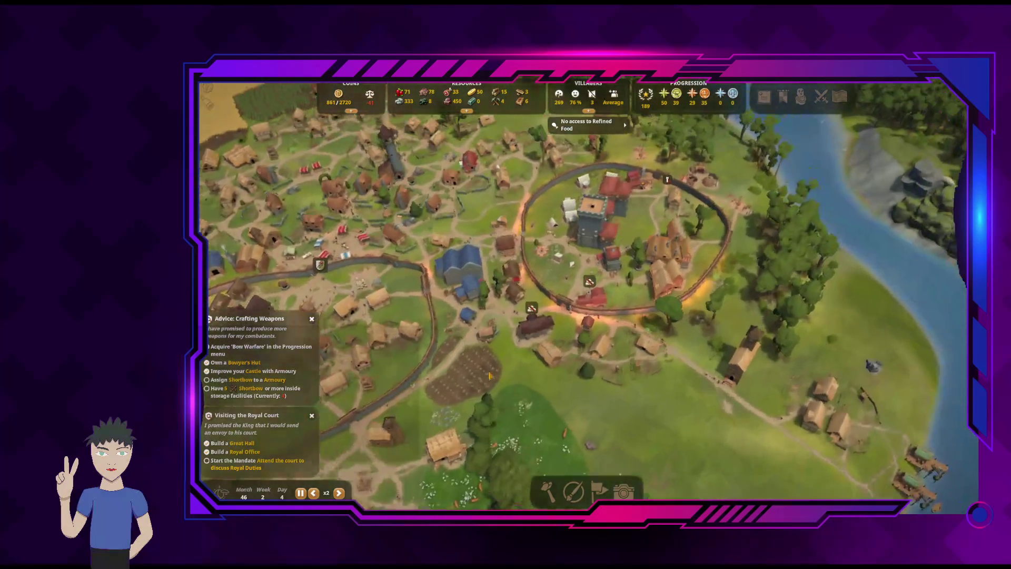
pyautogui.press('e')
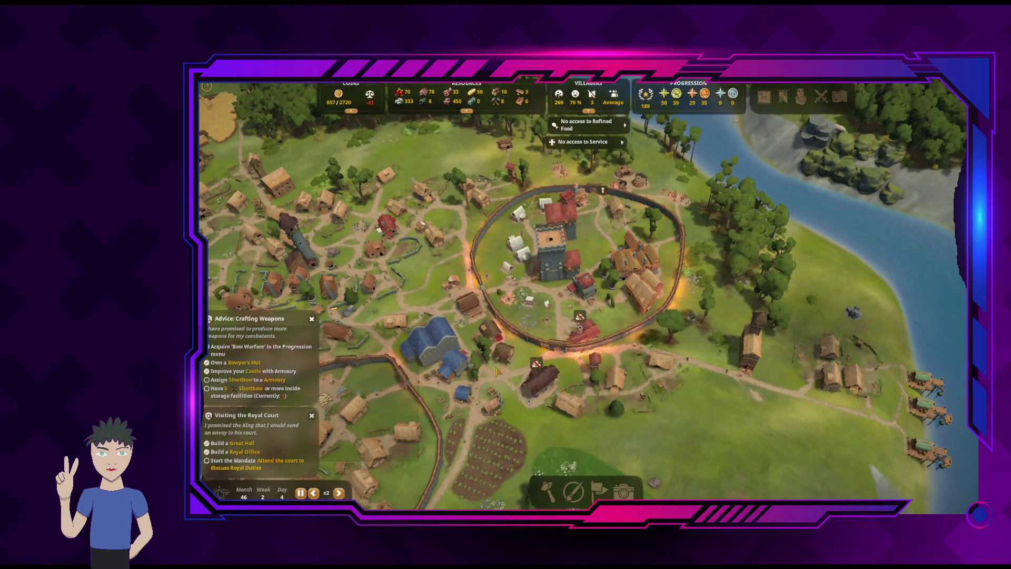
pyautogui.scroll(3, 547, 326)
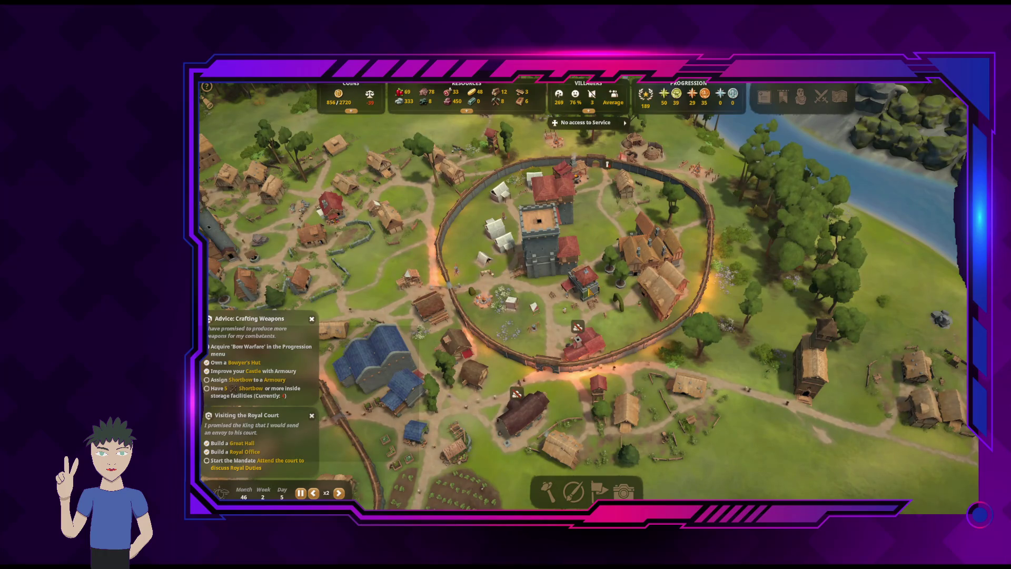
# Add Shortbow to the castle Armoury's stored resources
pyautogui.click(590, 291)
pyautogui.click(590, 292)
pyautogui.click(592, 296)
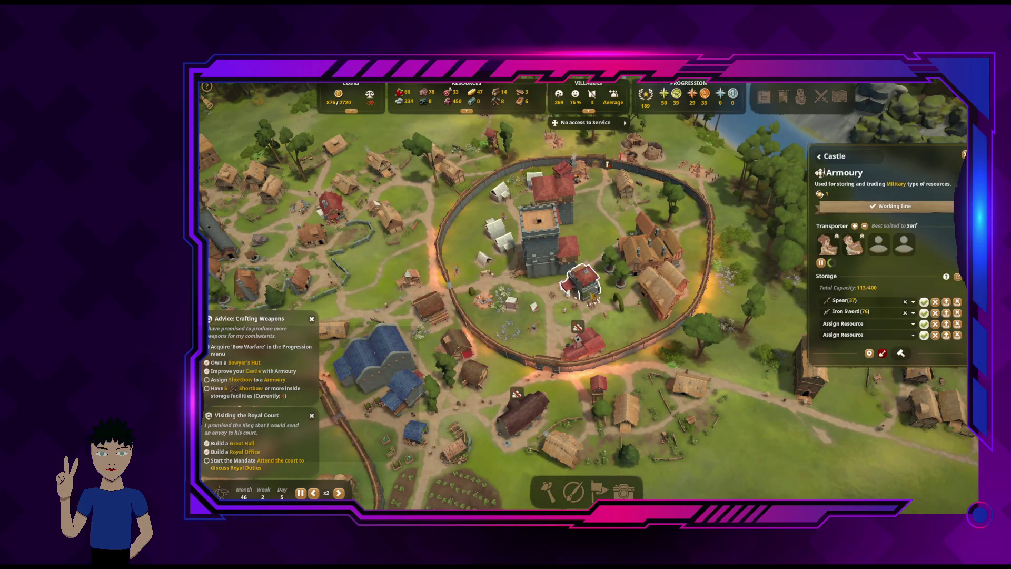
pyautogui.click(855, 323)
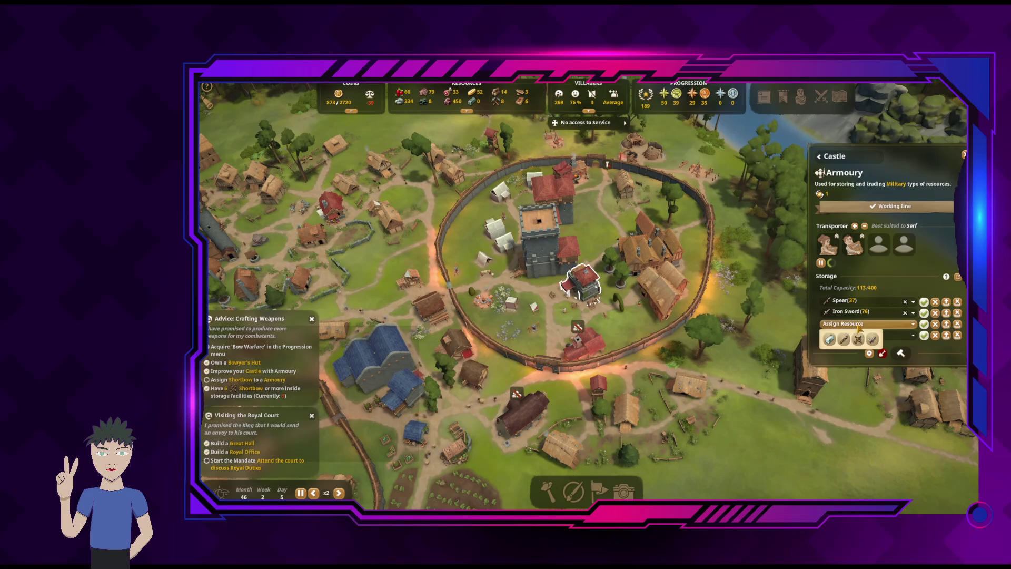
pyautogui.click(857, 338)
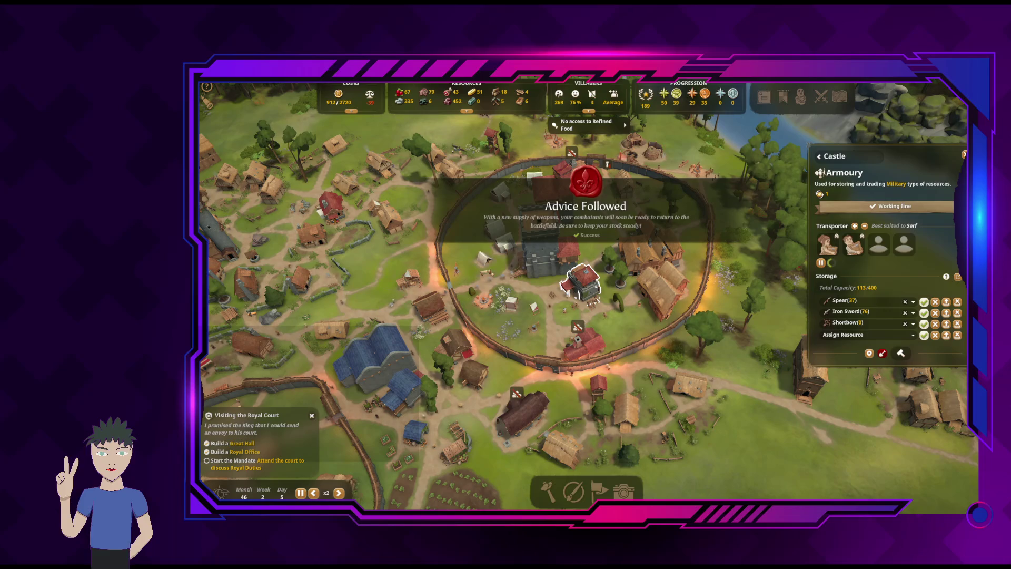
pyautogui.press('Escape')
pyautogui.press('q')
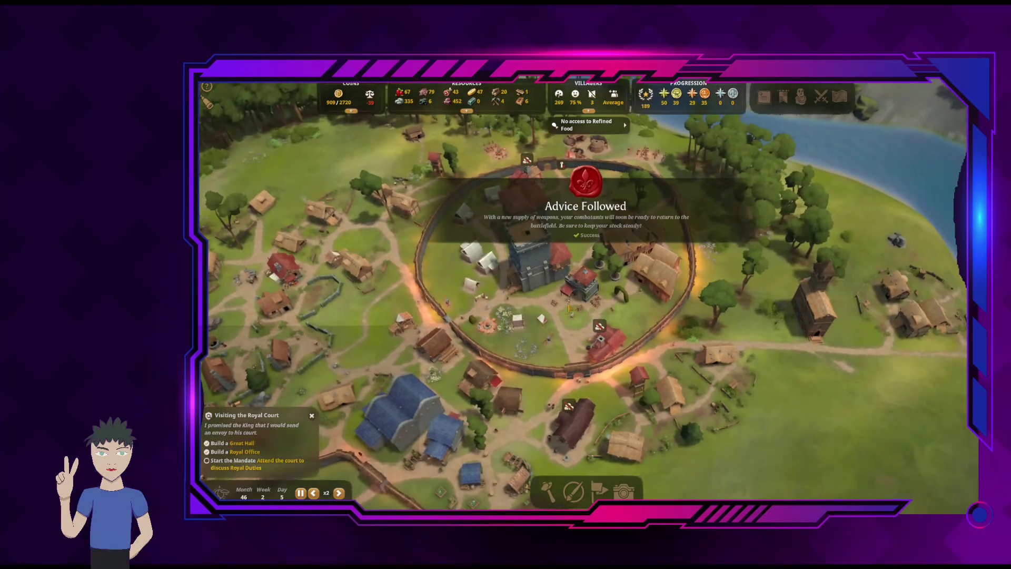
# Reopen the Armoury to review its storable resources, then close it
pyautogui.click(578, 287)
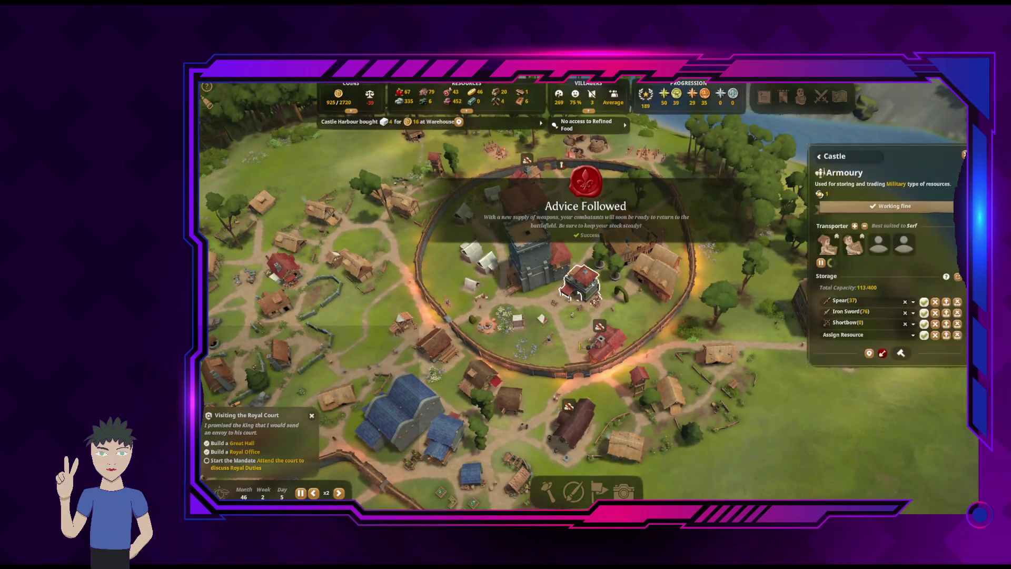
pyautogui.click(859, 336)
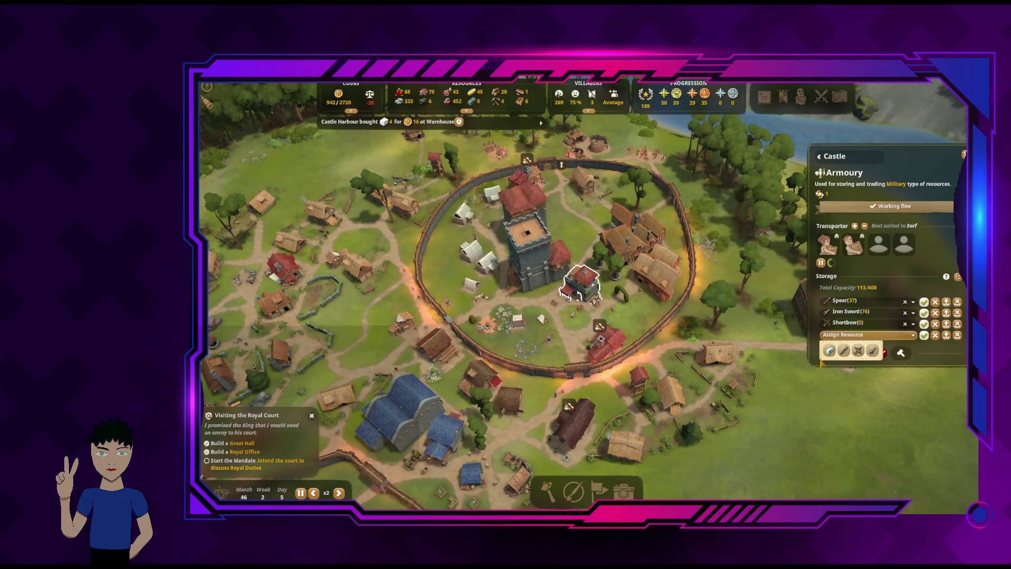
pyautogui.click(924, 276)
pyautogui.press('Escape')
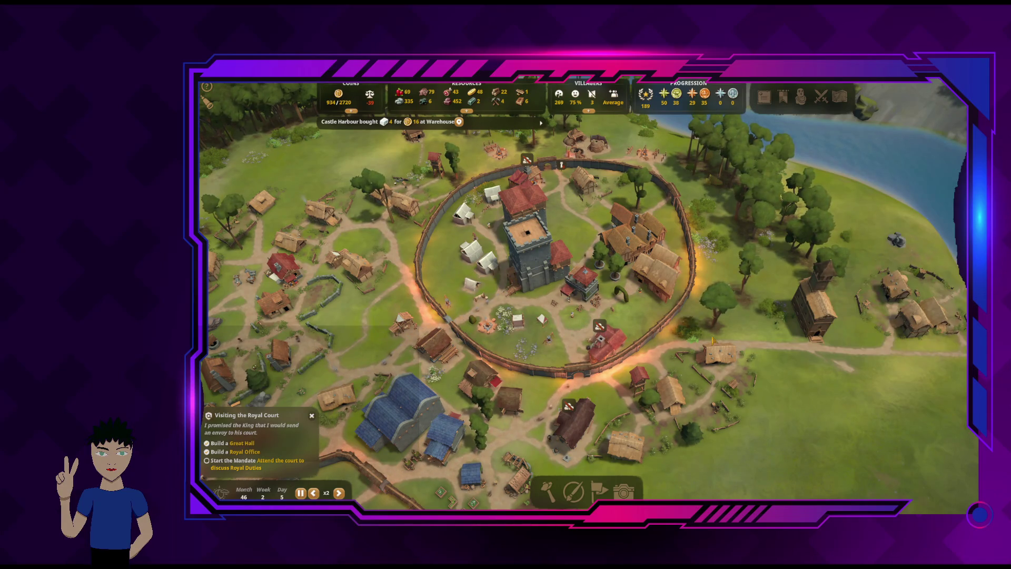
# Inspect the swordsmith near the wall and the bowyer's hut by the north gate
pyautogui.click(608, 346)
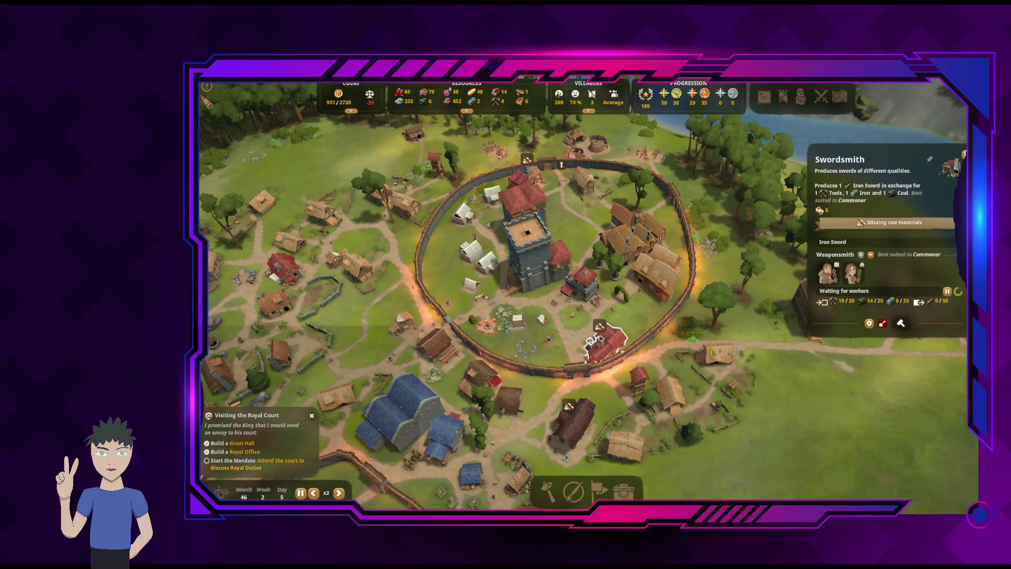
pyautogui.press('e')
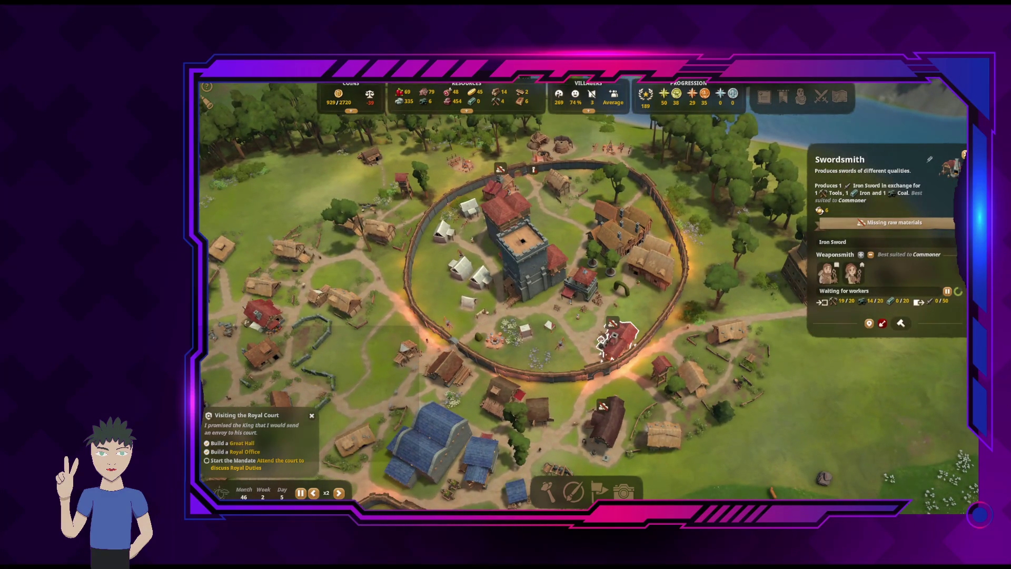
pyautogui.press('Escape')
pyautogui.press('w')
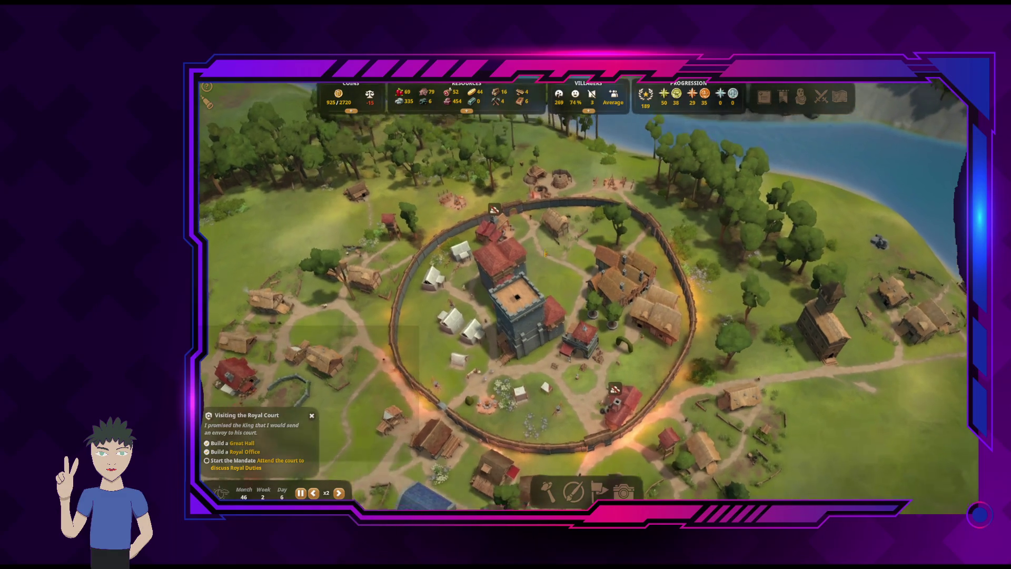
pyautogui.click(495, 229)
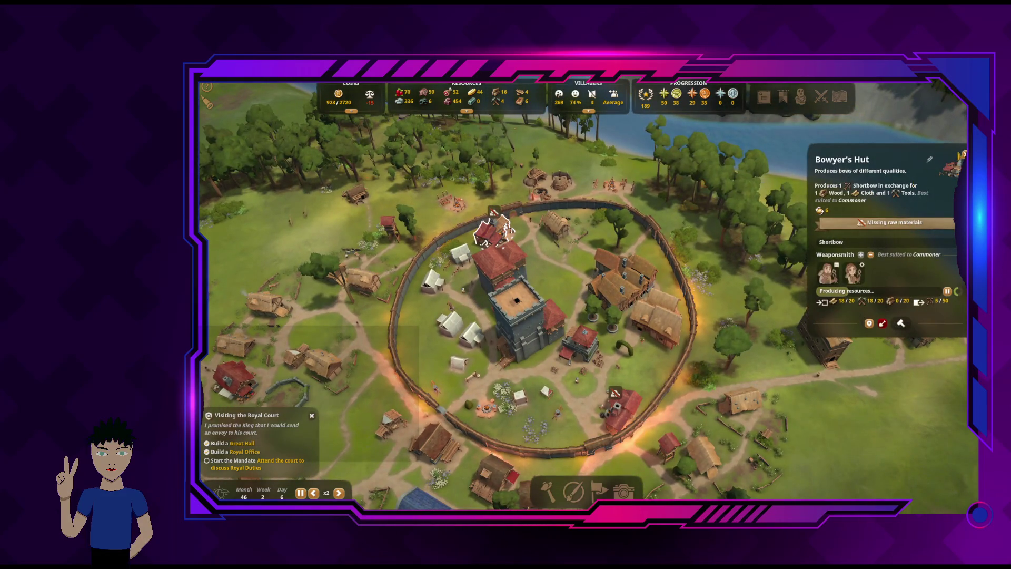
pyautogui.press('Escape')
# Open the castle keep's army companies and add a second archer to Bow Company 1
pyautogui.click(561, 299)
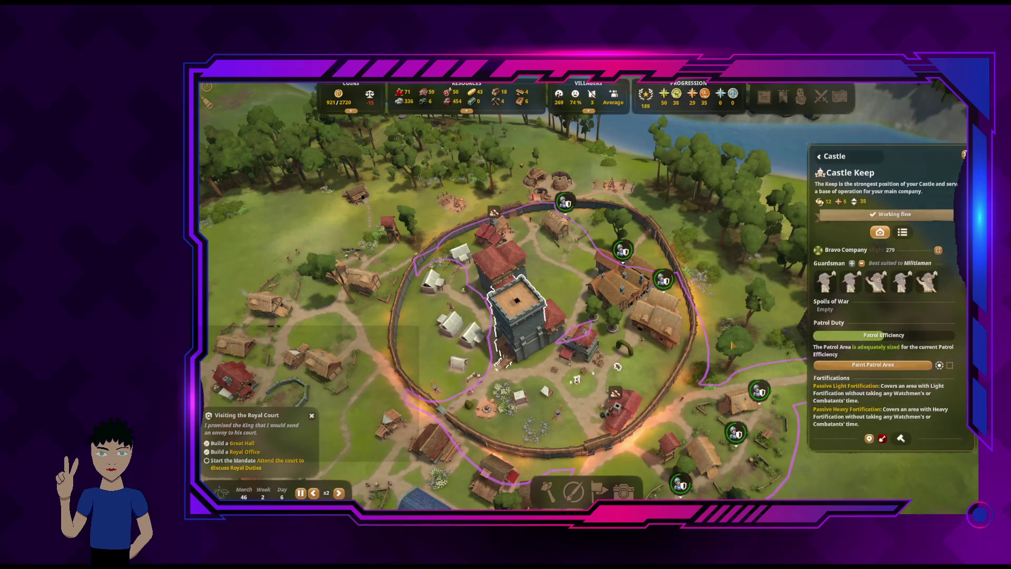
pyautogui.press('q')
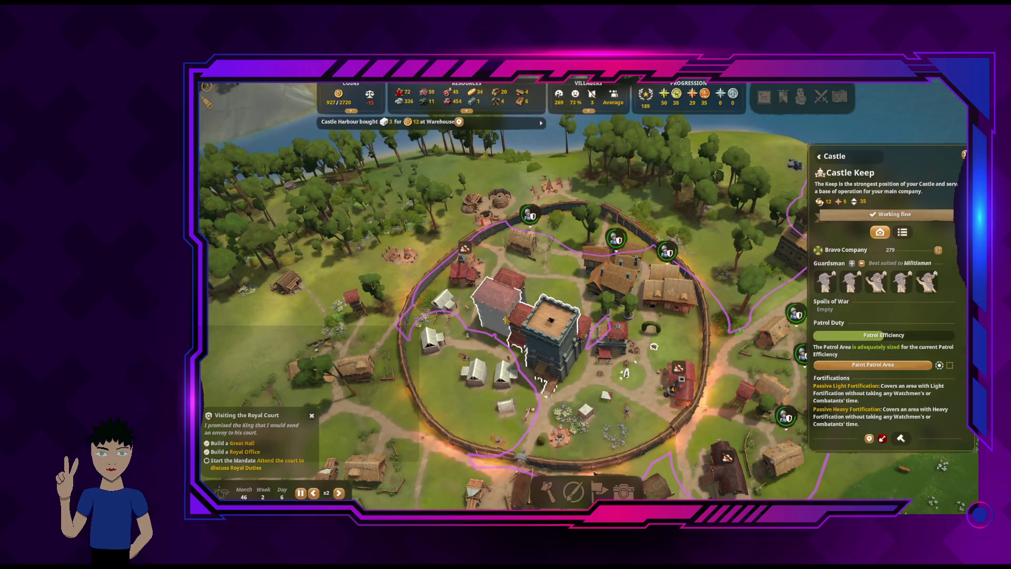
pyautogui.click(519, 337)
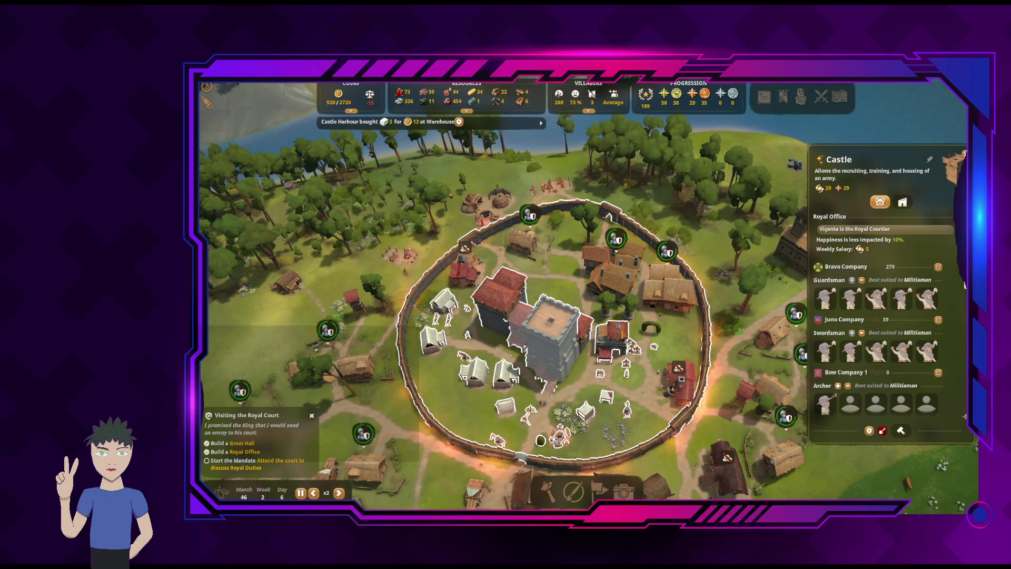
pyautogui.scroll(-1, 965, 357)
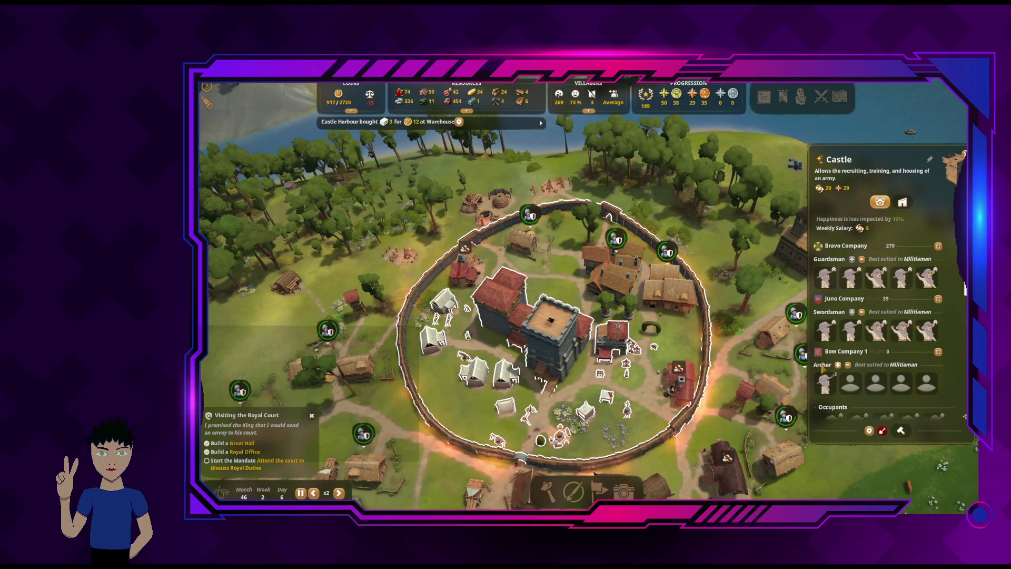
pyautogui.click(837, 364)
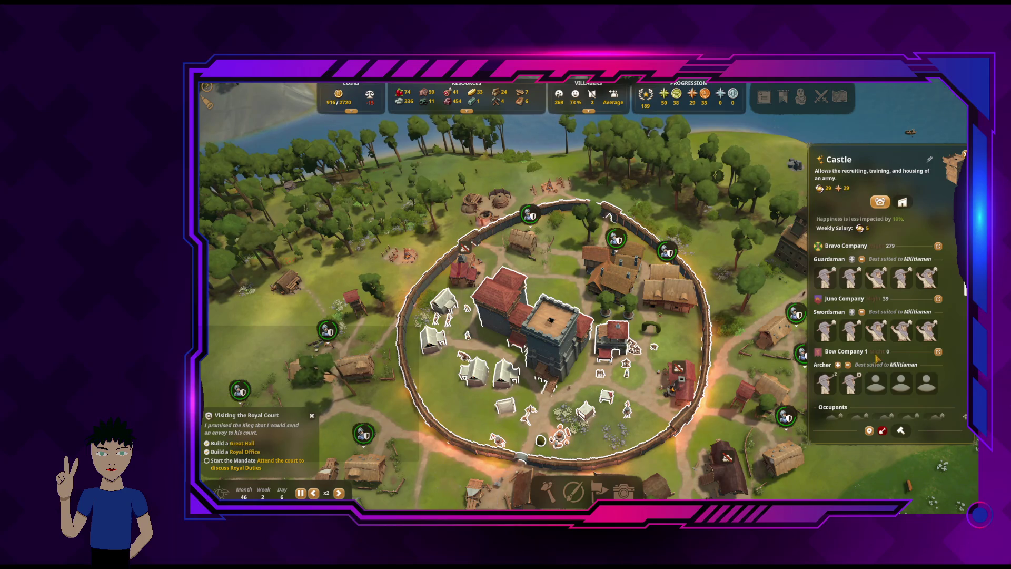
pyautogui.press('Escape')
pyautogui.press('s')
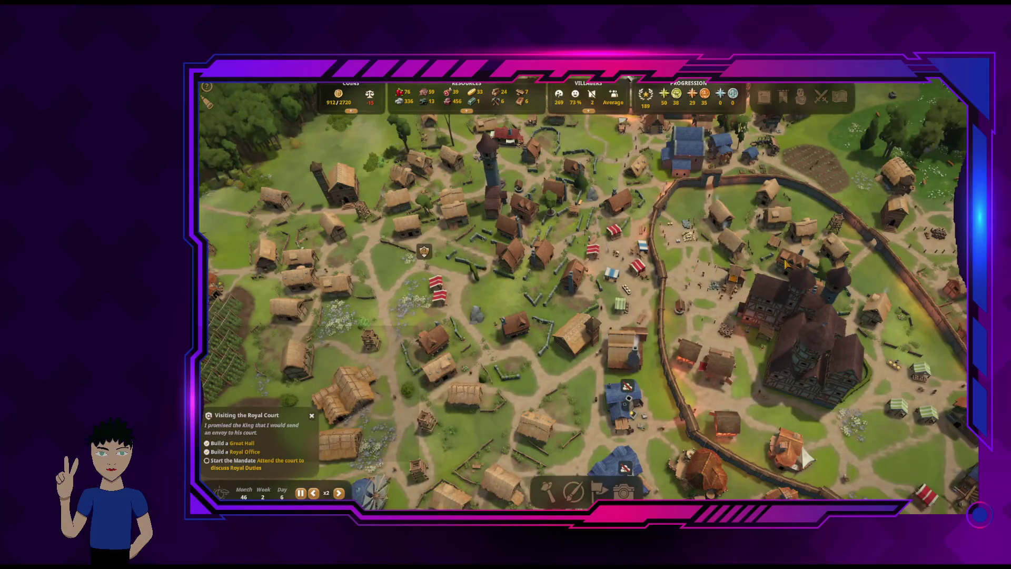
# Survey the town southward and back north, then expand the resources bar into its full grid
pyautogui.press('s')
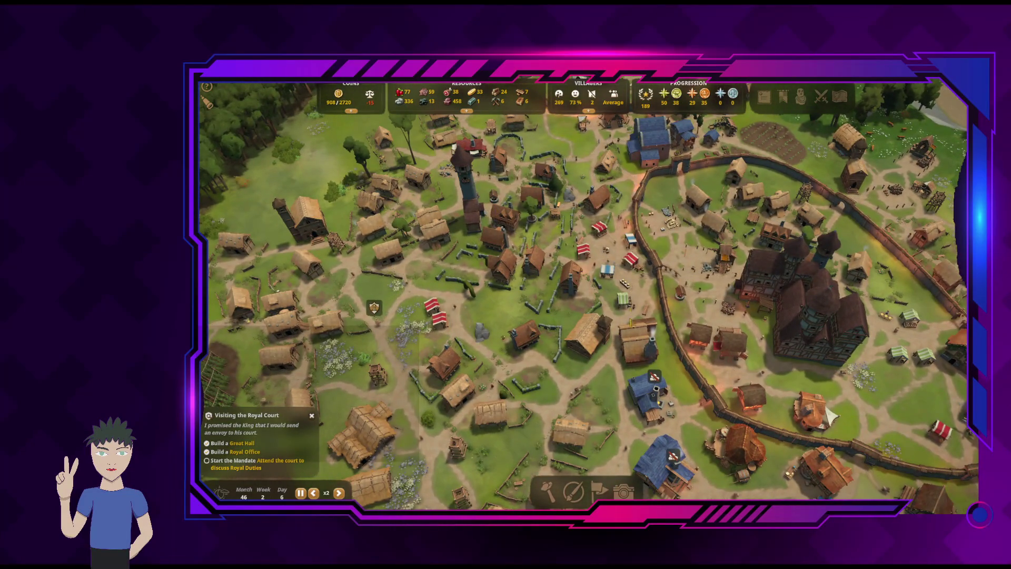
pyautogui.press('s')
pyautogui.press('d')
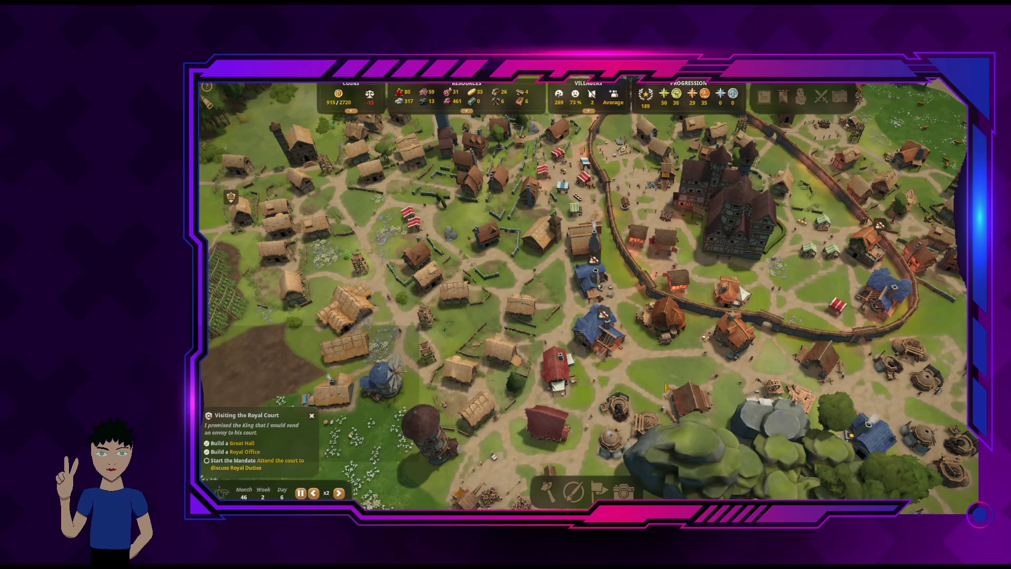
pyautogui.press('s')
pyautogui.press('a')
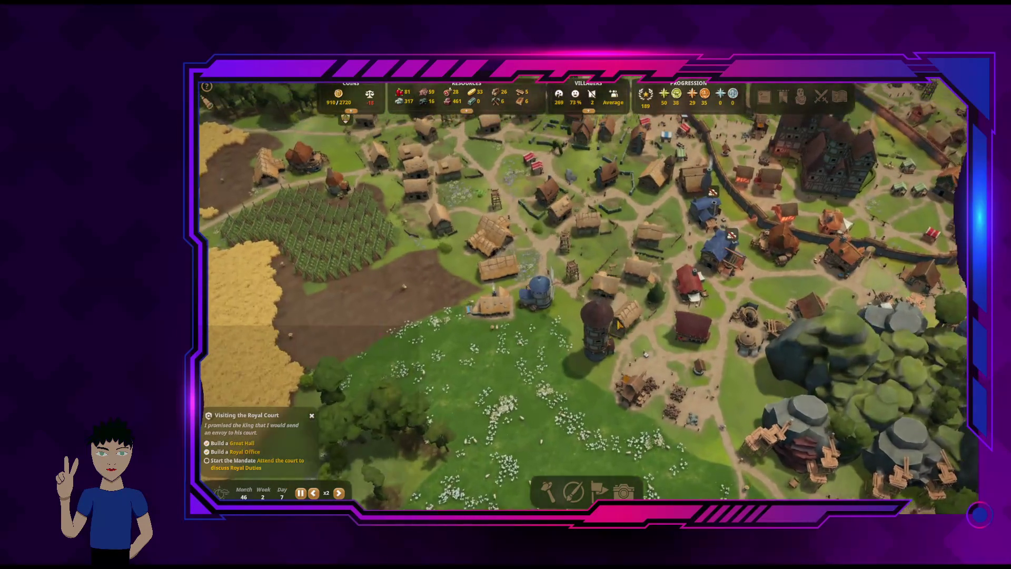
pyautogui.press('w')
pyautogui.moveTo(401, 106)
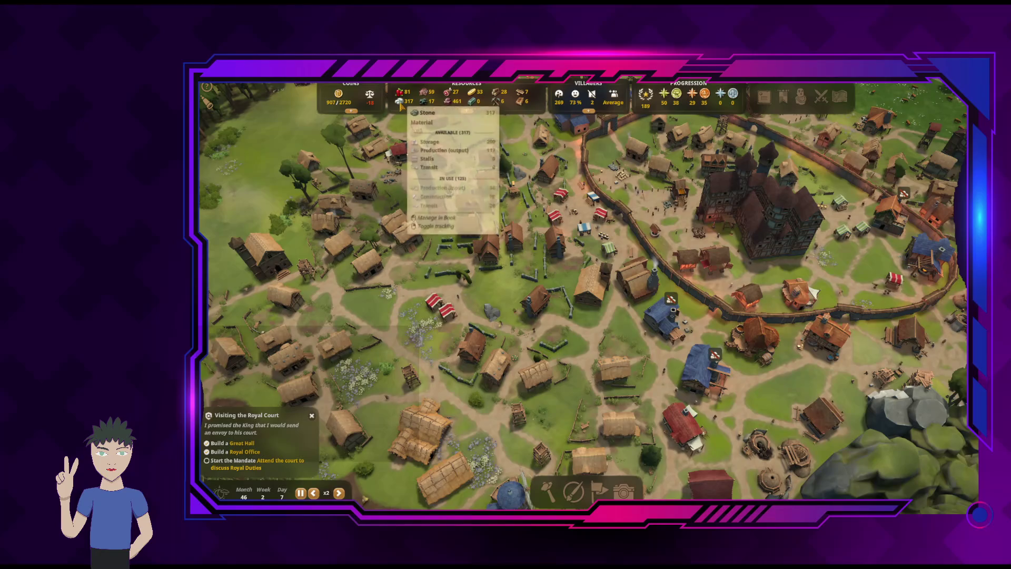
pyautogui.click(467, 111)
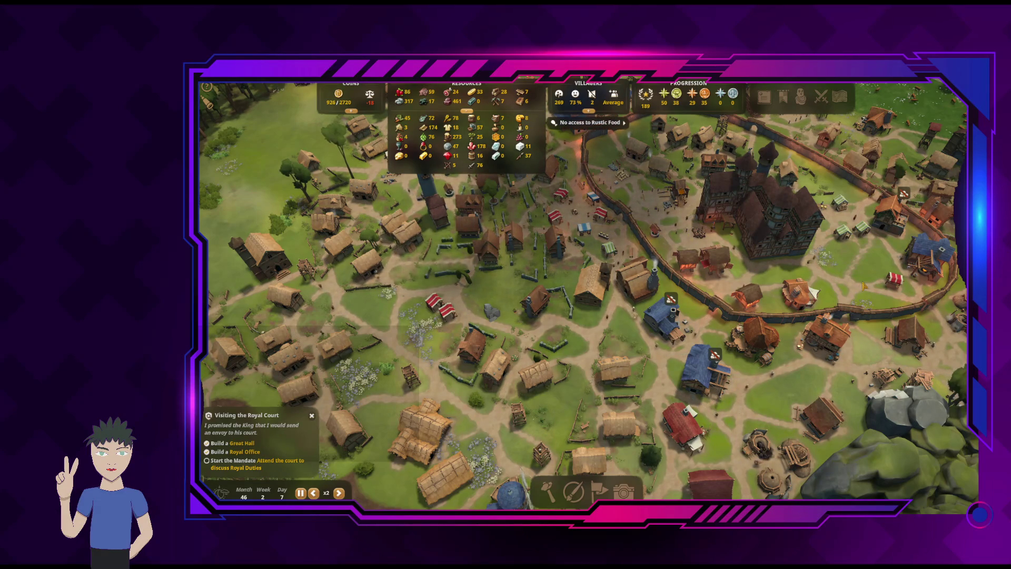
pyautogui.press('Escape')
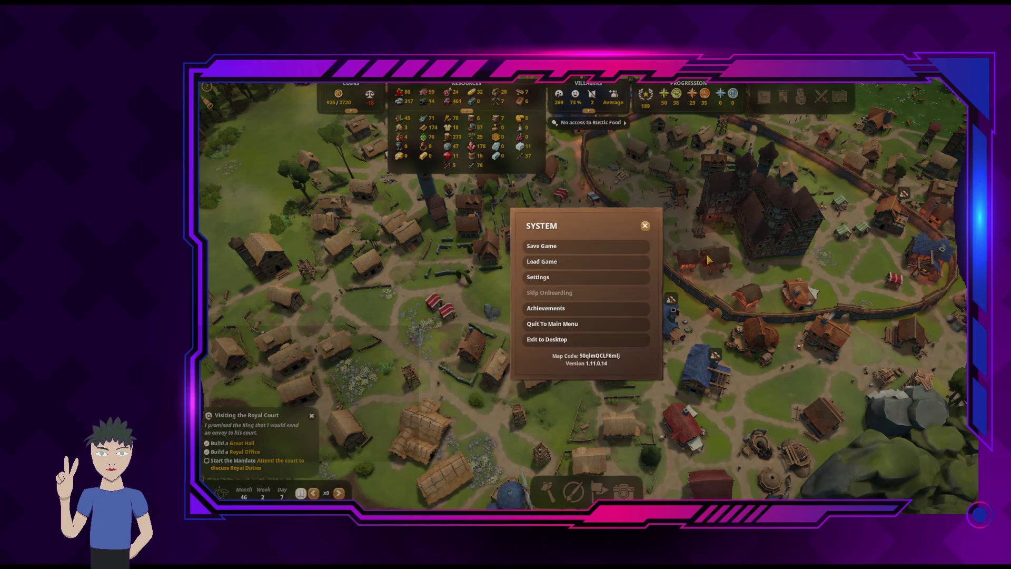
pyautogui.press('Escape')
pyautogui.press('d')
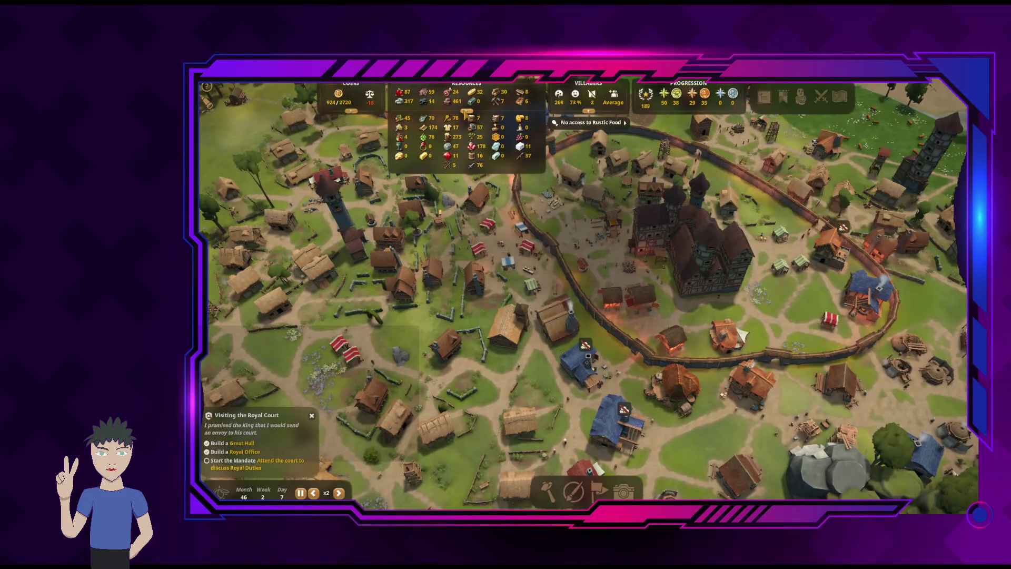
pyautogui.press('d')
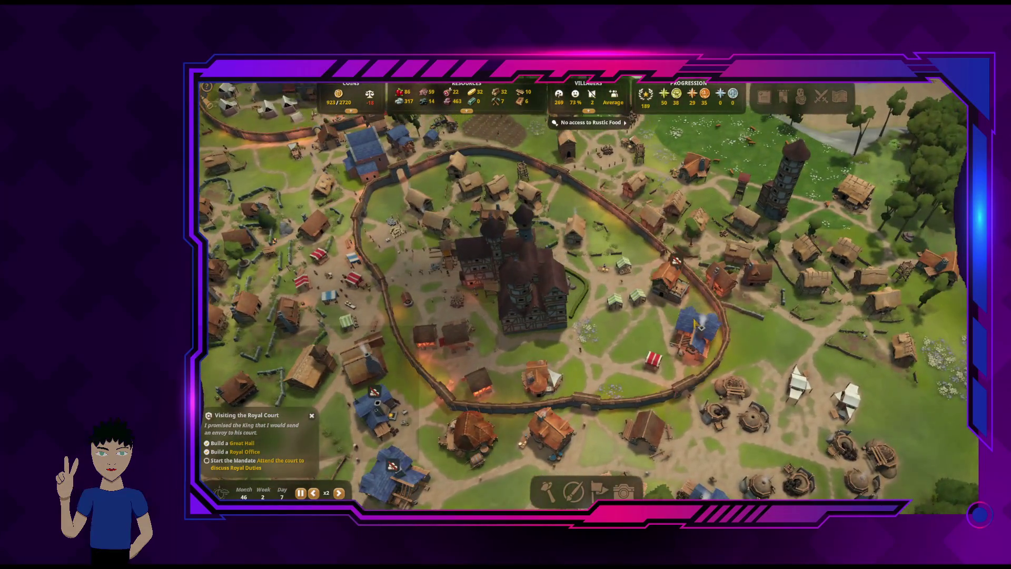
pyautogui.click(695, 331)
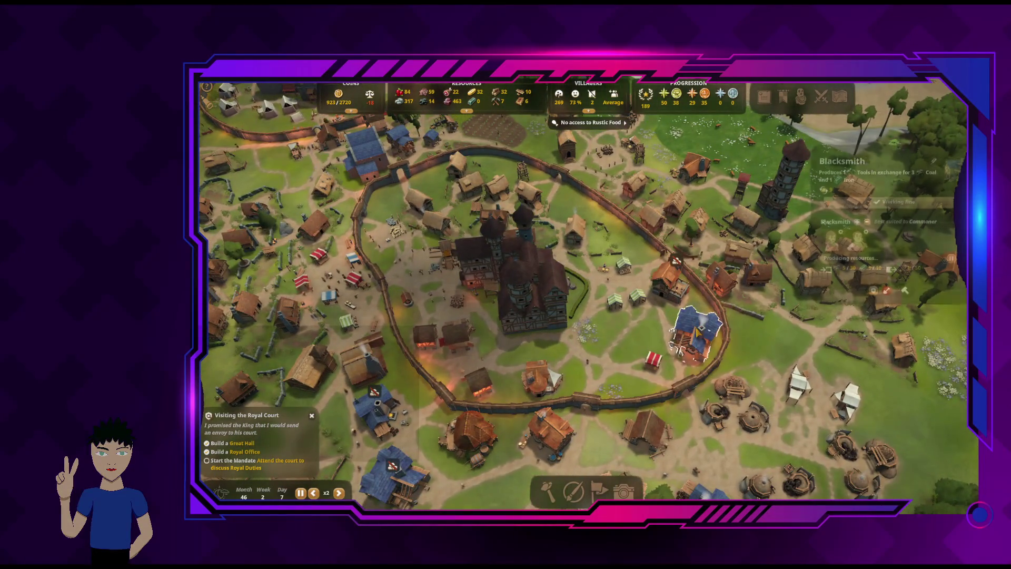
pyautogui.press('a')
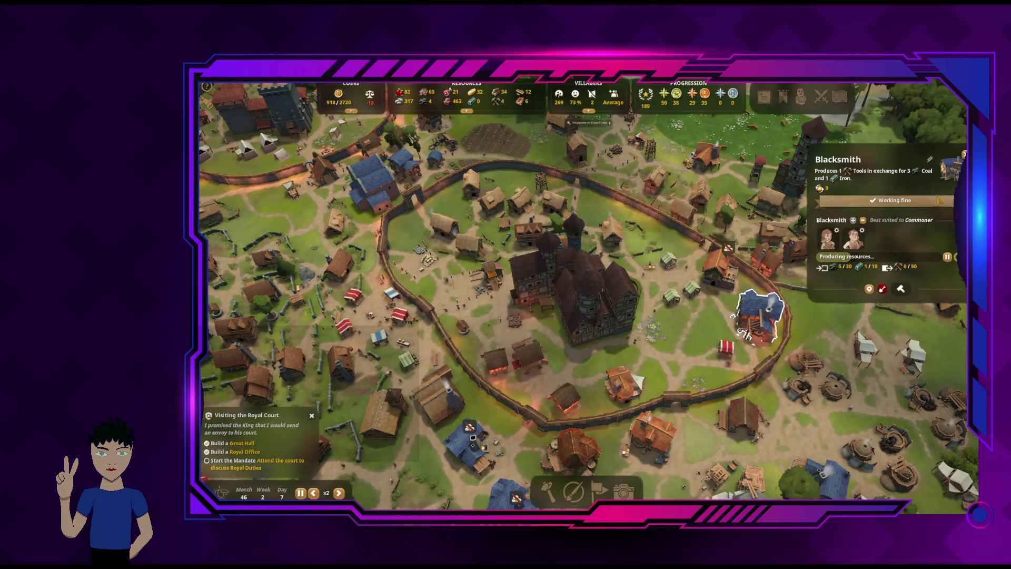
pyautogui.click(719, 268)
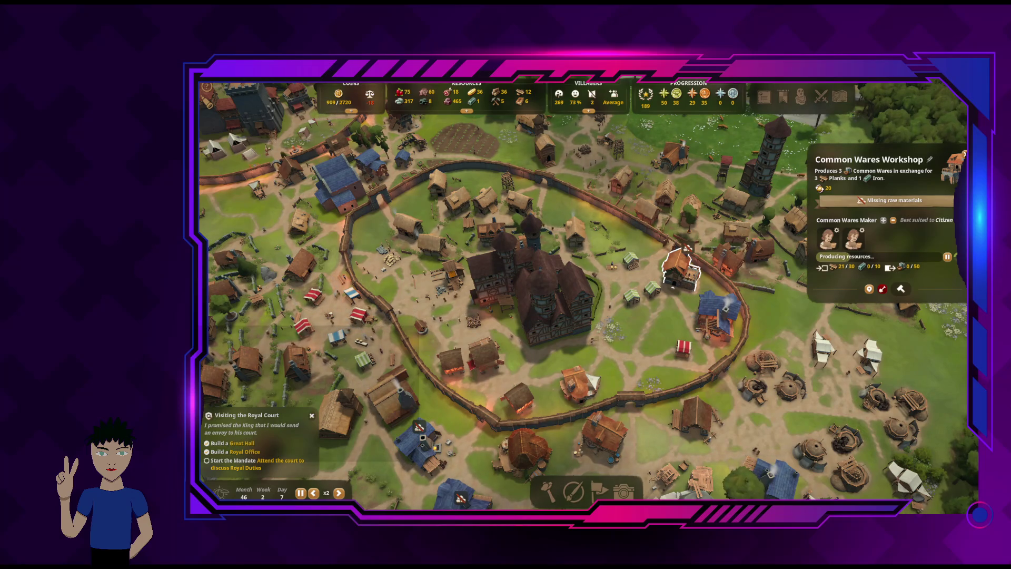
pyautogui.press('Escape')
pyautogui.press('s')
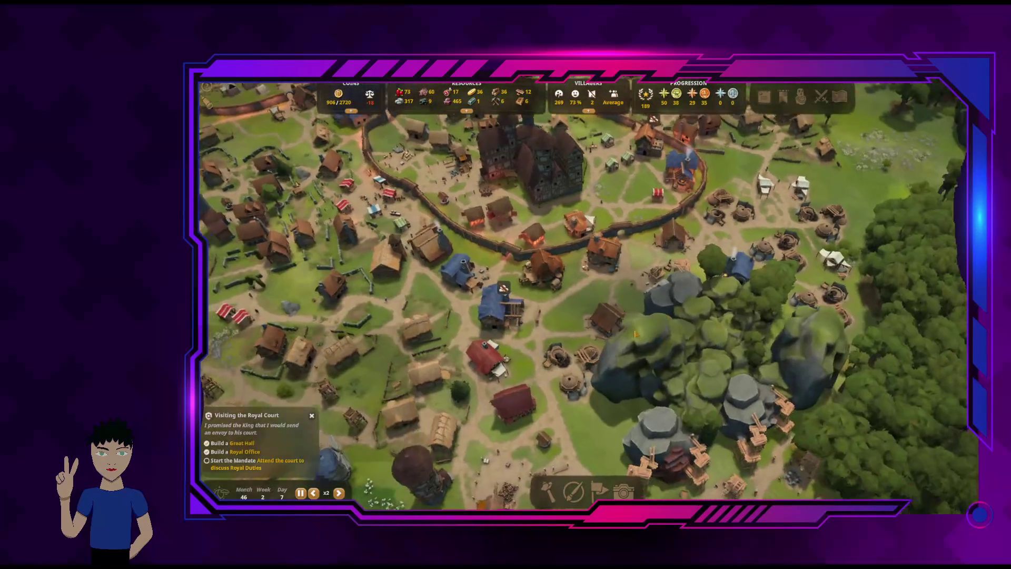
pyautogui.scroll(2, 634, 332)
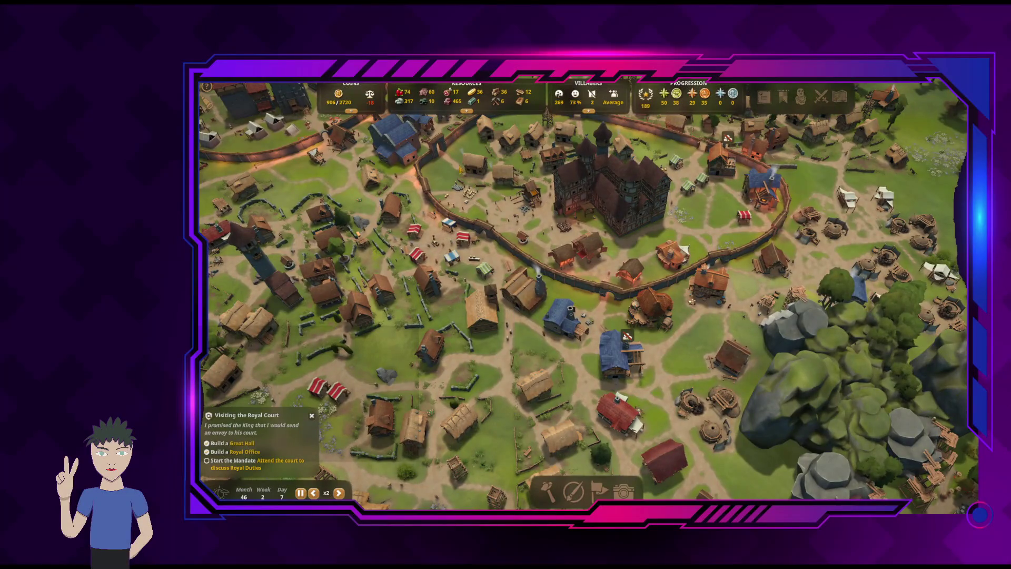
pyautogui.click(467, 111)
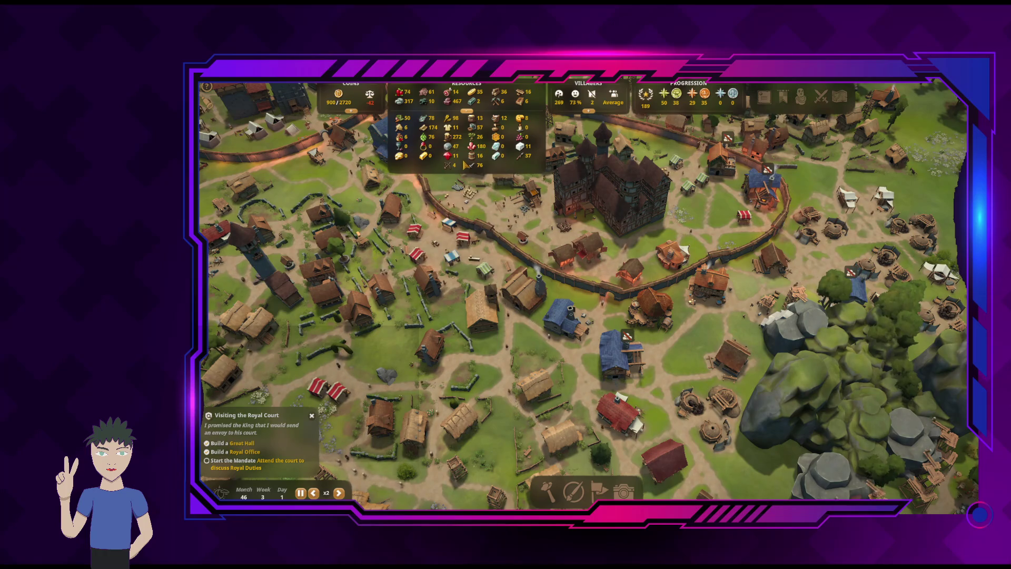
pyautogui.moveTo(521, 138)
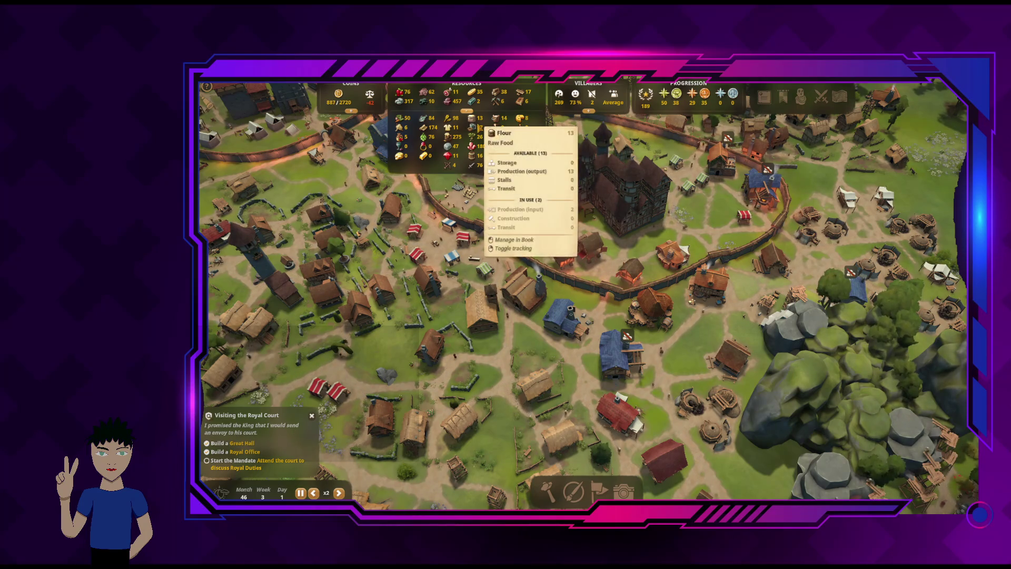
pyautogui.moveTo(476, 134)
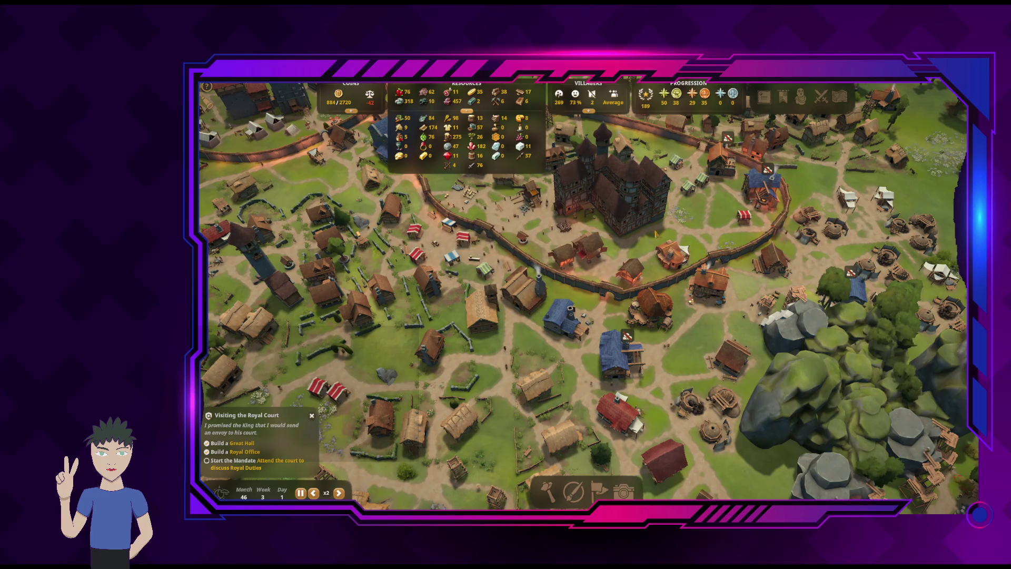
pyautogui.press('Escape')
pyautogui.press('Escape')
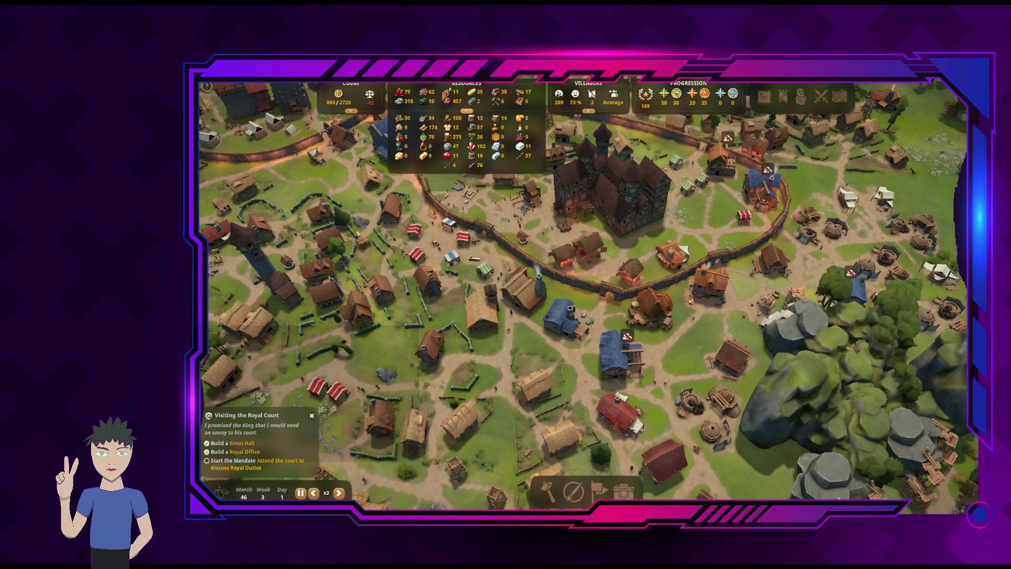
pyautogui.scroll(-3, 584, 303)
pyautogui.press('s')
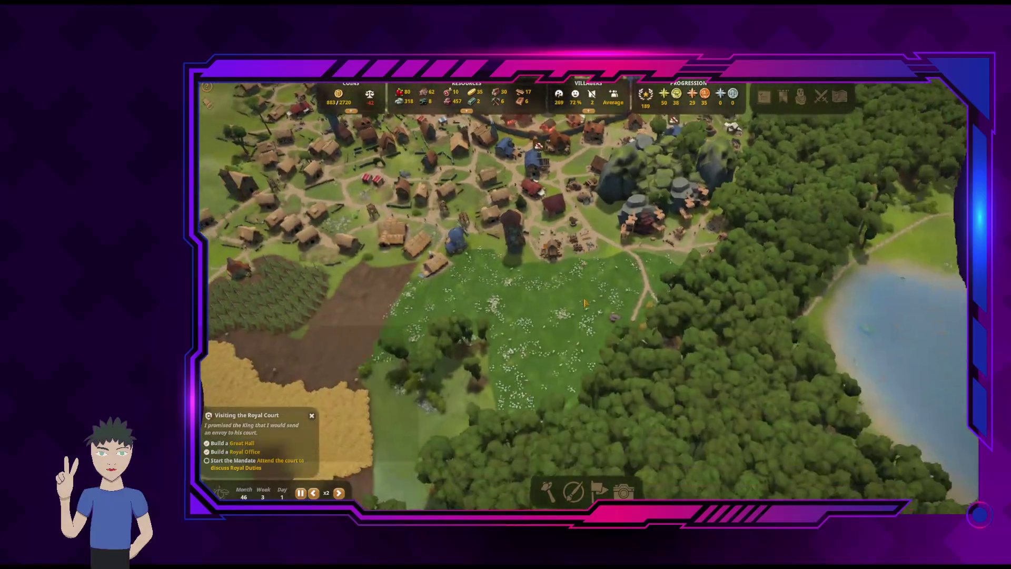
pyautogui.press('a')
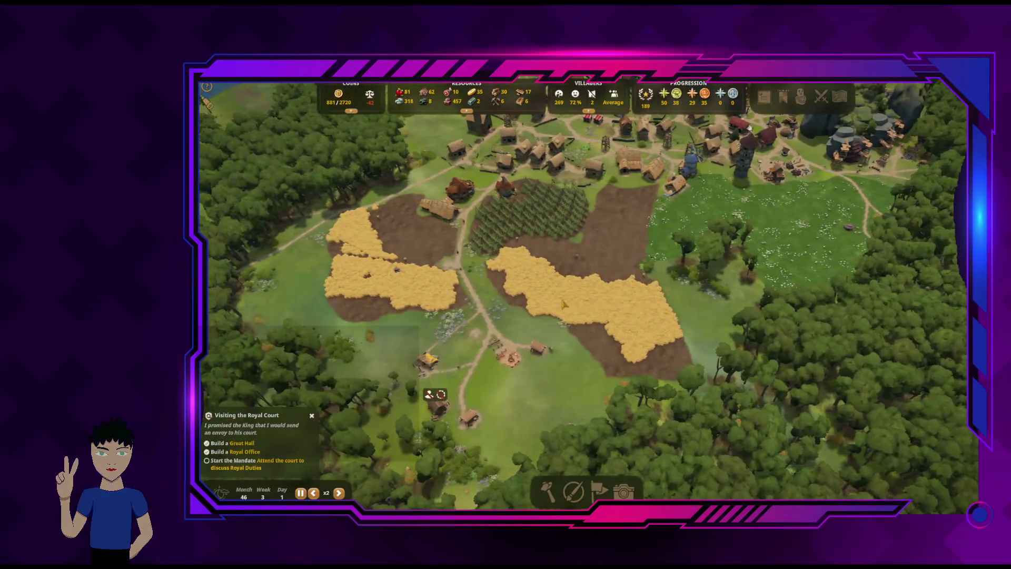
pyautogui.scroll(-2, 563, 304)
pyautogui.scroll(3, 574, 337)
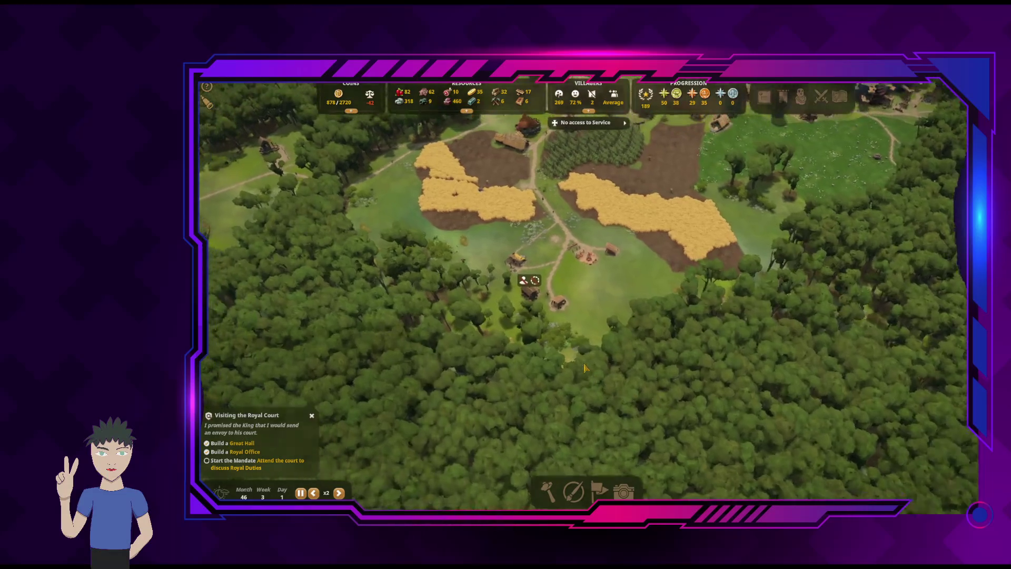
pyautogui.press('a')
pyautogui.press('w')
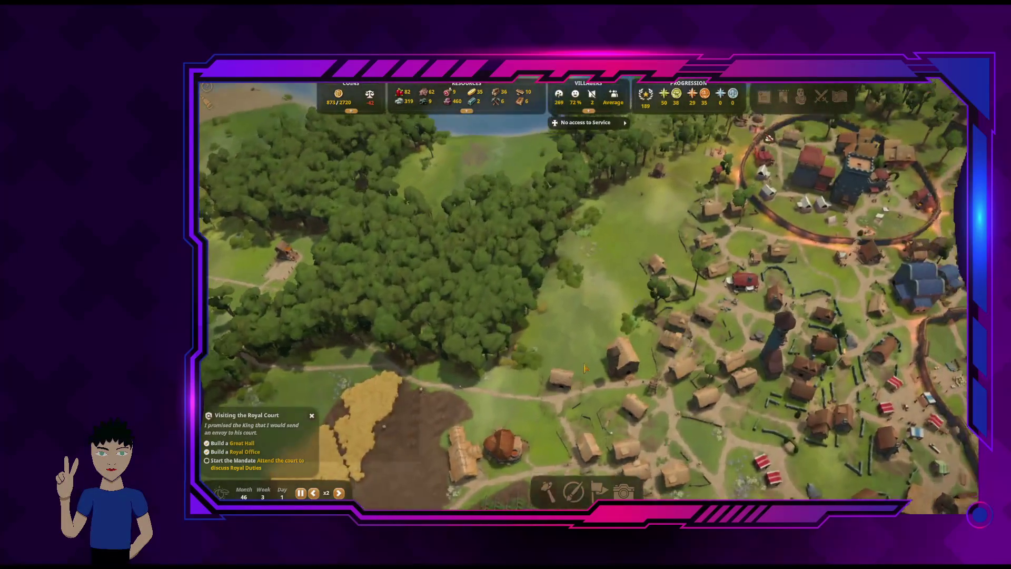
pyautogui.scroll(-3, 584, 368)
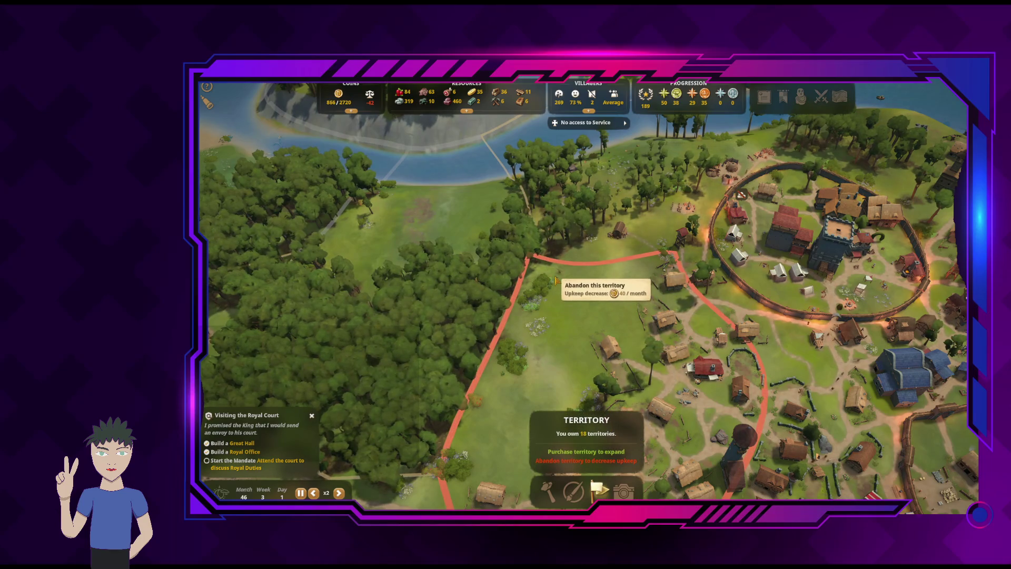
pyautogui.press('s')
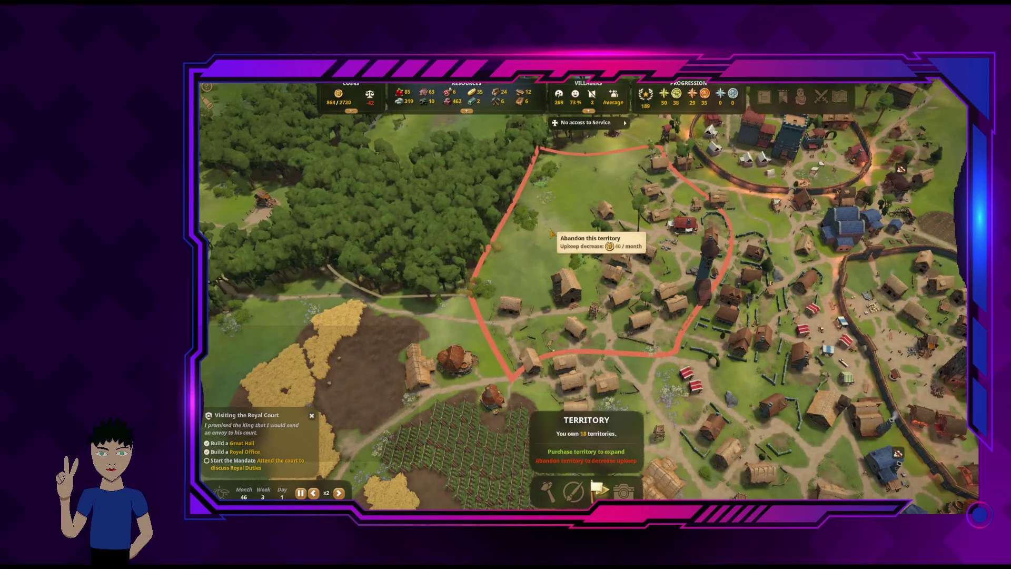
pyautogui.scroll(3, 594, 268)
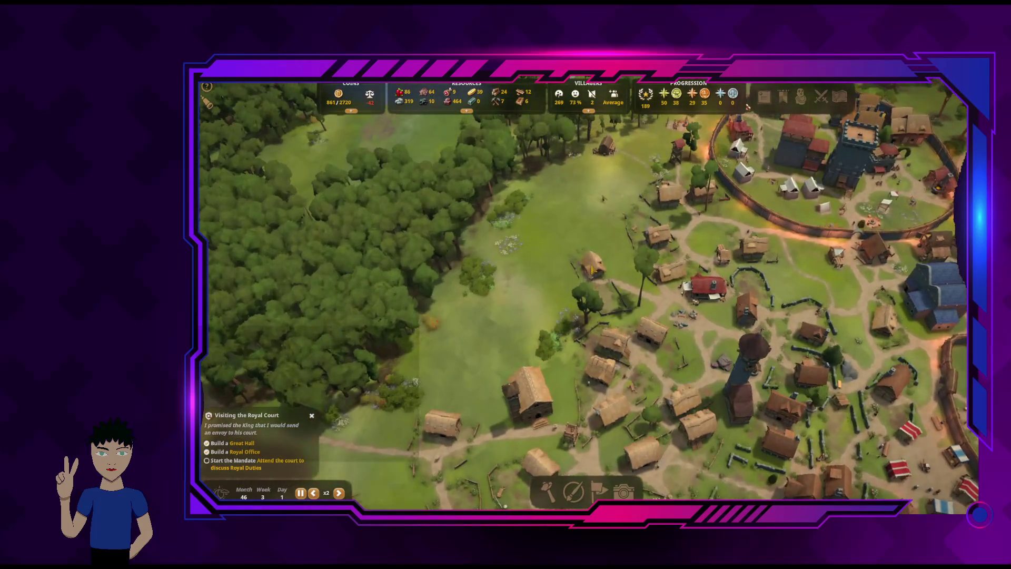
pyautogui.press('Escape')
pyautogui.press('Escape')
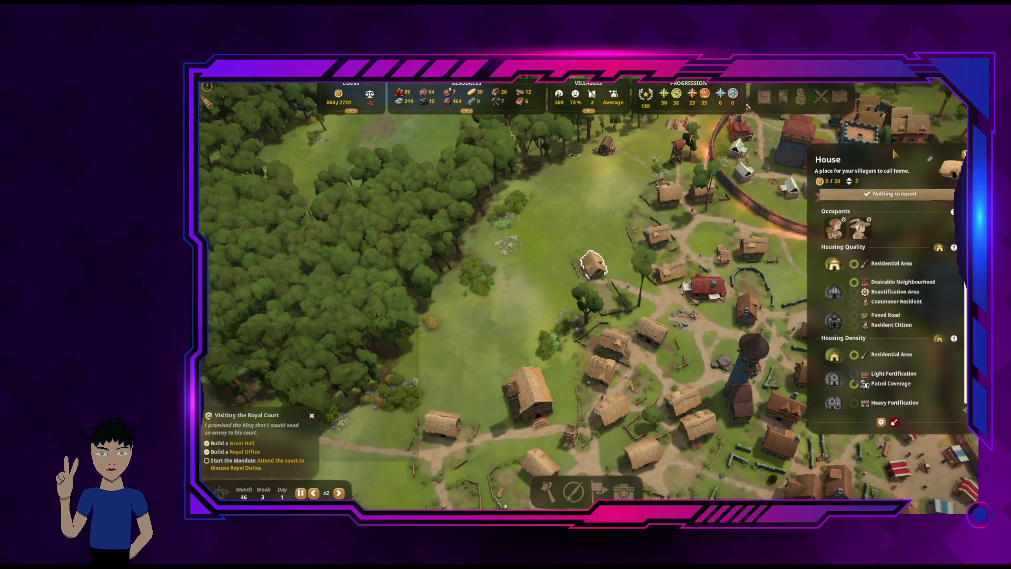
pyautogui.press('s')
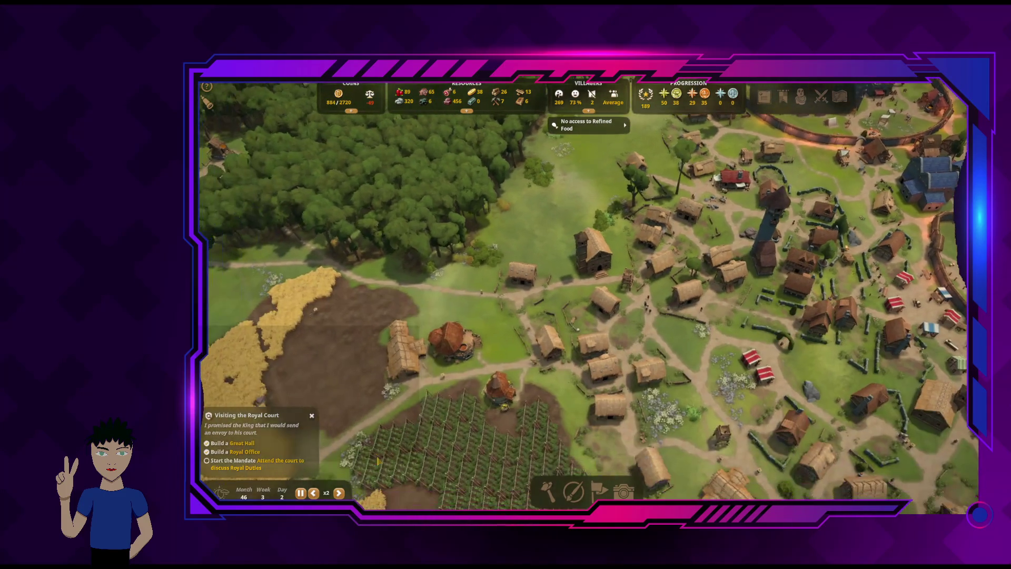
pyautogui.click(461, 354)
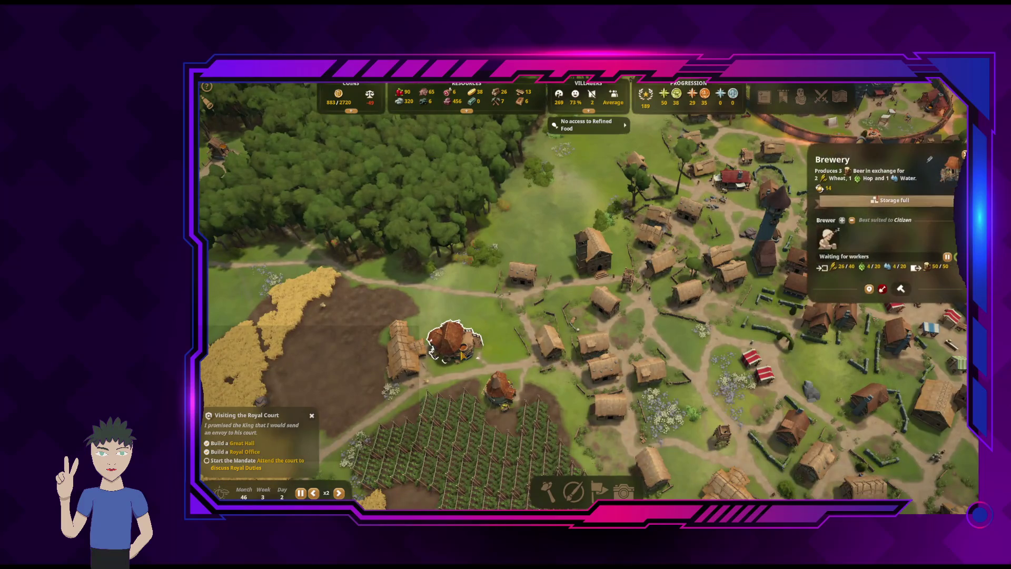
# Inspect the hop farm and the wheat farm with their fields
pyautogui.click(503, 400)
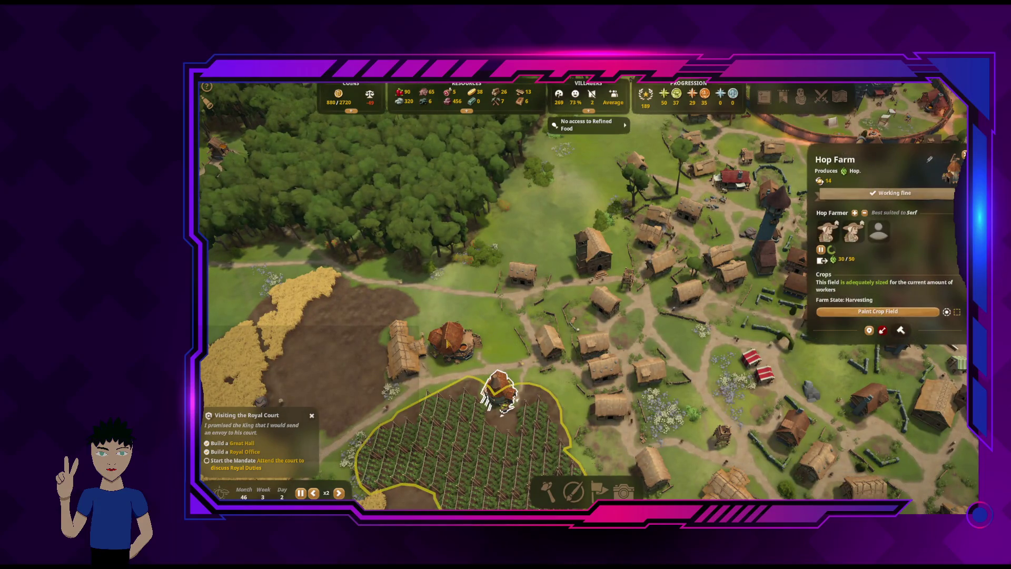
pyautogui.click(421, 366)
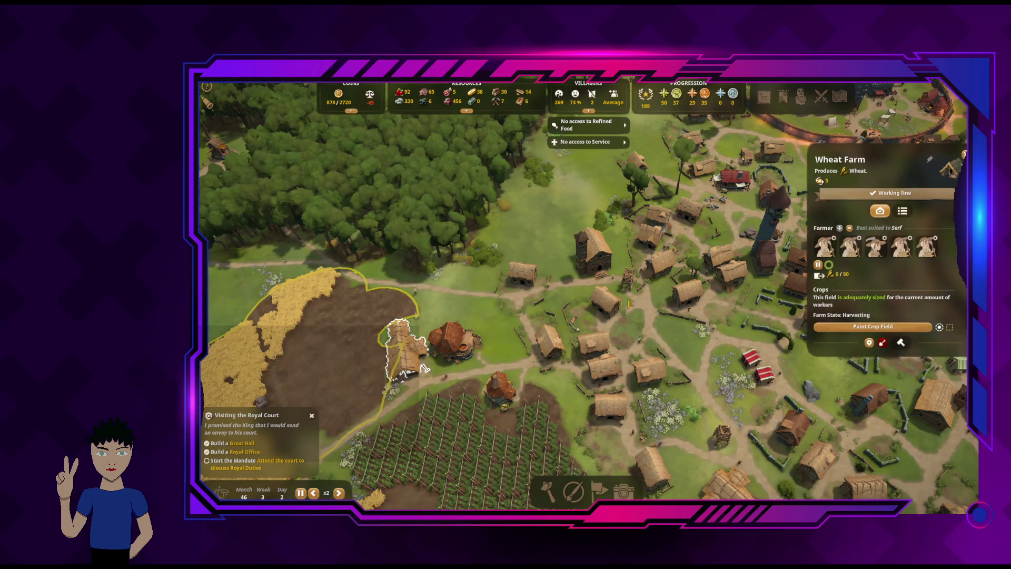
pyautogui.press('d')
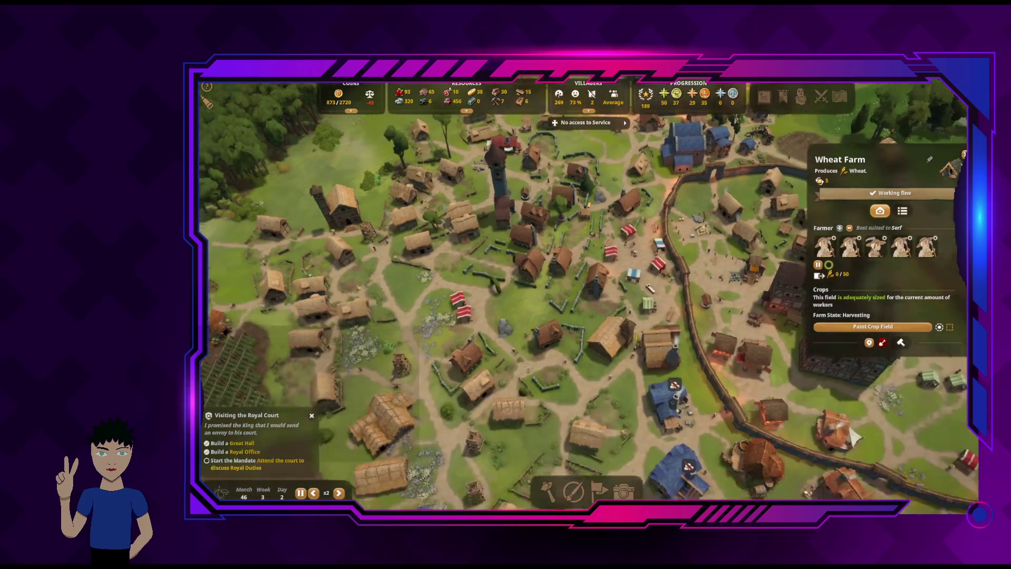
pyautogui.press('s')
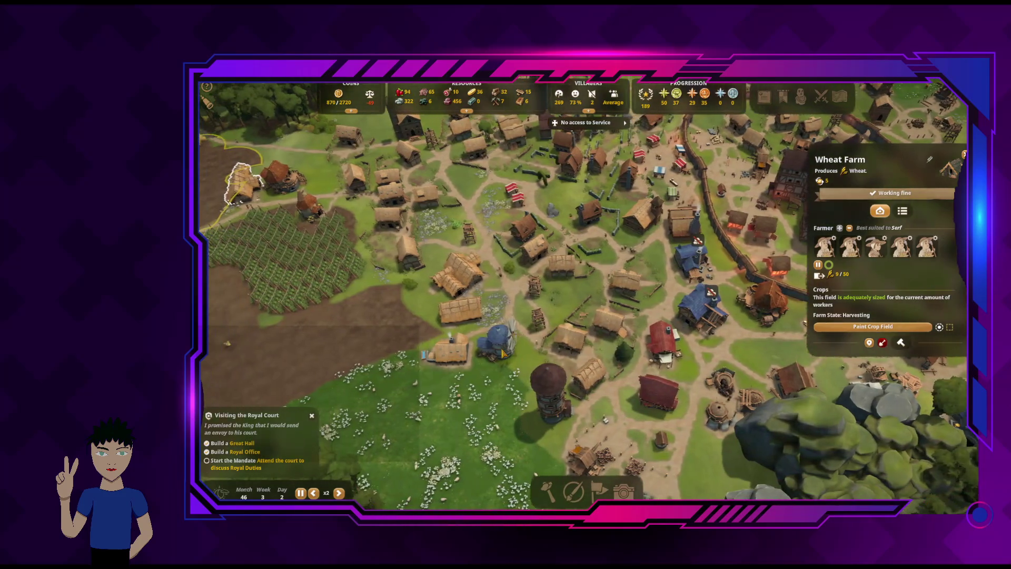
# Check the windmill is producing flour (2/50) with 65/180 wheat, then bring up its demolish prompt
pyautogui.click(458, 337)
pyautogui.press('a')
pyautogui.press('w')
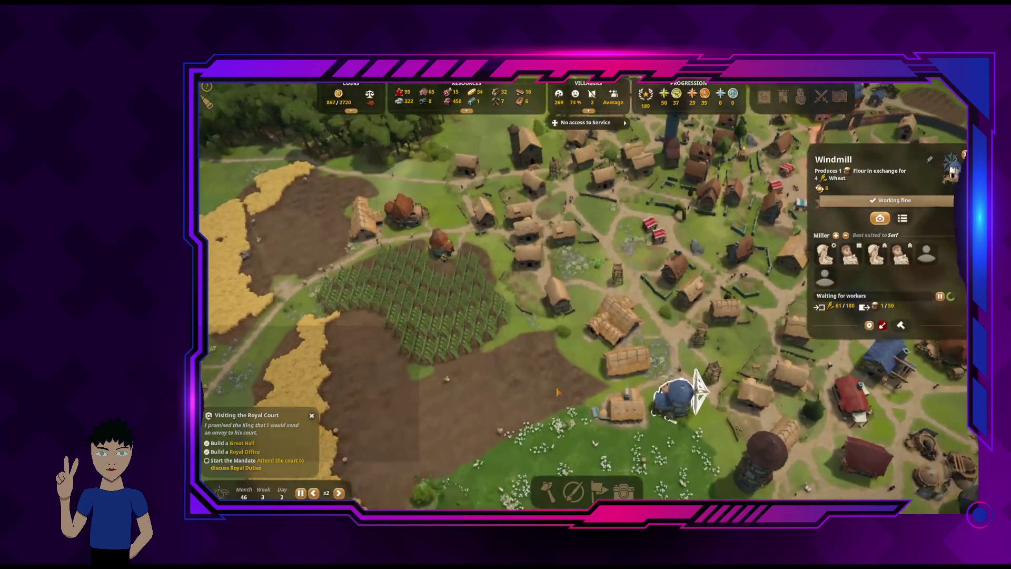
pyautogui.press('a')
pyautogui.press('d')
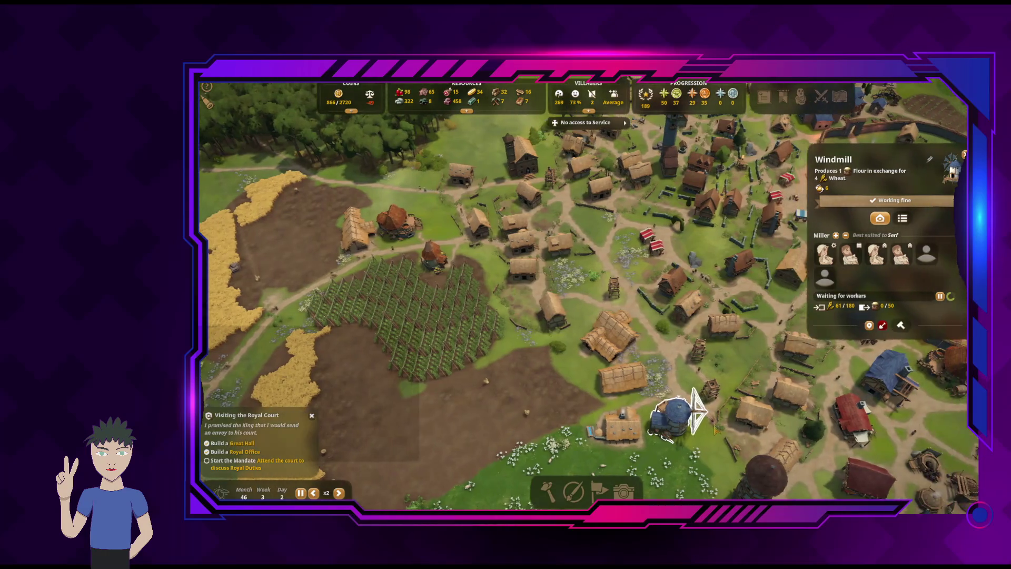
pyautogui.press('s')
pyautogui.press('d')
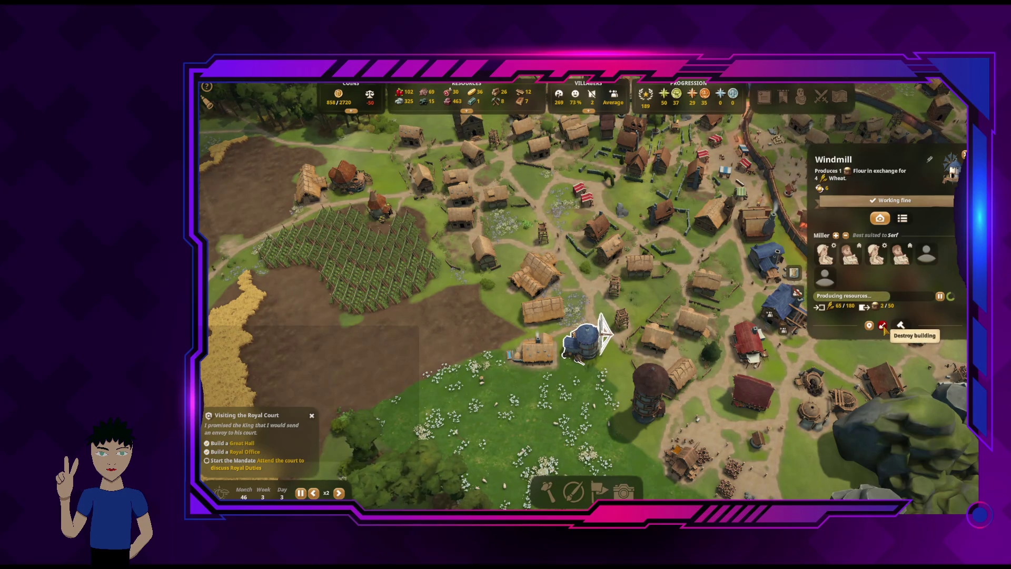
pyautogui.click(884, 328)
# Cancel the demolition and start relocating the windmill toward the forest edge
pyautogui.click(557, 330)
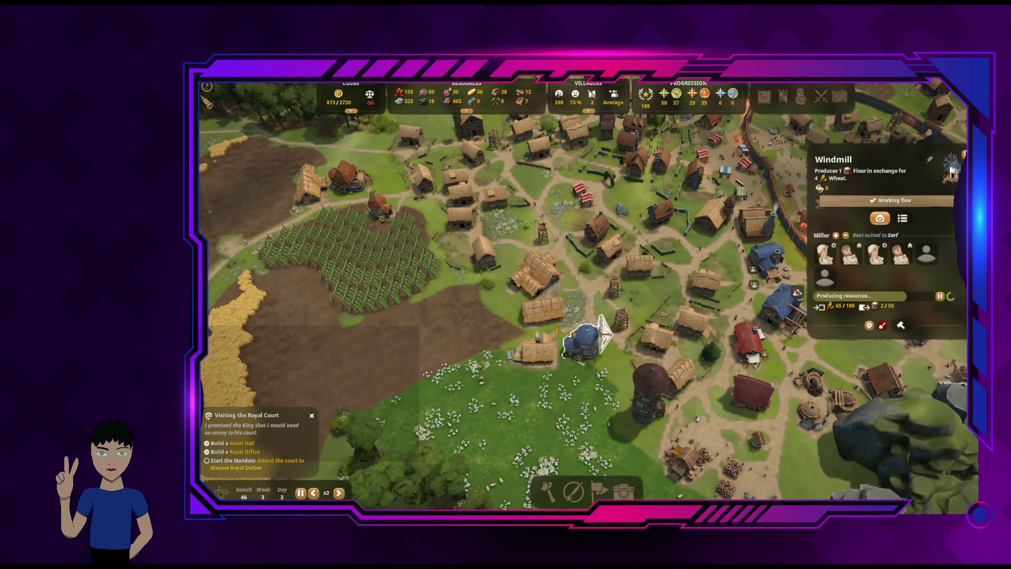
pyautogui.click(586, 324)
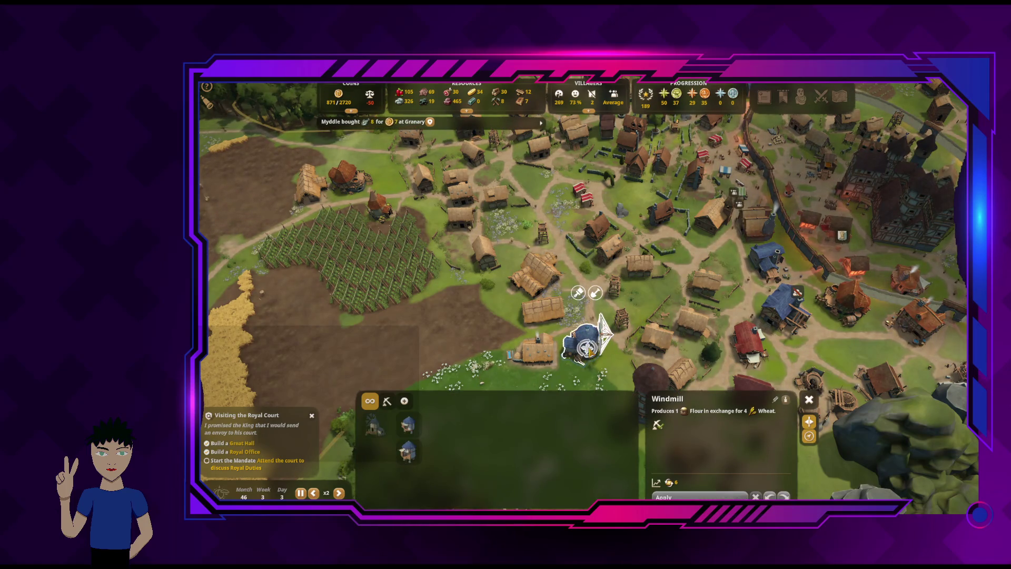
pyautogui.press('w')
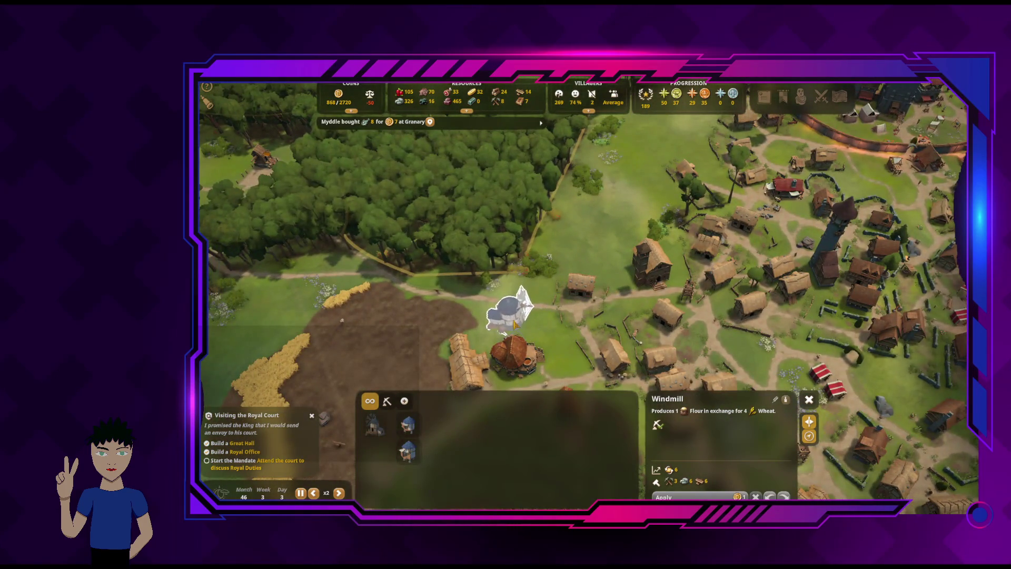
pyautogui.press('q')
pyautogui.press('q')
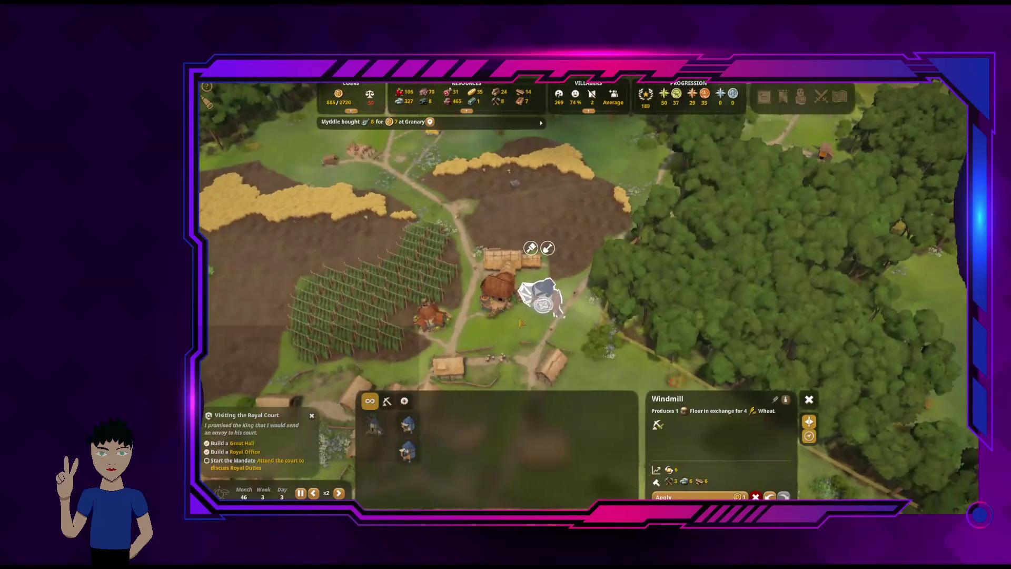
pyautogui.scroll(-2, 542, 297)
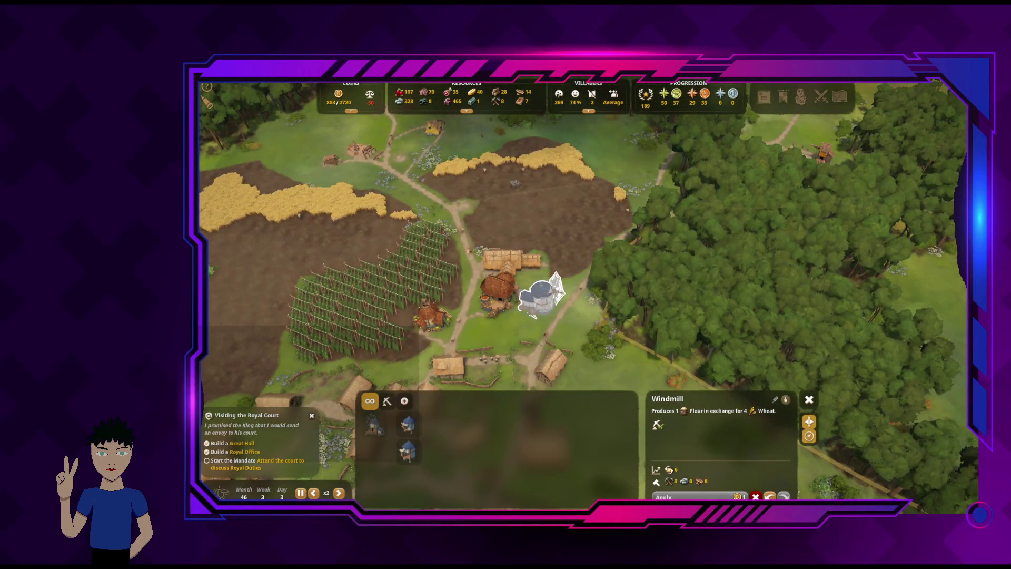
pyautogui.scroll(5, 546, 311)
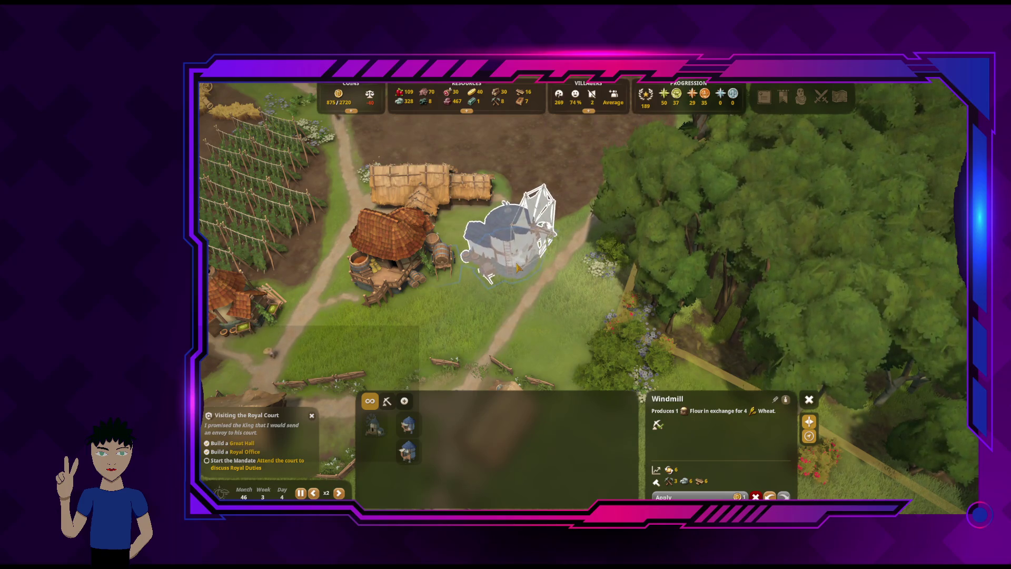
pyautogui.press('q')
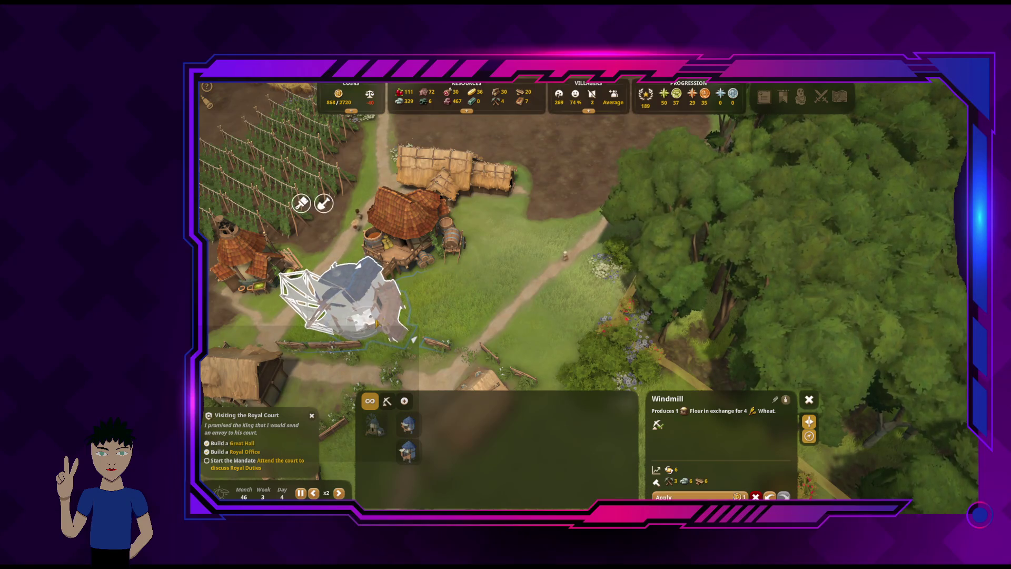
pyautogui.press('q')
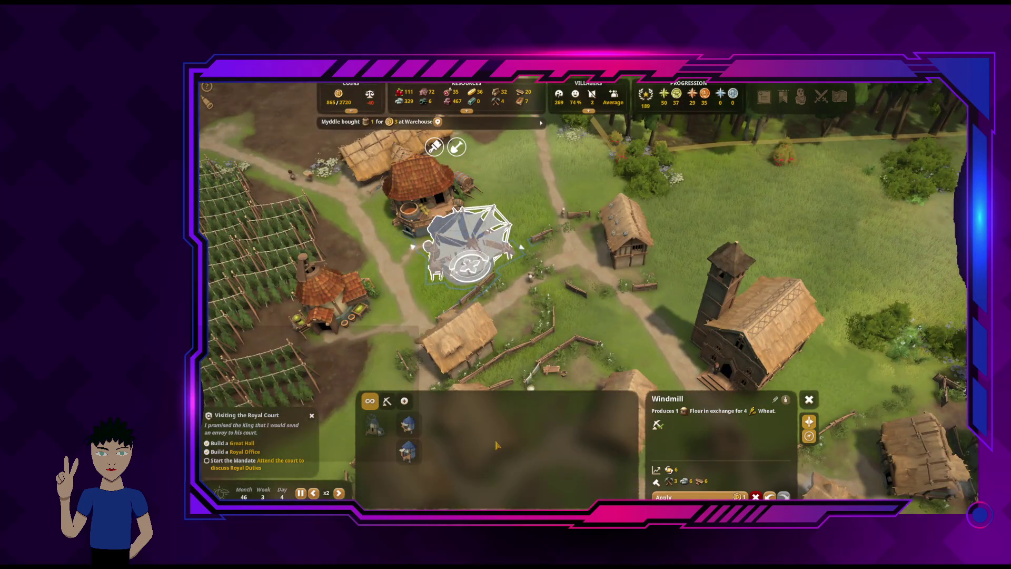
pyautogui.press('q')
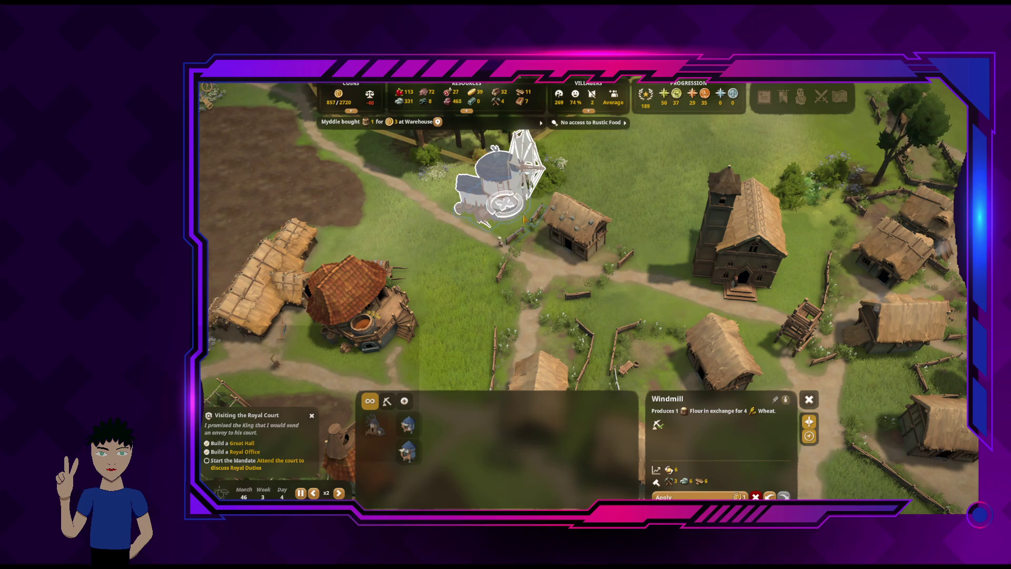
# Rotate the windmill blueprint until valid and place its construction site beside the ploughed fields
pyautogui.moveTo(521, 196); pyautogui.dragTo(524, 199)
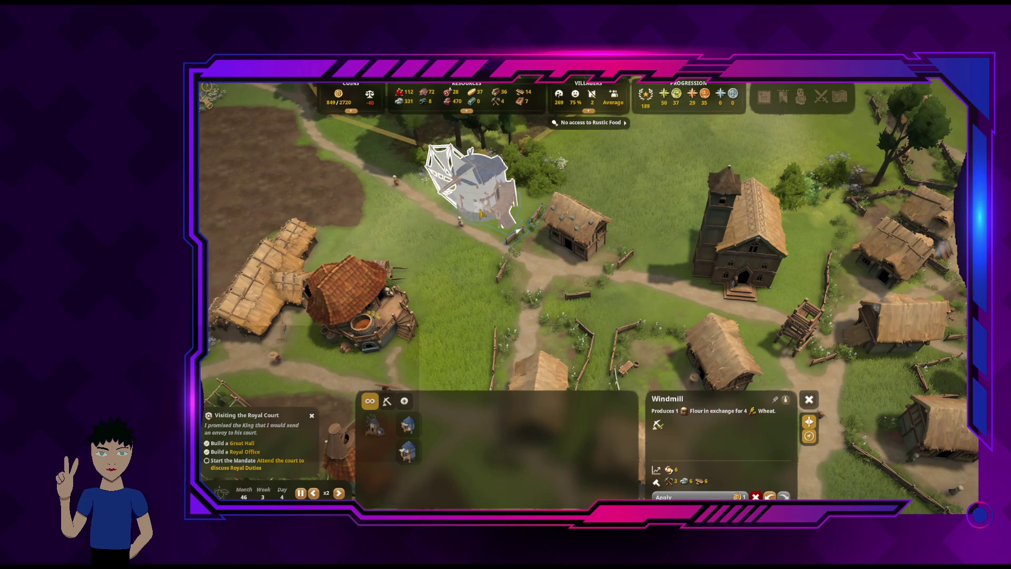
pyautogui.moveTo(480, 212); pyautogui.dragTo(480, 211)
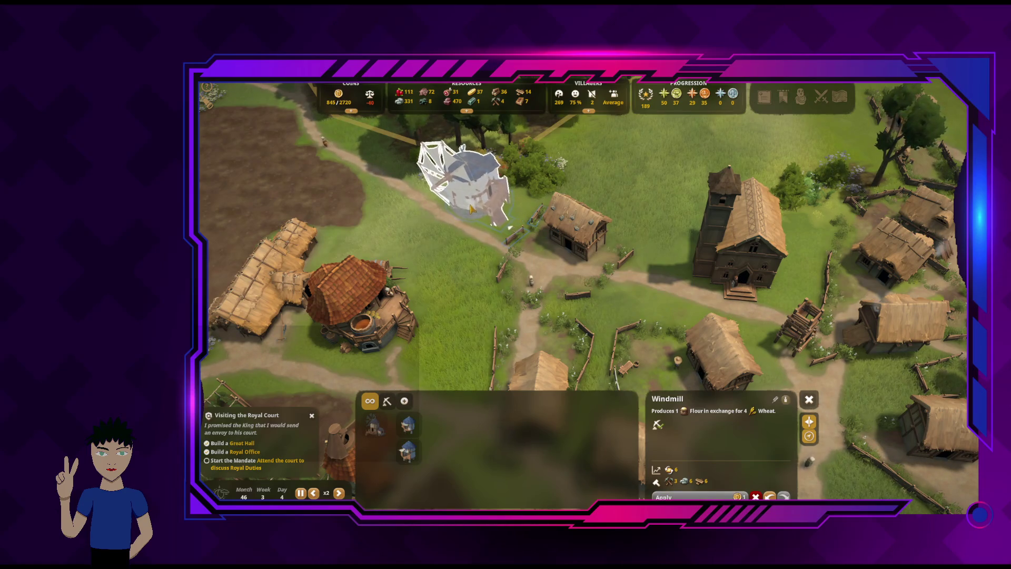
pyautogui.click(465, 206)
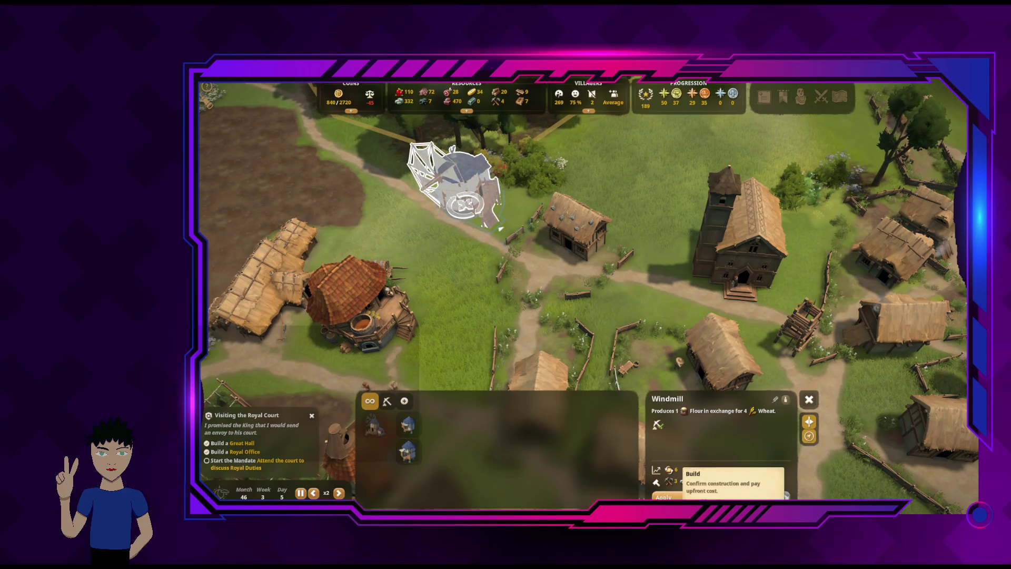
pyautogui.press('Escape')
pyautogui.scroll(3, 679, 326)
pyautogui.scroll(-5, 679, 326)
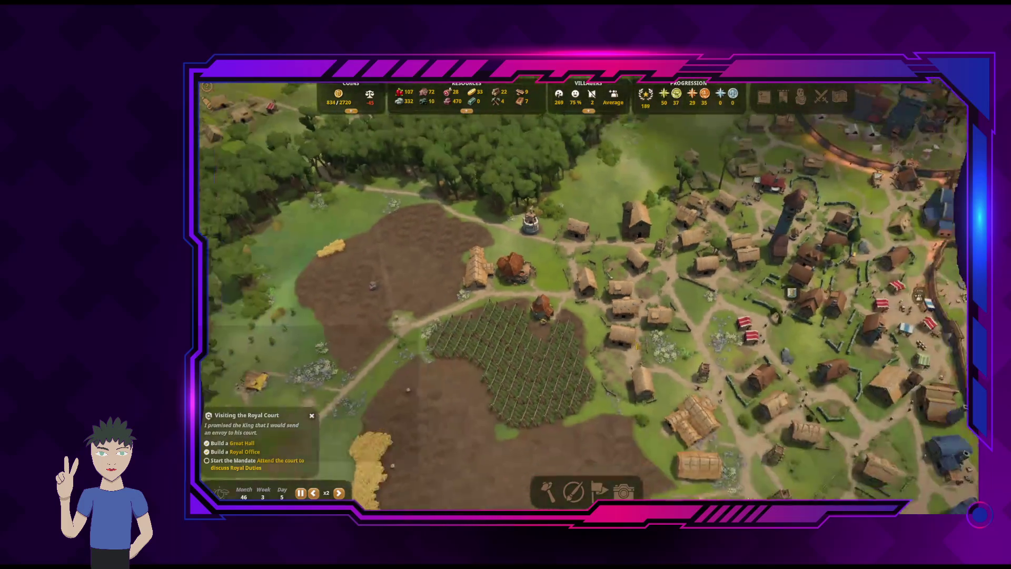
# Pan across the village and open the overview of all buildings
pyautogui.press('d')
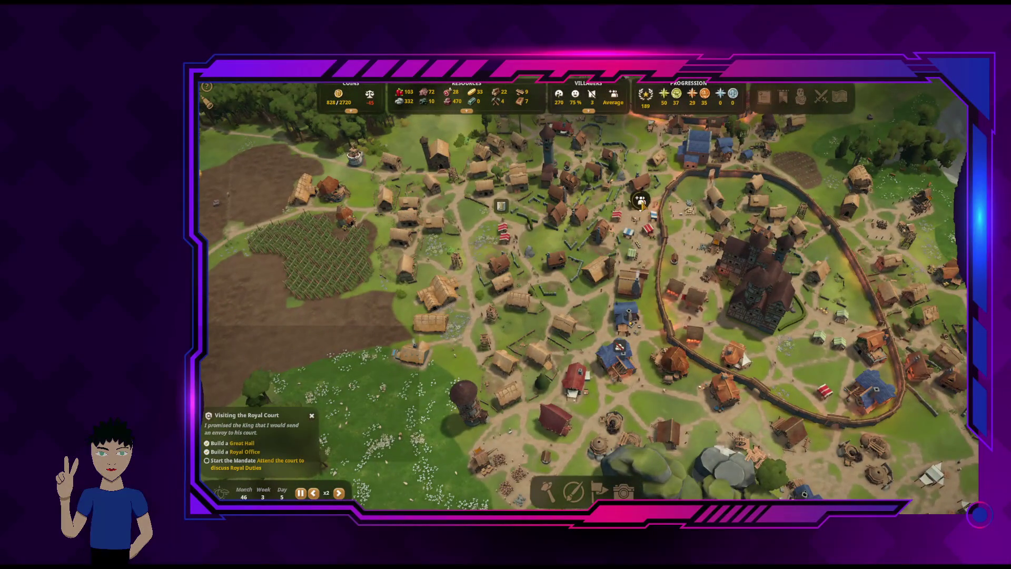
pyautogui.press('d')
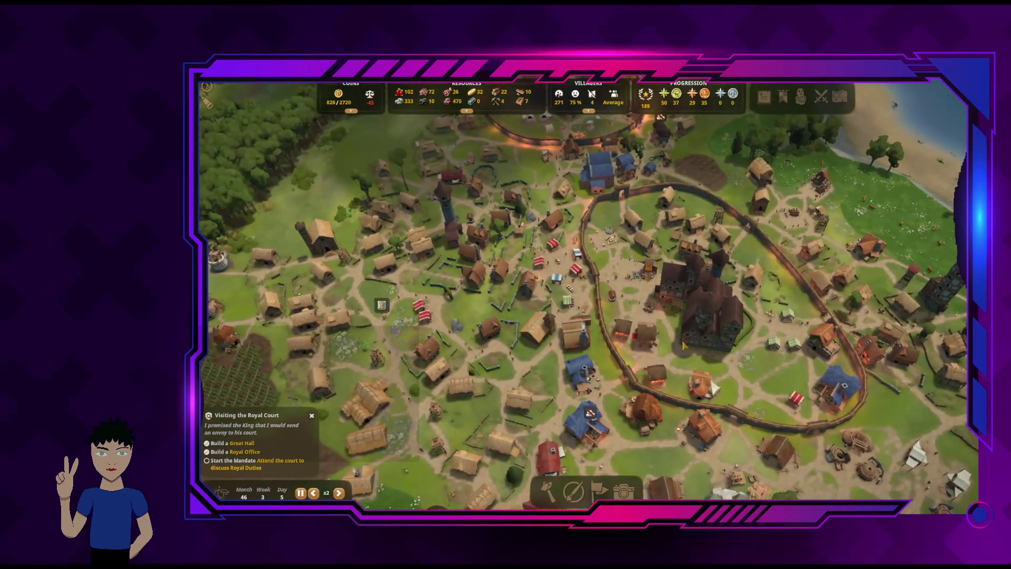
pyautogui.press('s')
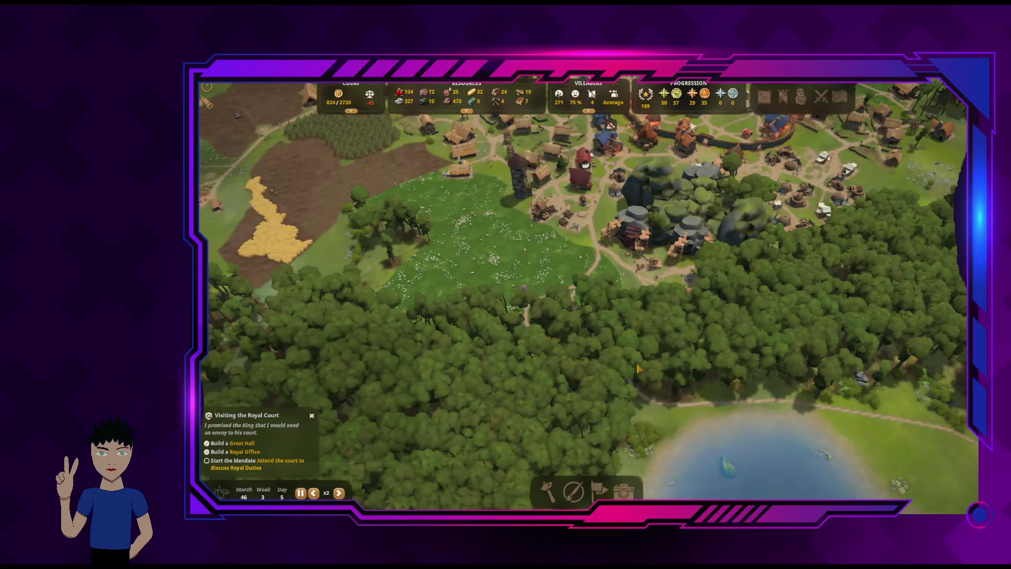
pyautogui.press('w')
pyautogui.click(763, 96)
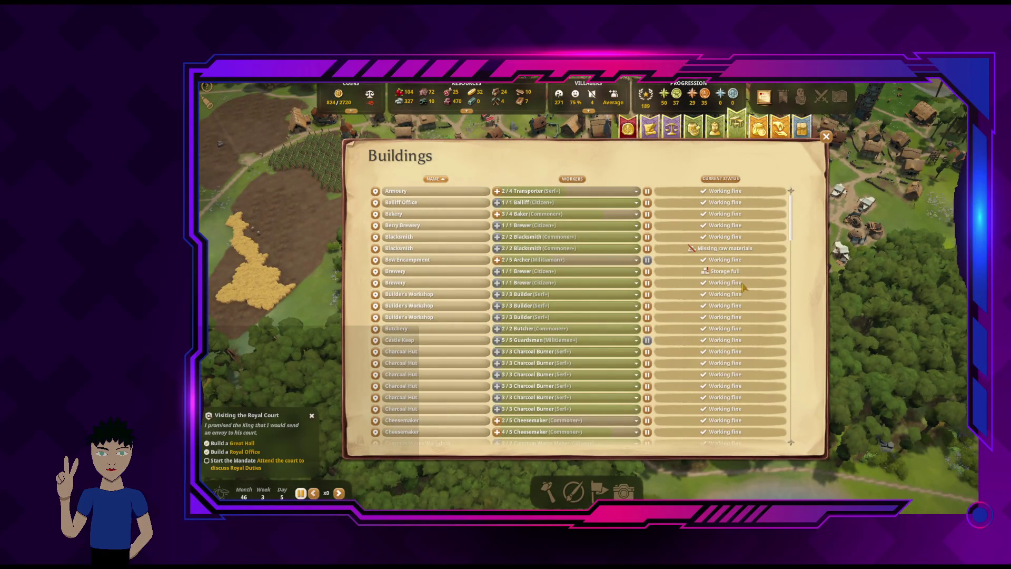
# Staff the unassigned Lumber Camp with 3/3 woodcutters and close the buildings overview
pyautogui.moveTo(790, 218)
pyautogui.mouseDown()
pyautogui.moveTo(795, 299)
pyautogui.moveTo(787, 217)
pyautogui.moveTo(810, 337)
pyautogui.mouseUp()
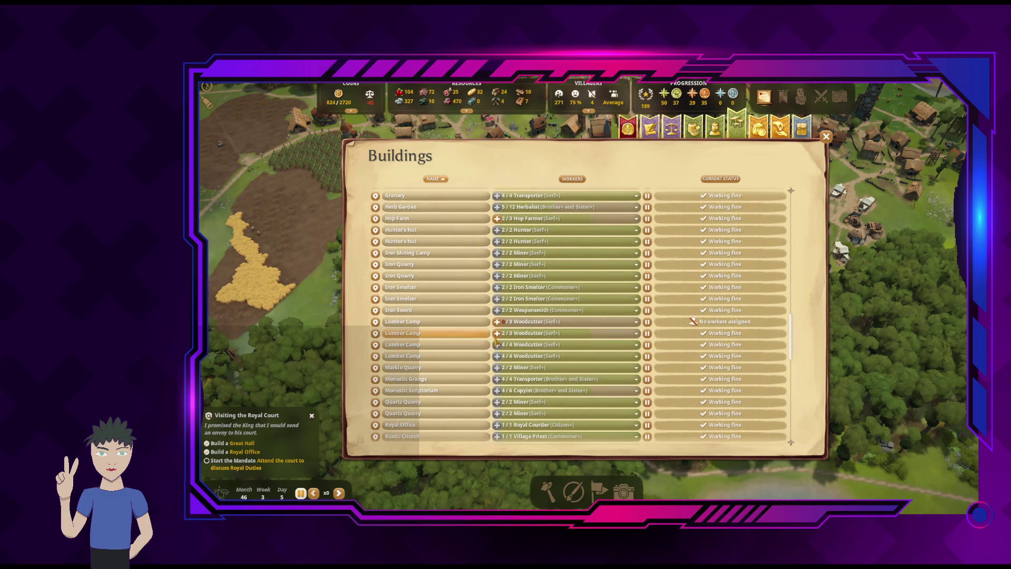
pyautogui.click(497, 322)
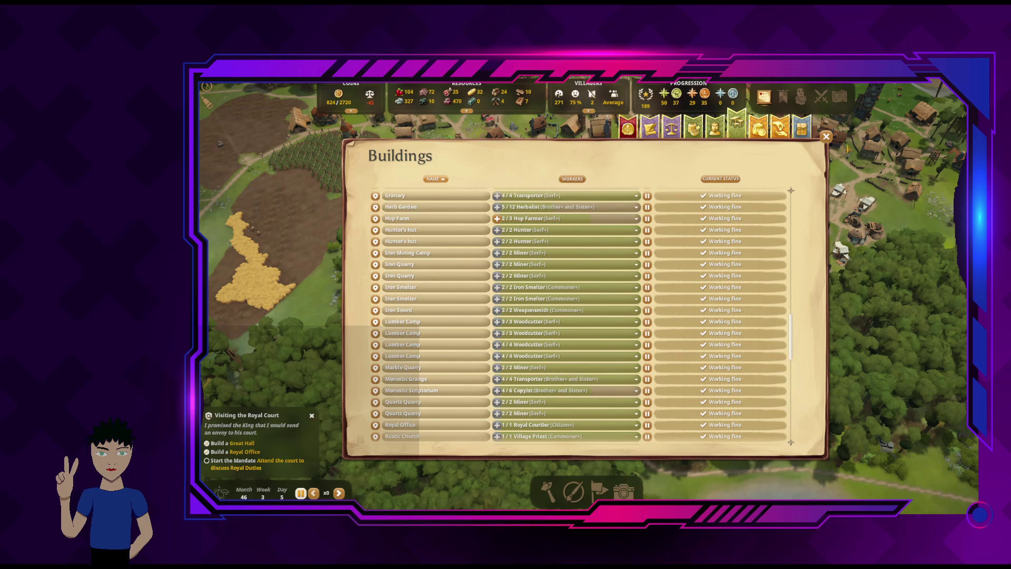
pyautogui.click(825, 137)
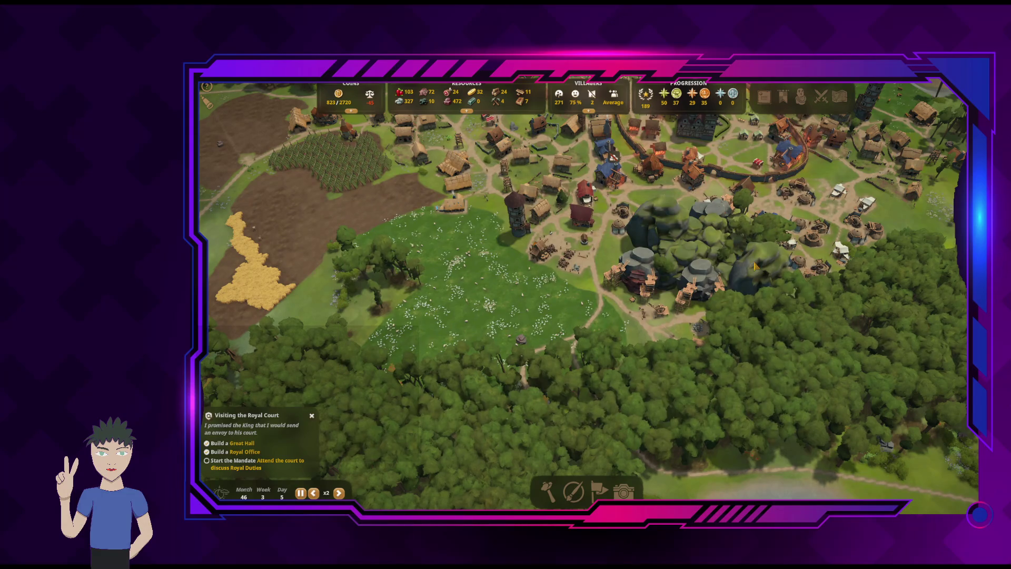
# Check the windmill construction site's details near the forest and fields
pyautogui.press('w')
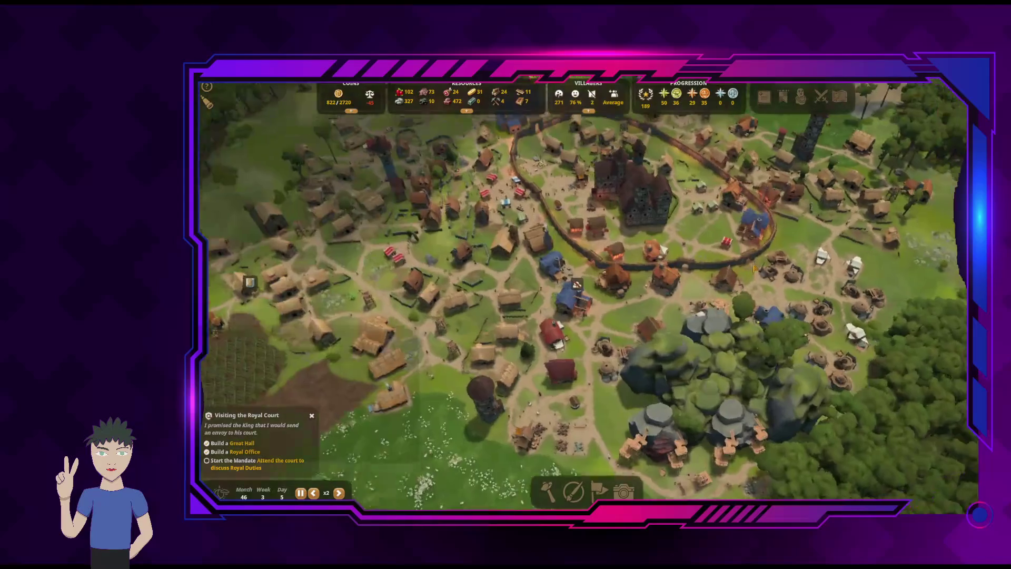
pyautogui.press('a')
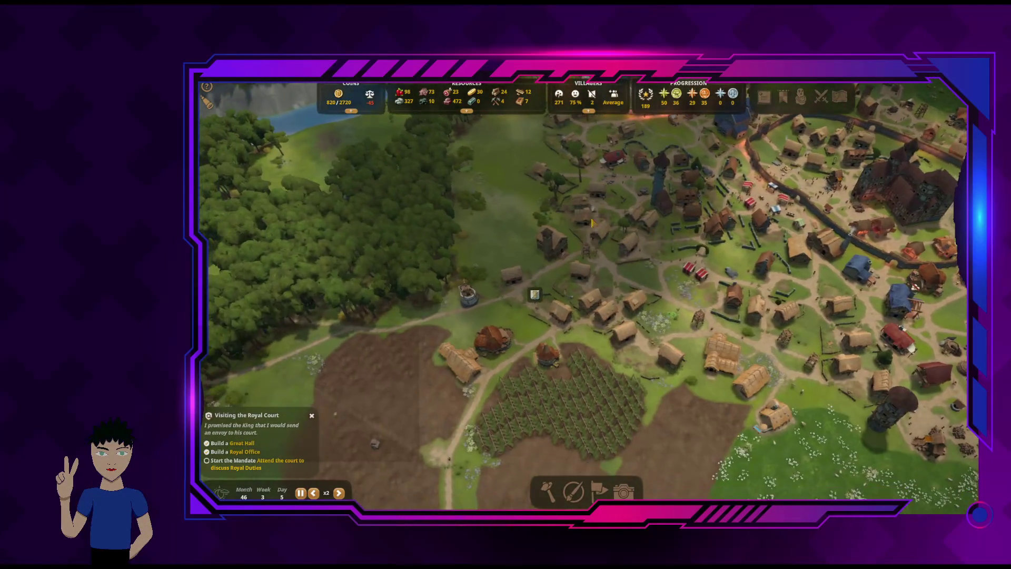
pyautogui.click(466, 291)
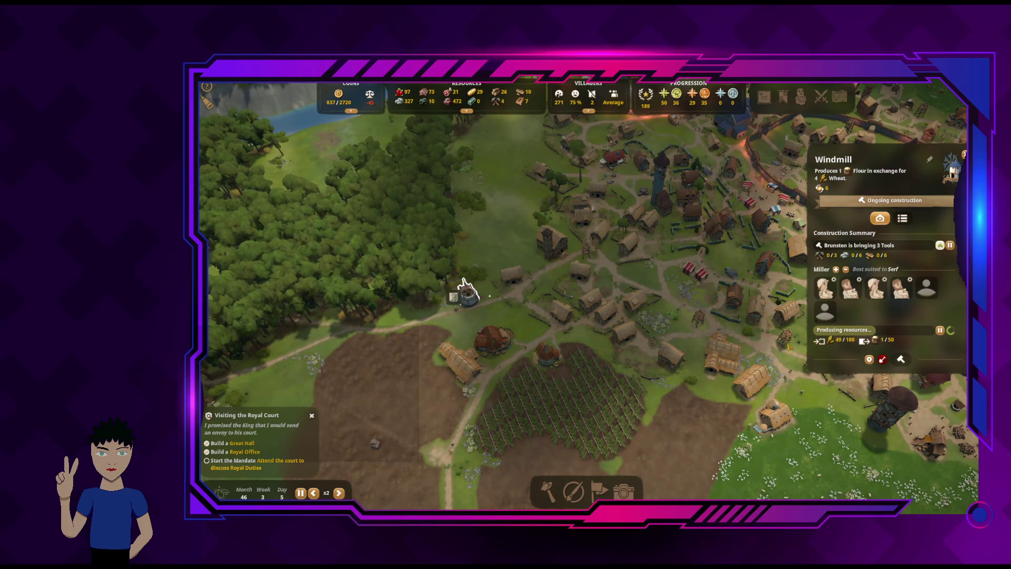
pyautogui.press('w')
pyautogui.press('s')
pyautogui.press('a')
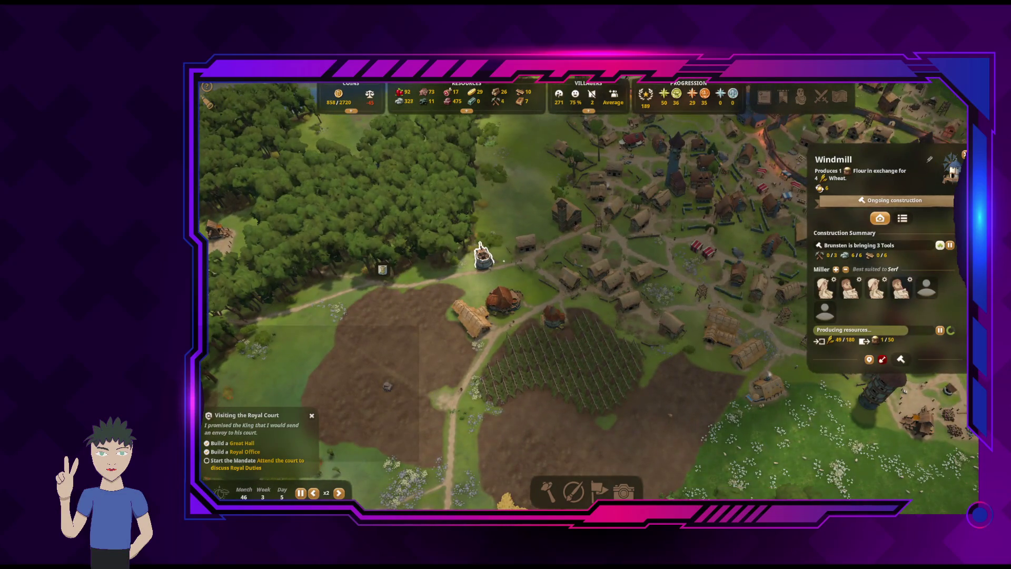
pyautogui.press('Escape')
# Open the Blacksmith's details, showing missing raw materials with iron 0/10 and tools 0/50
pyautogui.press('d')
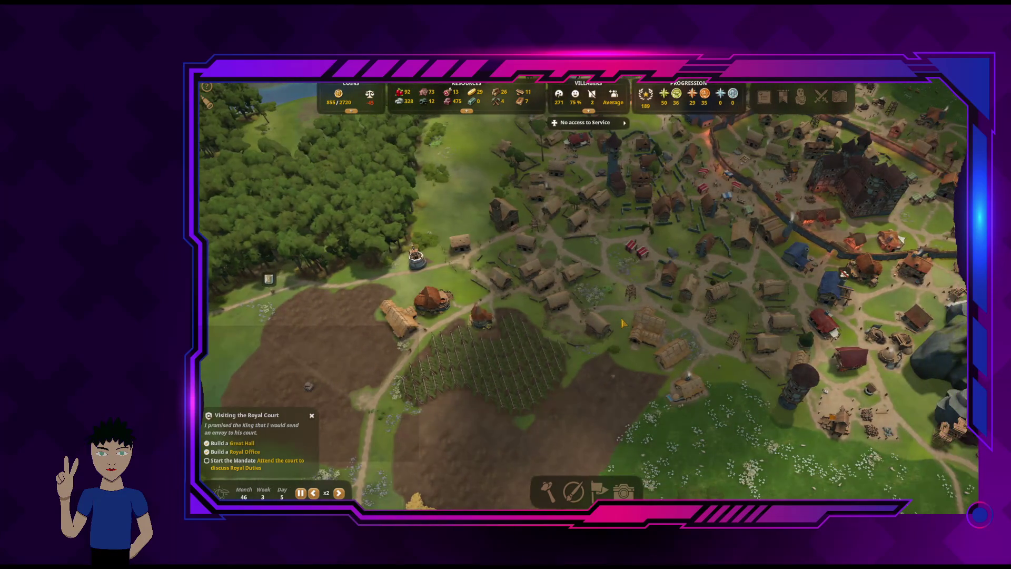
pyautogui.press('d')
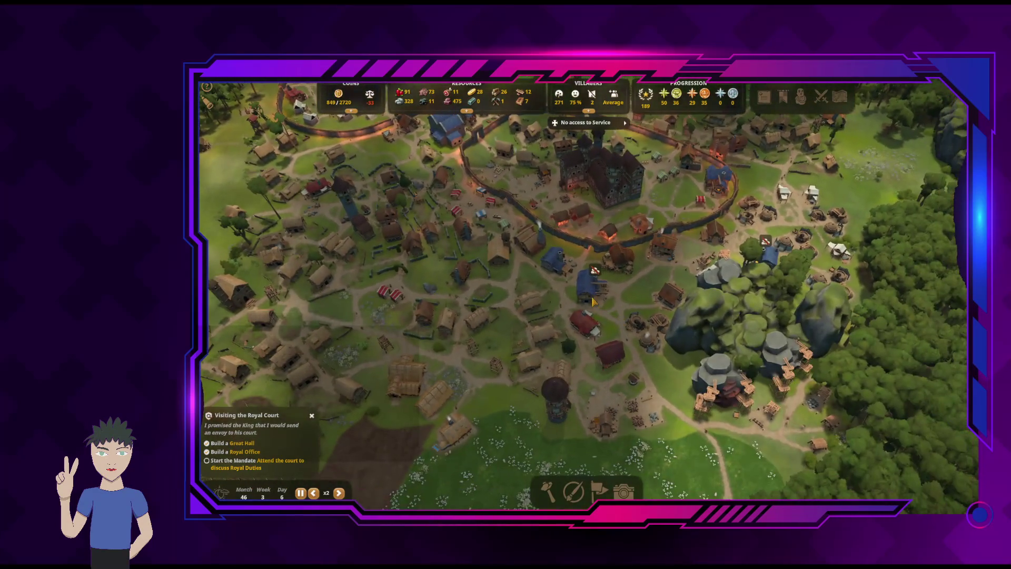
pyautogui.click(611, 297)
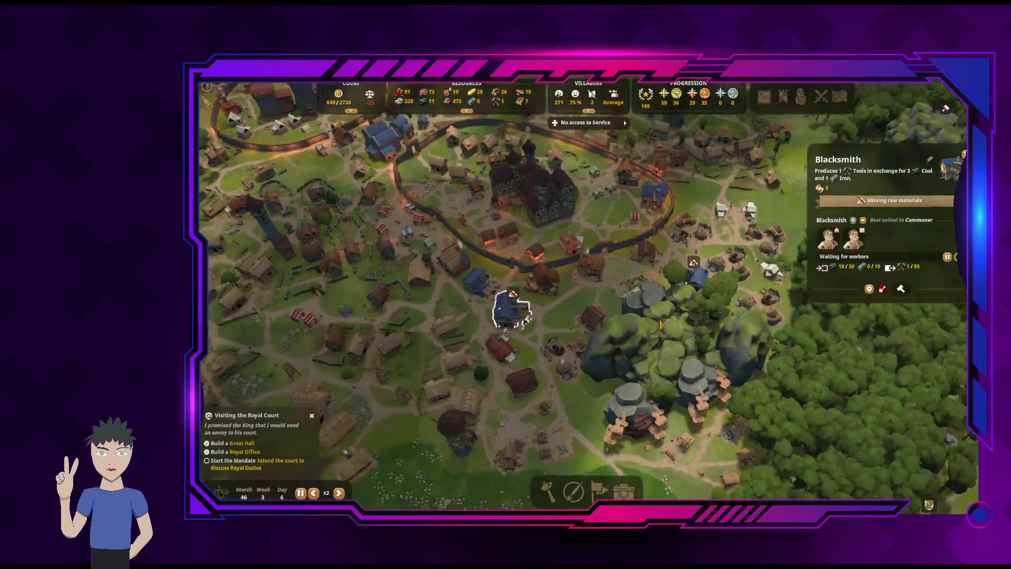
pyautogui.press('a')
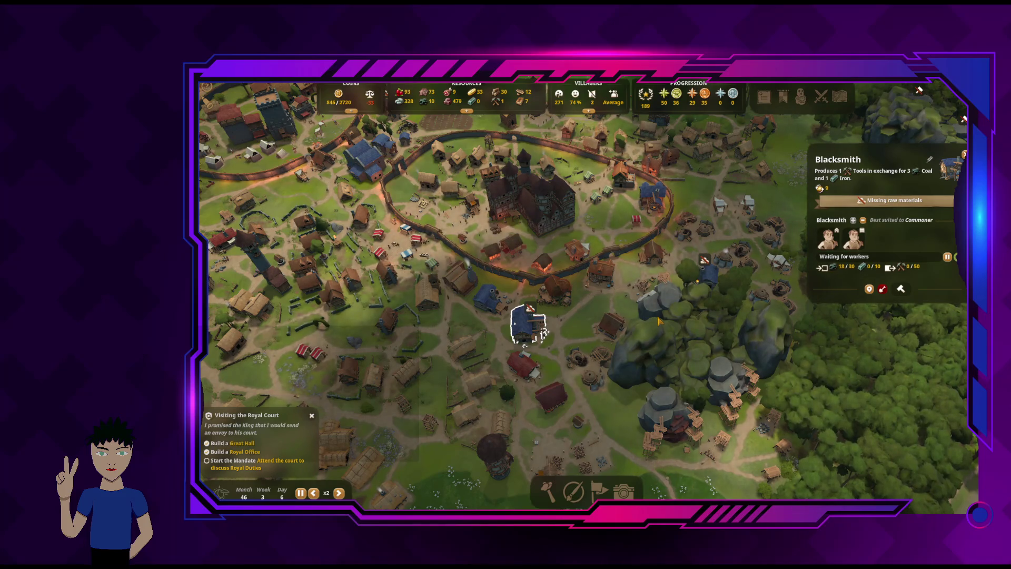
# Through Mandates, promote both Blacksmith serfs to Commoner for 20 coins each and conclude promotions
pyautogui.click(800, 97)
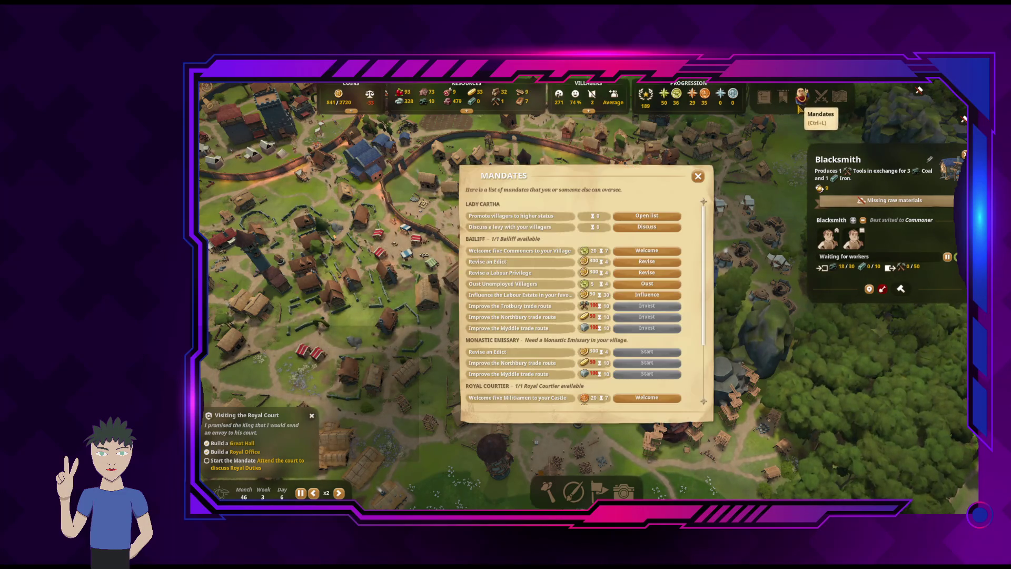
pyautogui.click(647, 216)
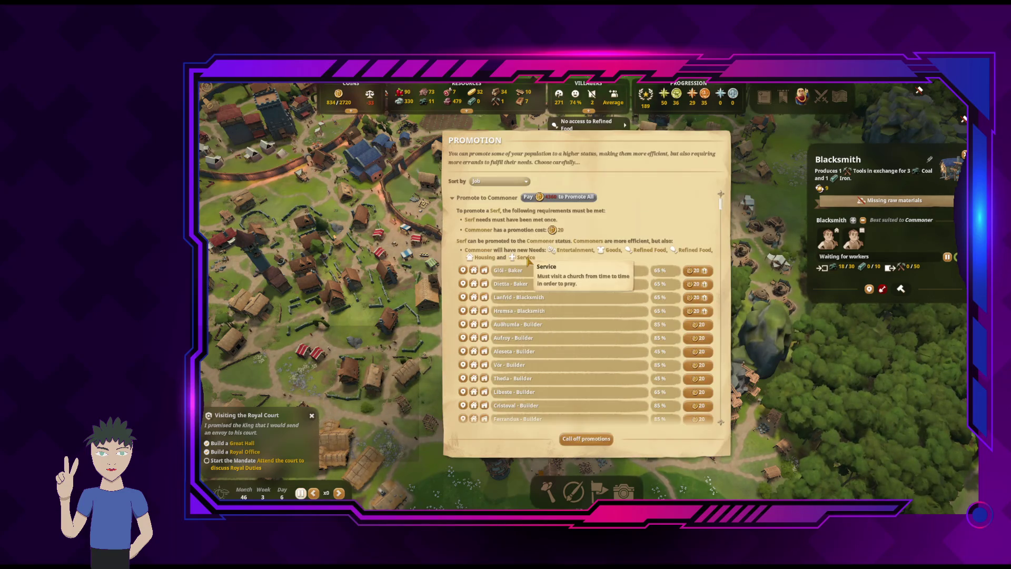
pyautogui.scroll(-5, 626, 299)
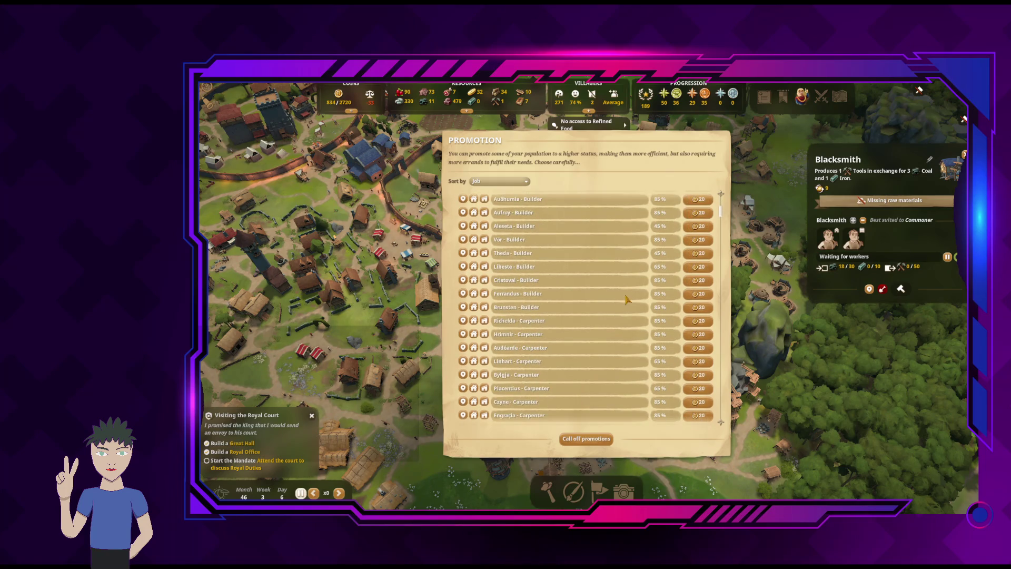
pyautogui.scroll(-5, 641, 307)
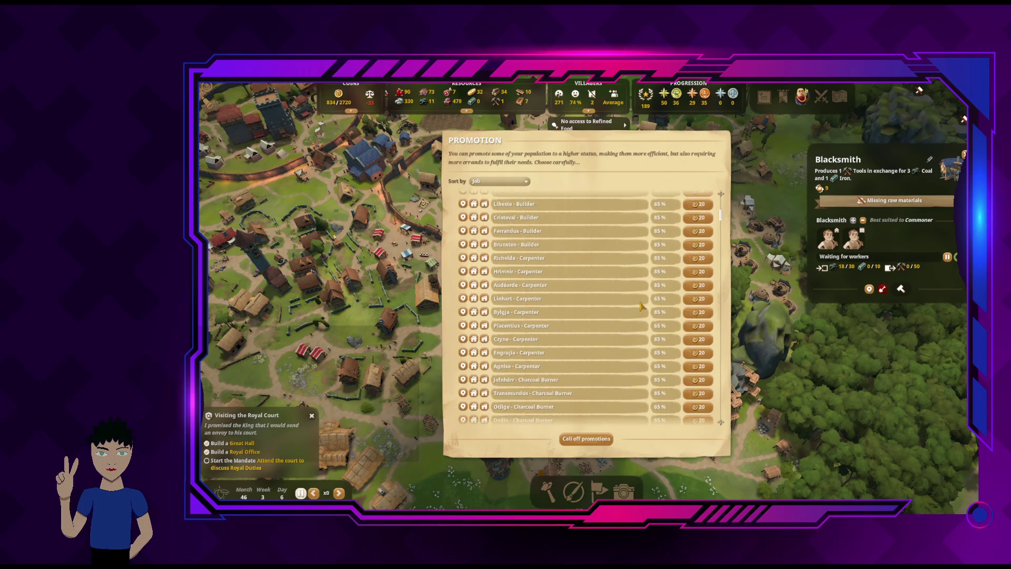
pyautogui.scroll(-4, 641, 306)
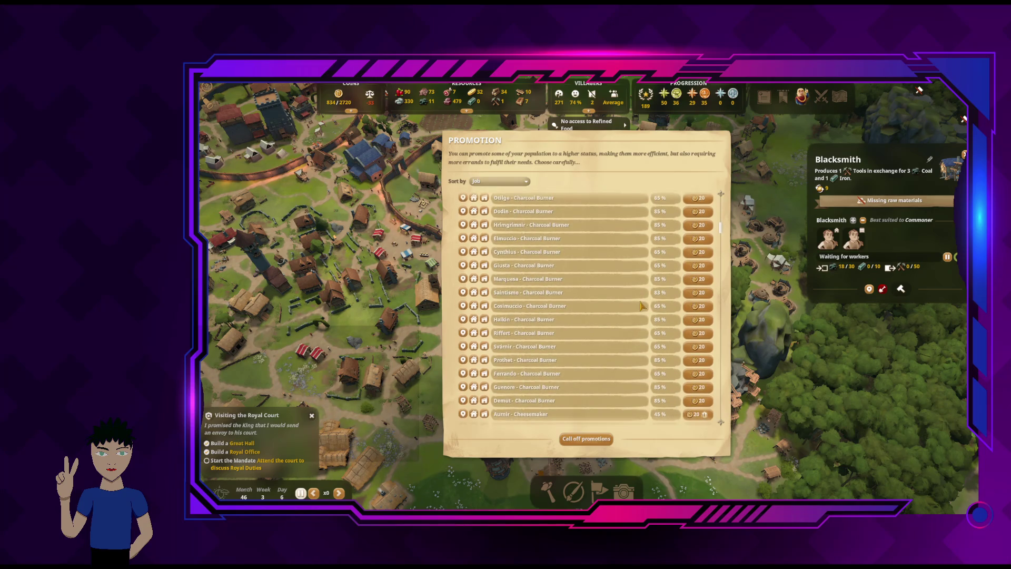
pyautogui.scroll(-4, 656, 300)
pyautogui.scroll(-4, 723, 240)
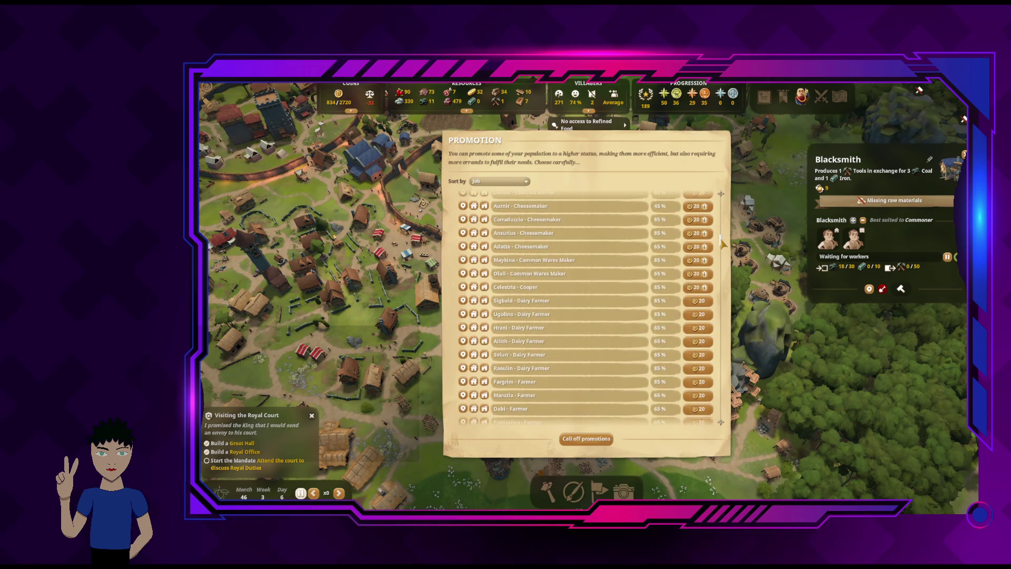
pyautogui.moveTo(722, 247)
pyautogui.mouseDown()
pyautogui.moveTo(722, 289)
pyautogui.moveTo(727, 201)
pyautogui.mouseUp()
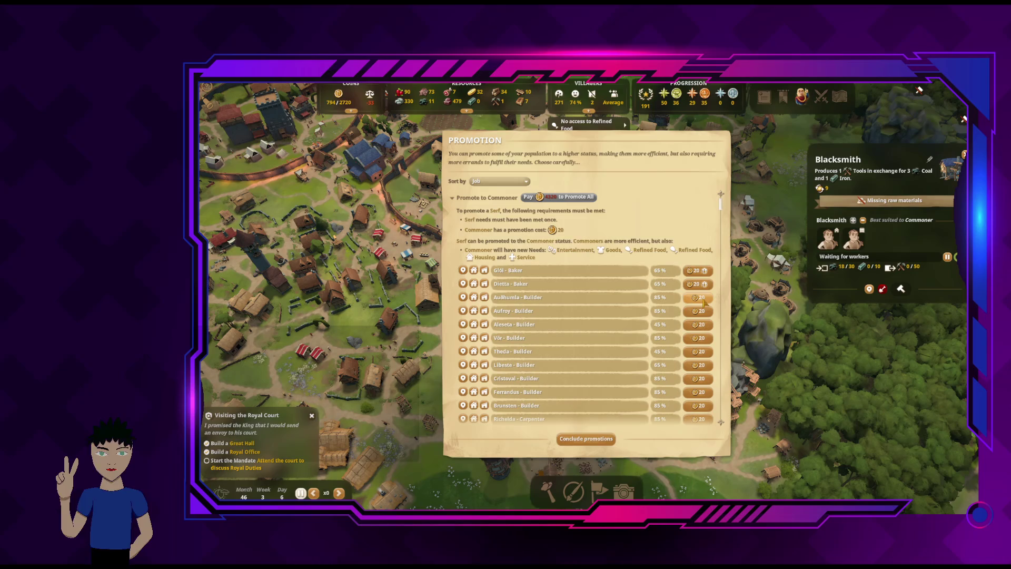
pyautogui.click(605, 445)
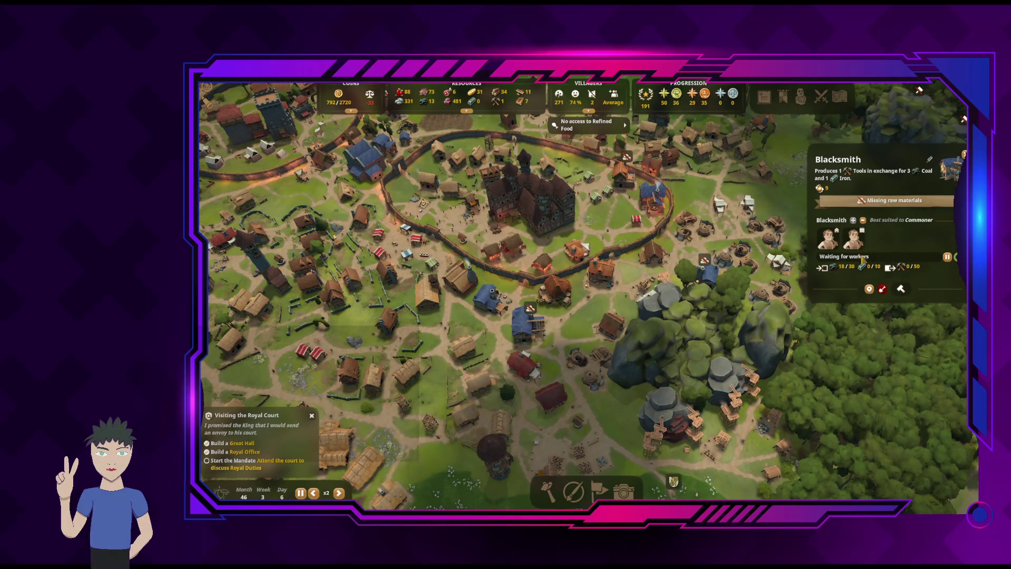
# Close the Blacksmith details and inspect the tavern's Public Lounge
pyautogui.press('Escape')
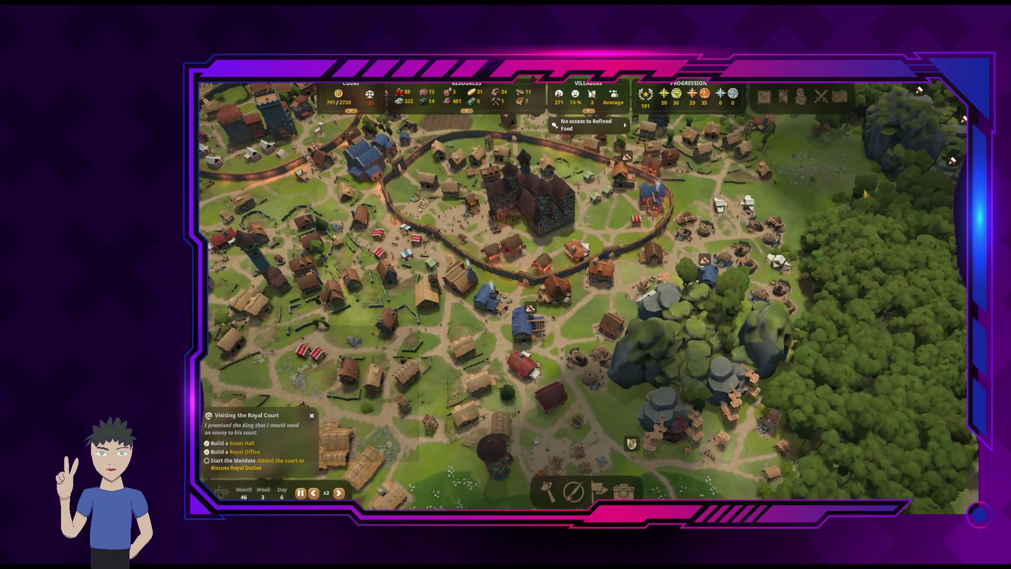
pyautogui.press('e')
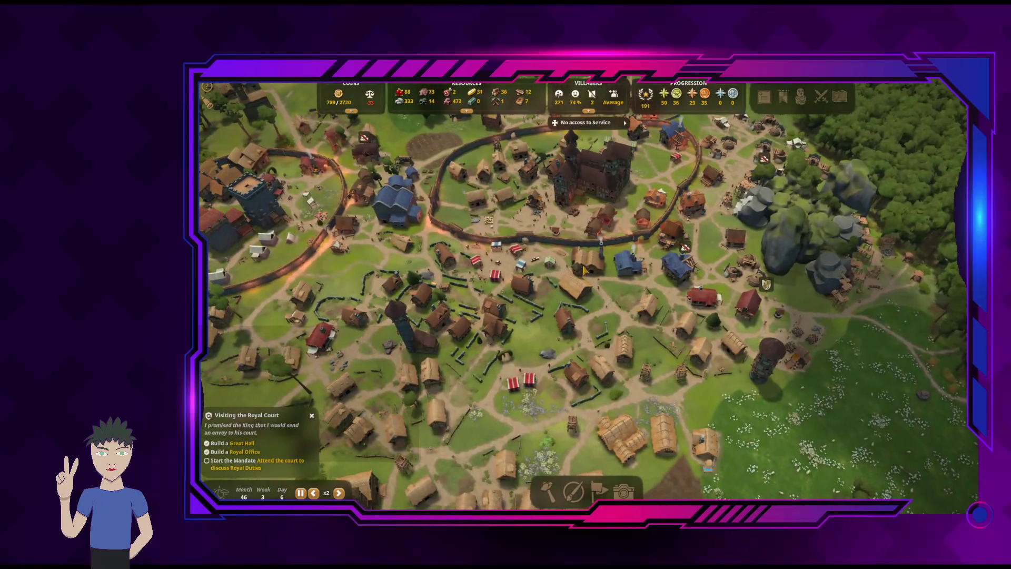
pyautogui.click(586, 260)
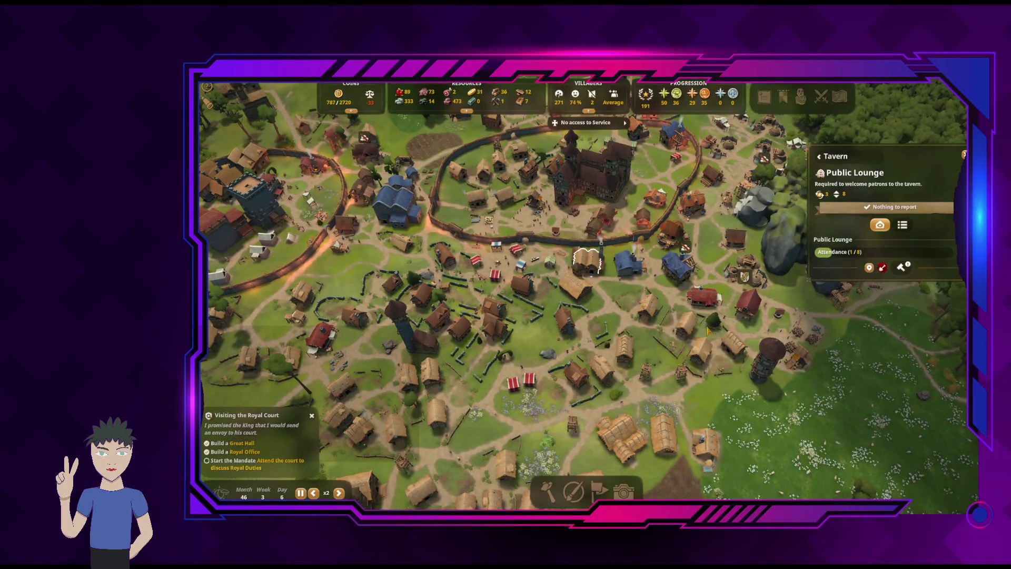
# Pan west toward the coastline and inspect the builder's workshop
pyautogui.press('d')
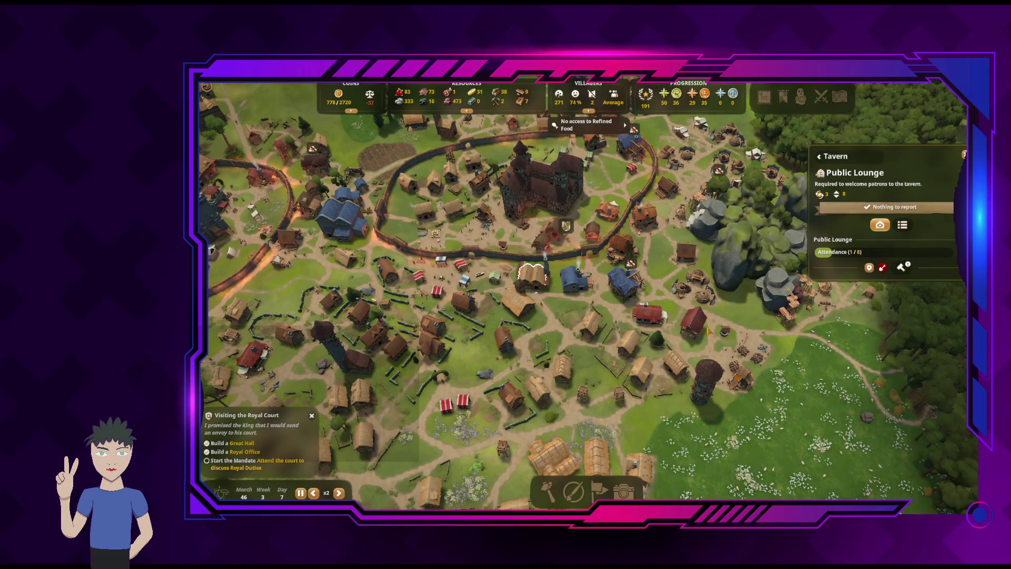
pyautogui.press('e')
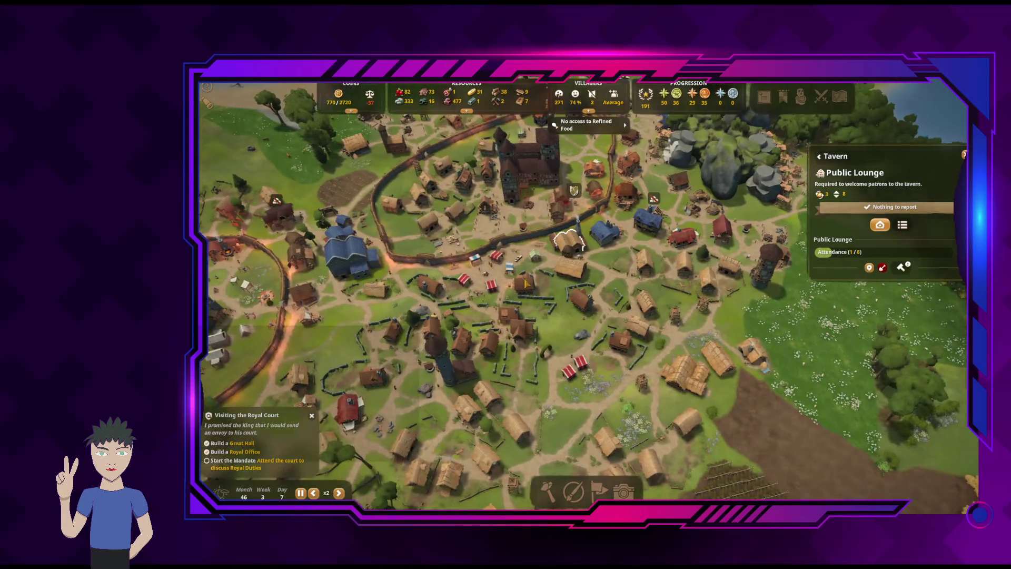
pyautogui.press('a')
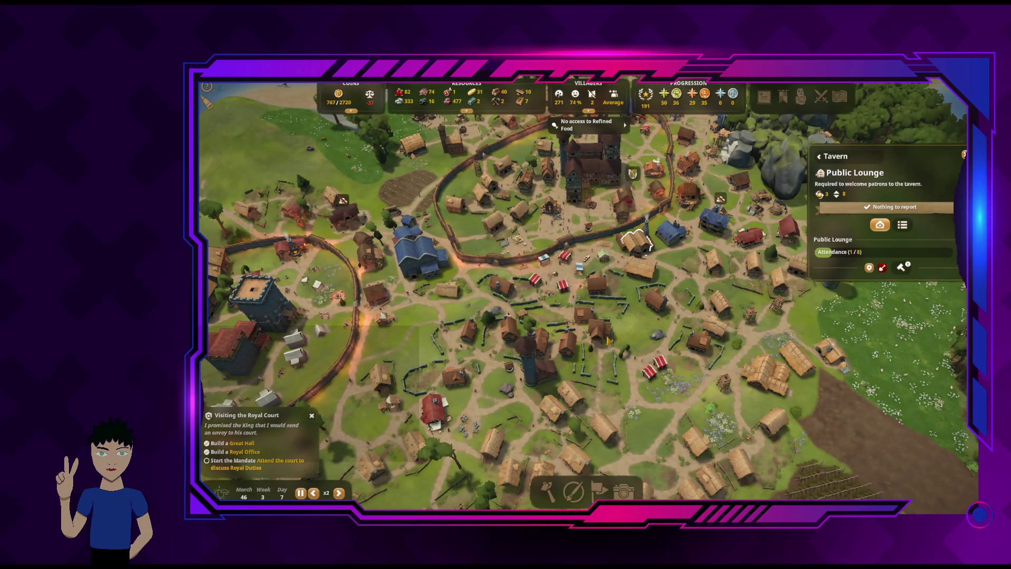
pyautogui.press('a')
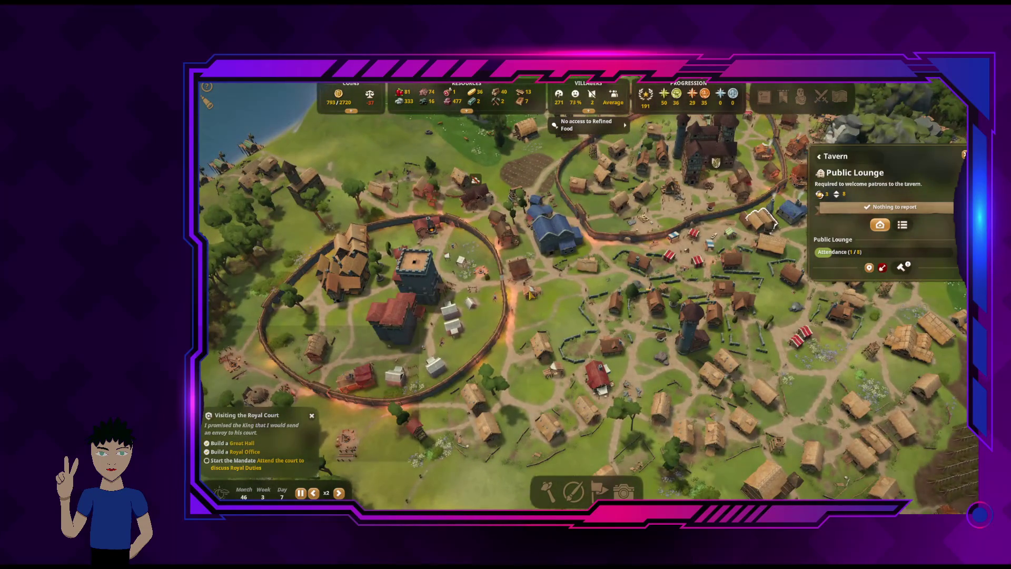
pyautogui.click(530, 293)
pyautogui.scroll(3, 579, 316)
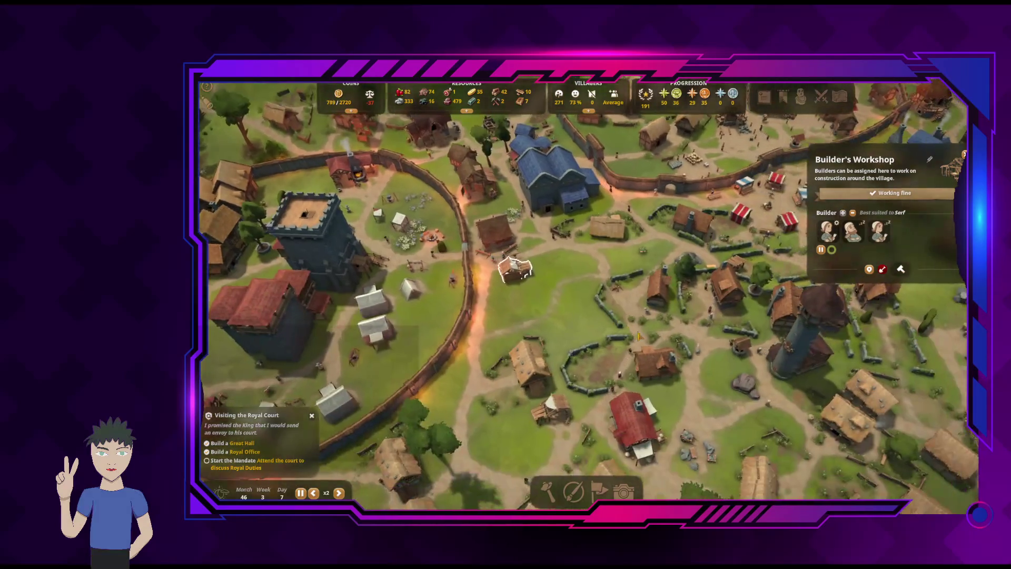
pyautogui.scroll(-3, 638, 336)
pyautogui.press('Escape')
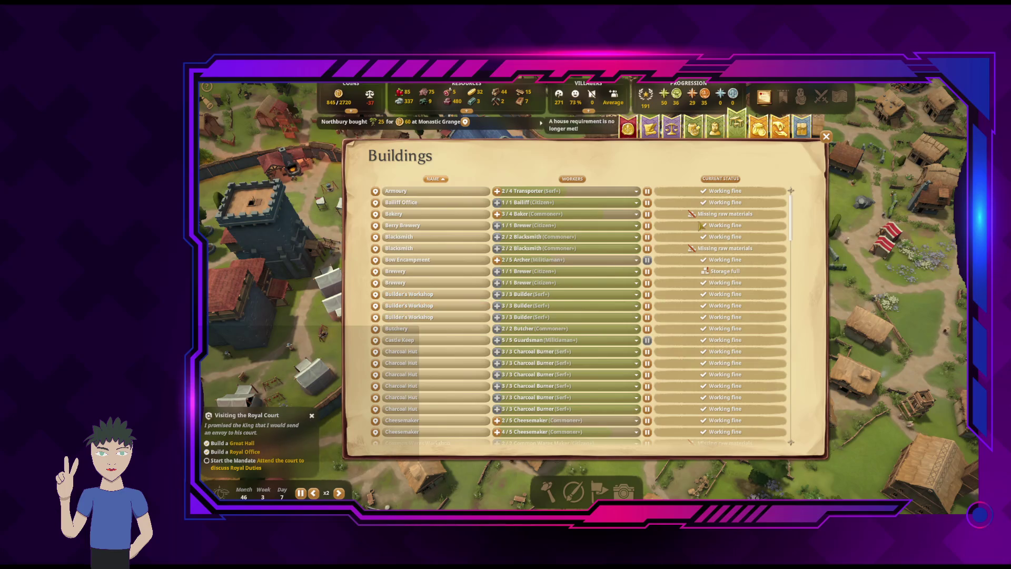
# Close the buildings overview and rotate the view around the windmill and crop fields
pyautogui.click(826, 137)
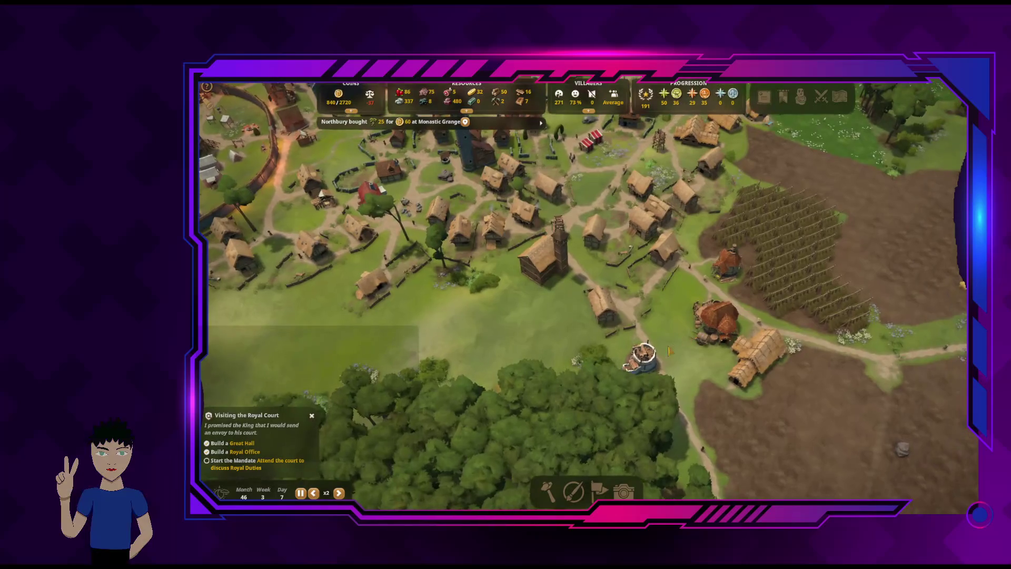
pyautogui.press('q')
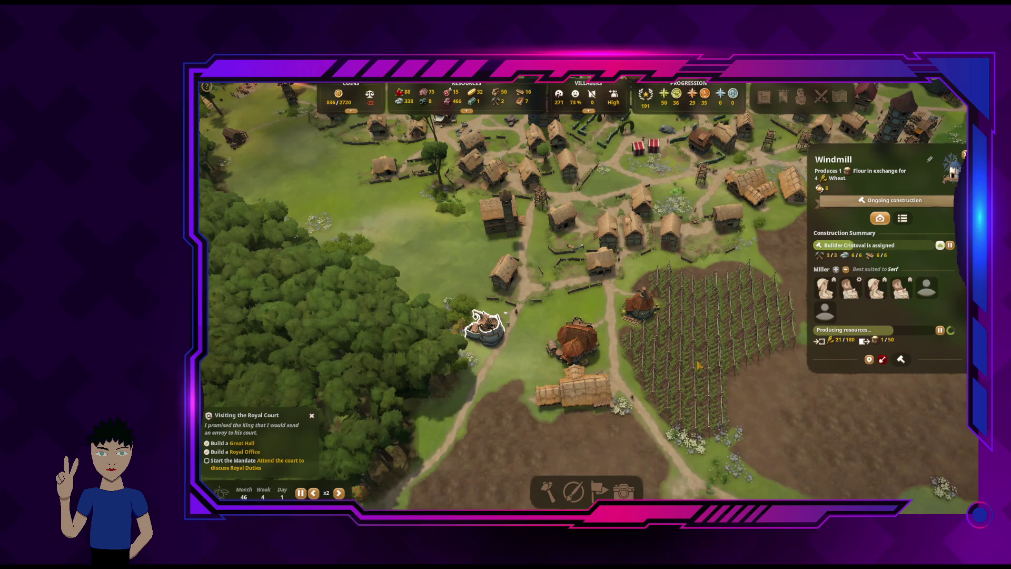
pyautogui.press('q')
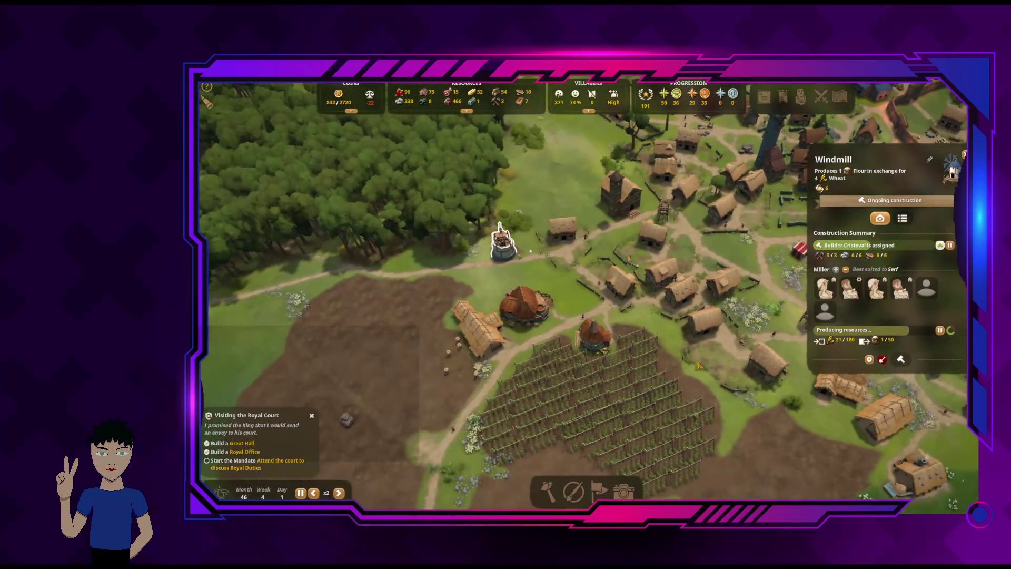
pyautogui.press('q')
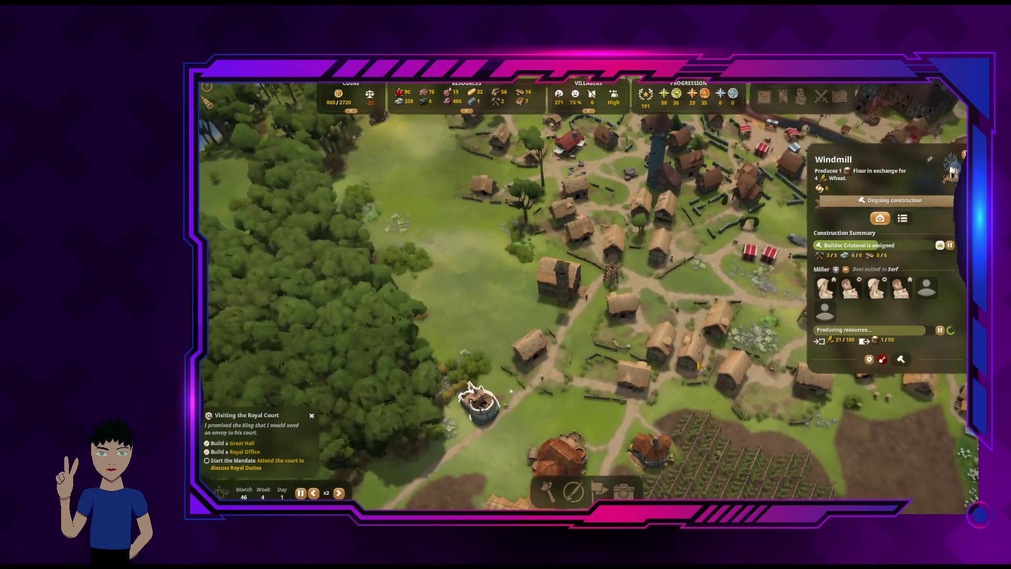
# Pick Wheat Farm from the Food Production build list and expand the full resource stocks
pyautogui.click(548, 491)
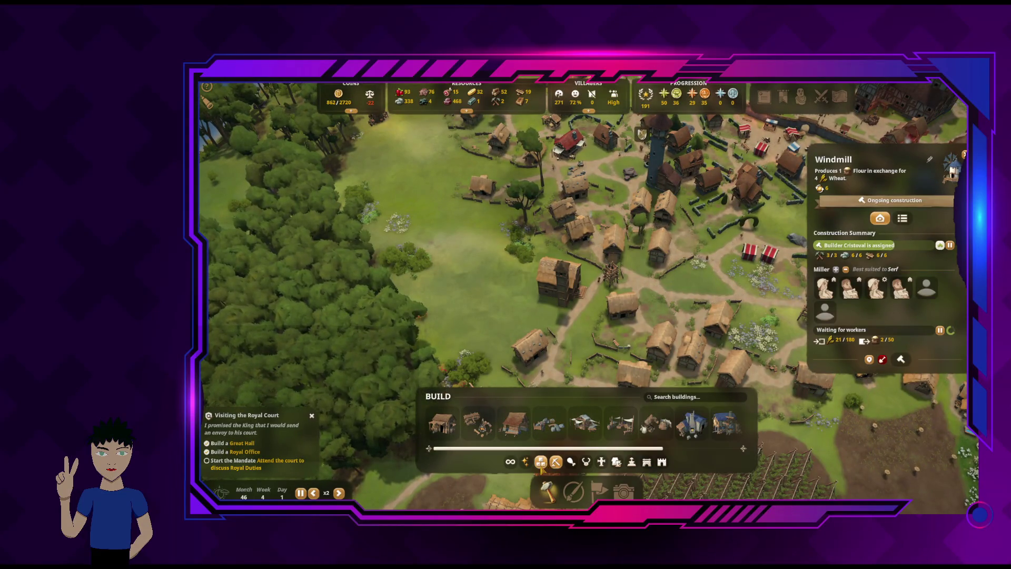
pyautogui.click(570, 462)
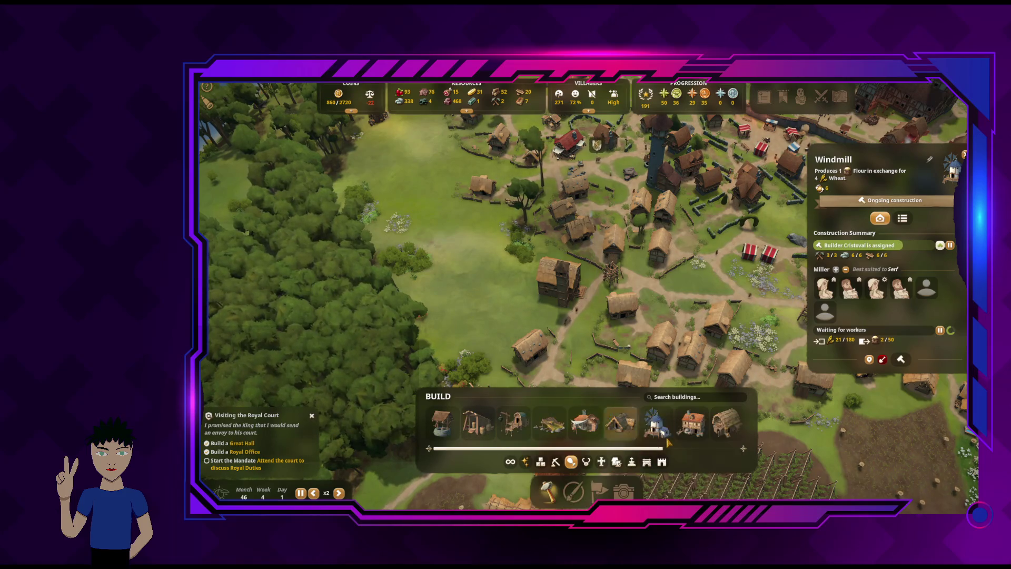
pyautogui.click(628, 430)
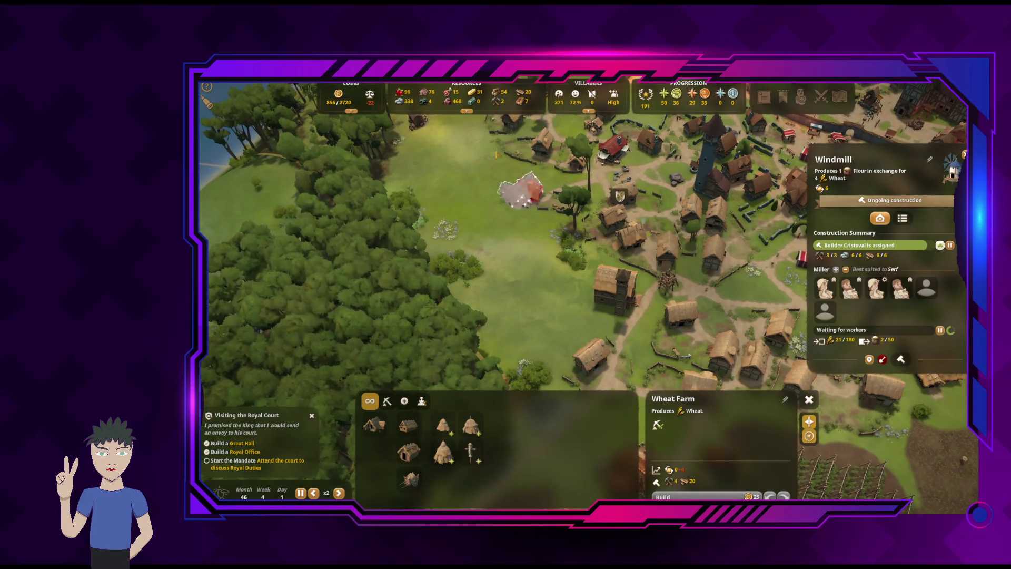
pyautogui.click(466, 110)
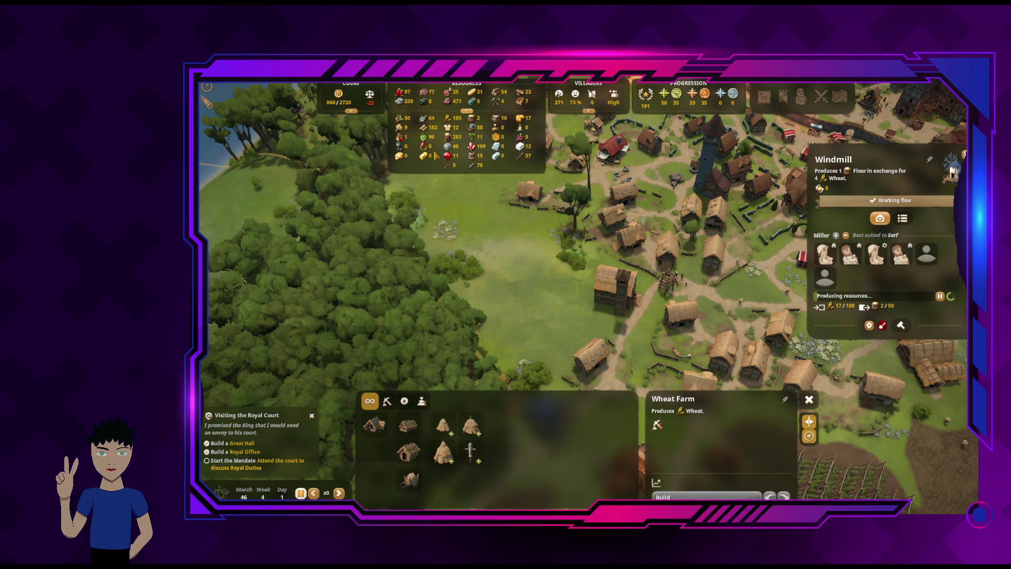
# Read individual stock levels such as wax and meat in the expanded resources bar, then close it
pyautogui.moveTo(427, 159)
pyautogui.moveTo(467, 132)
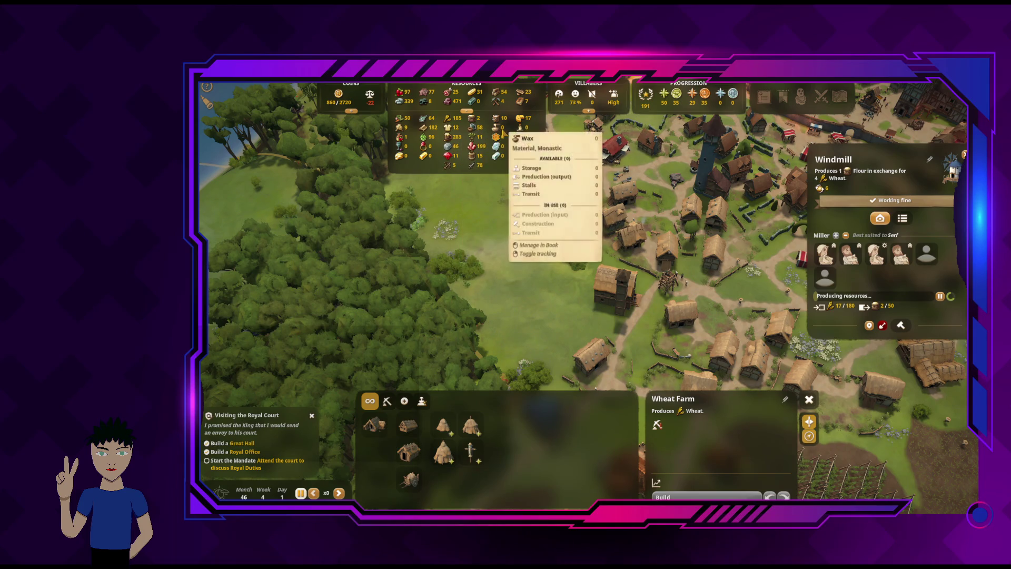
pyautogui.moveTo(523, 136)
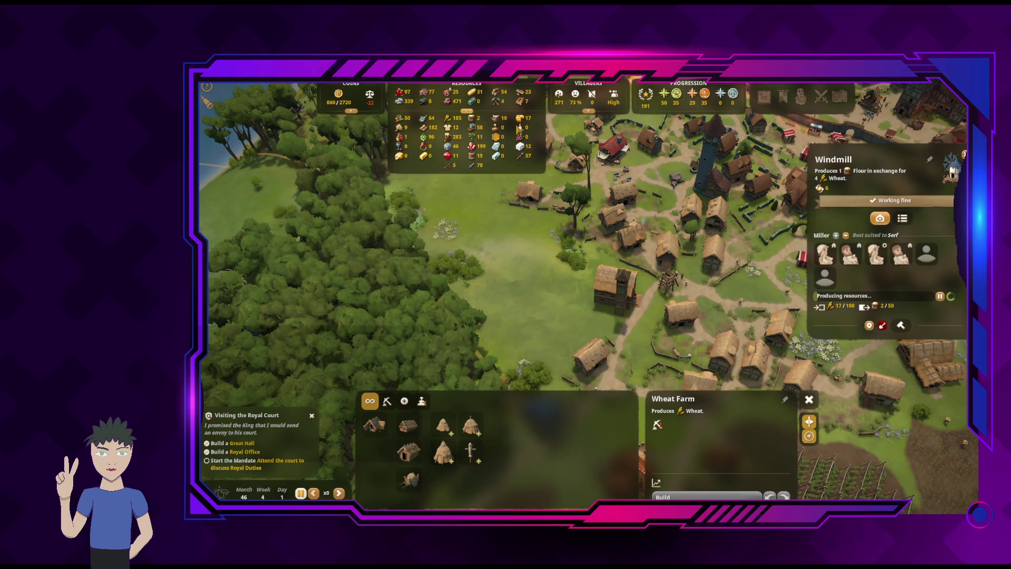
pyautogui.moveTo(452, 97)
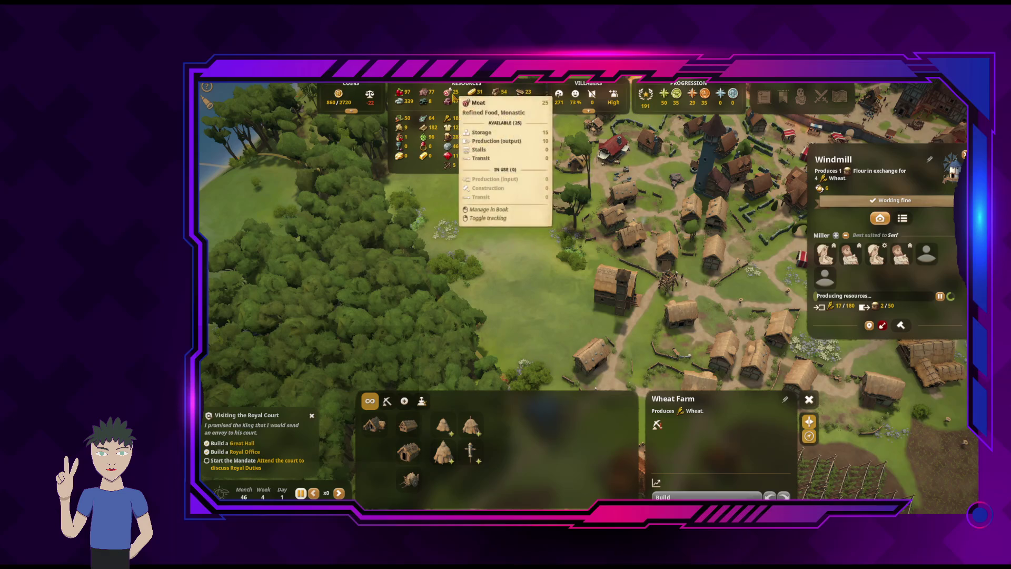
pyautogui.moveTo(524, 99)
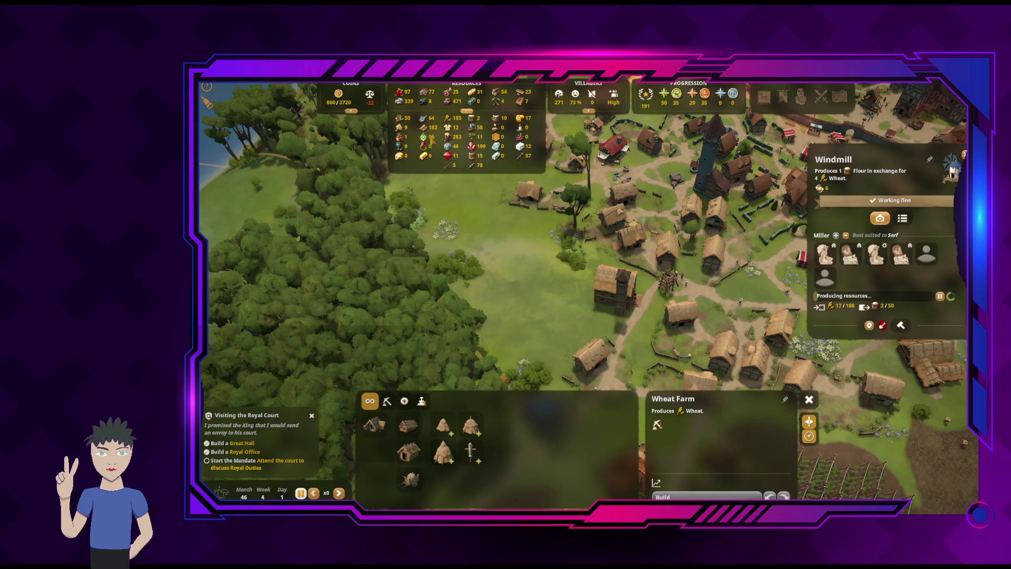
pyautogui.moveTo(429, 132)
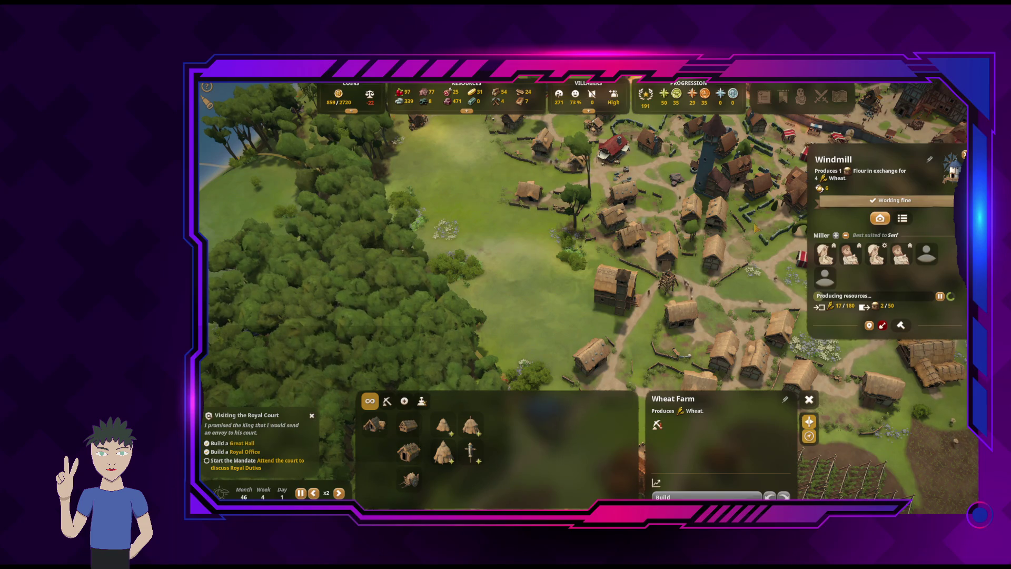
pyautogui.press('Escape')
# Place a Wheat Farm from Food Production in the meadow at the forest edge, north of the windmill
pyautogui.press('d')
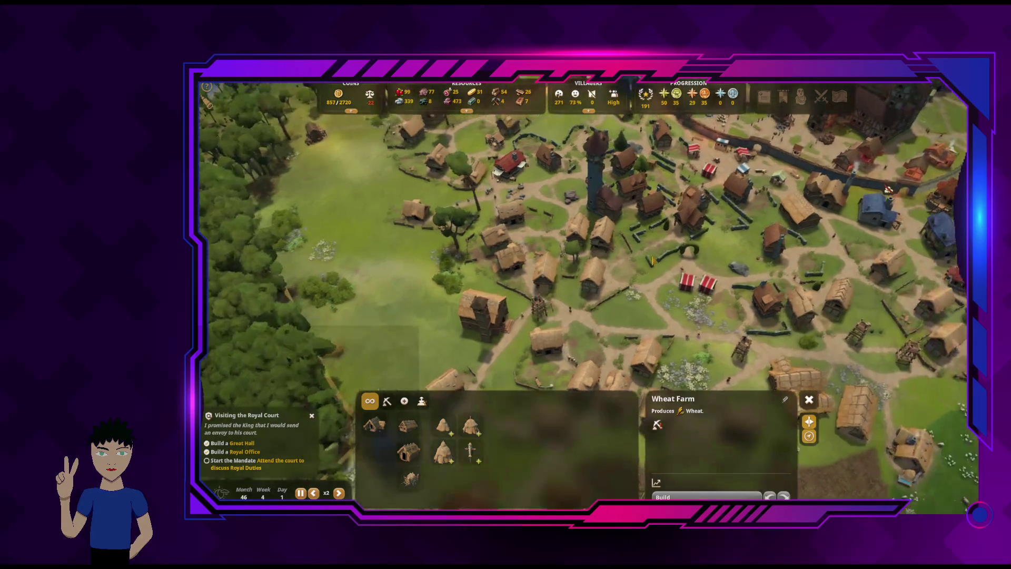
pyautogui.press('Escape')
pyautogui.press('q')
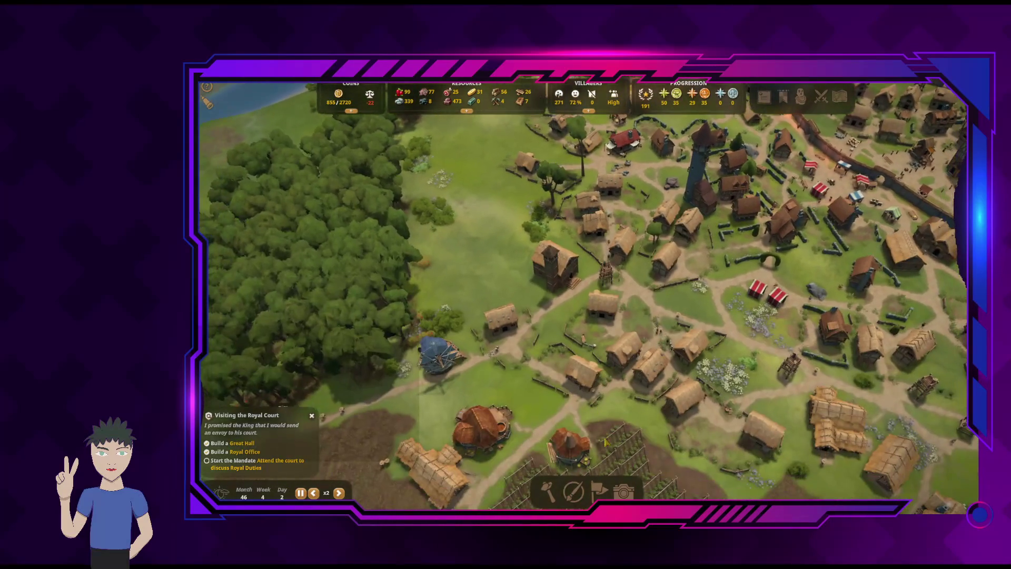
pyautogui.click(548, 485)
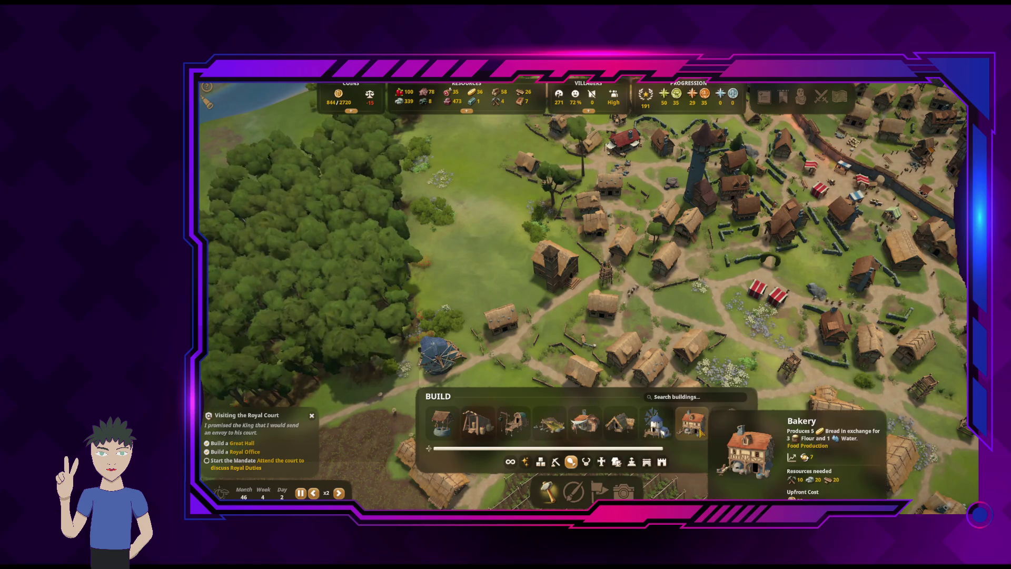
pyautogui.click(619, 422)
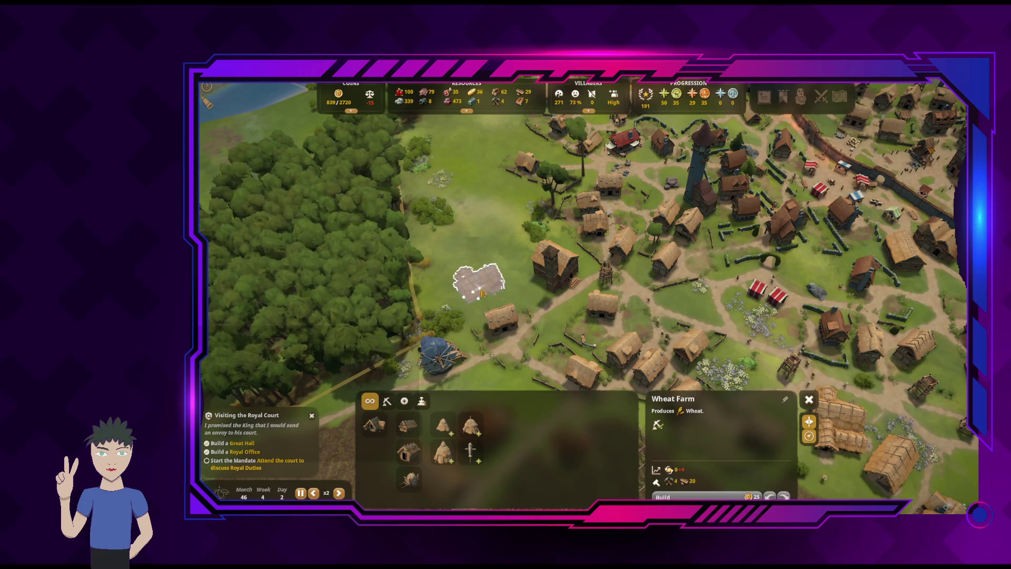
pyautogui.click(481, 293)
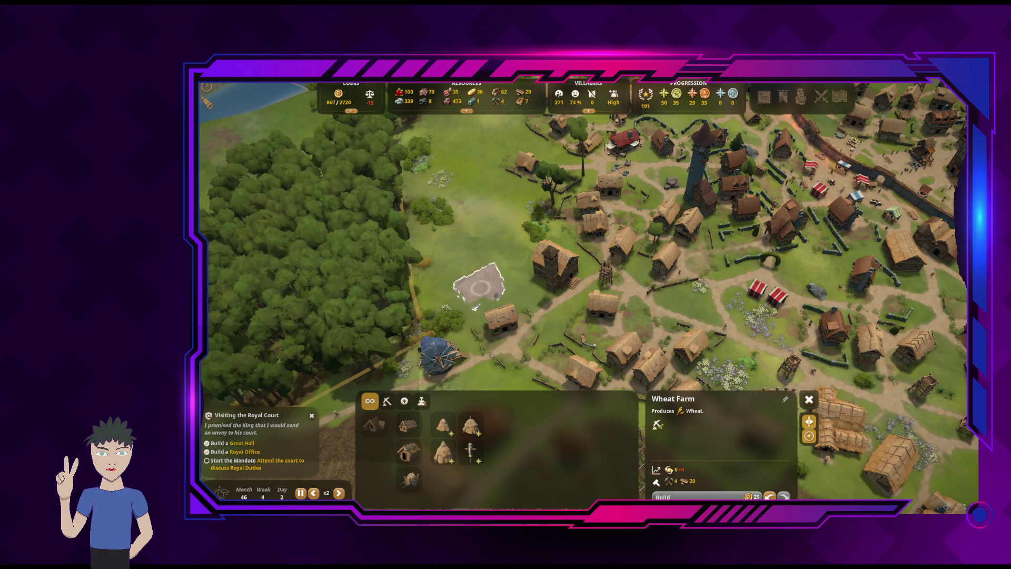
pyautogui.click(481, 289)
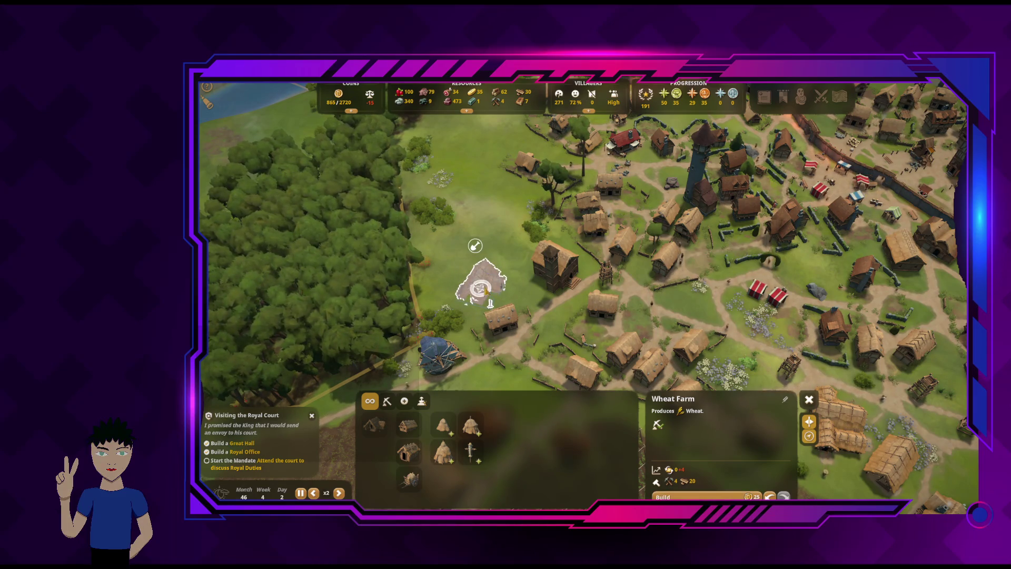